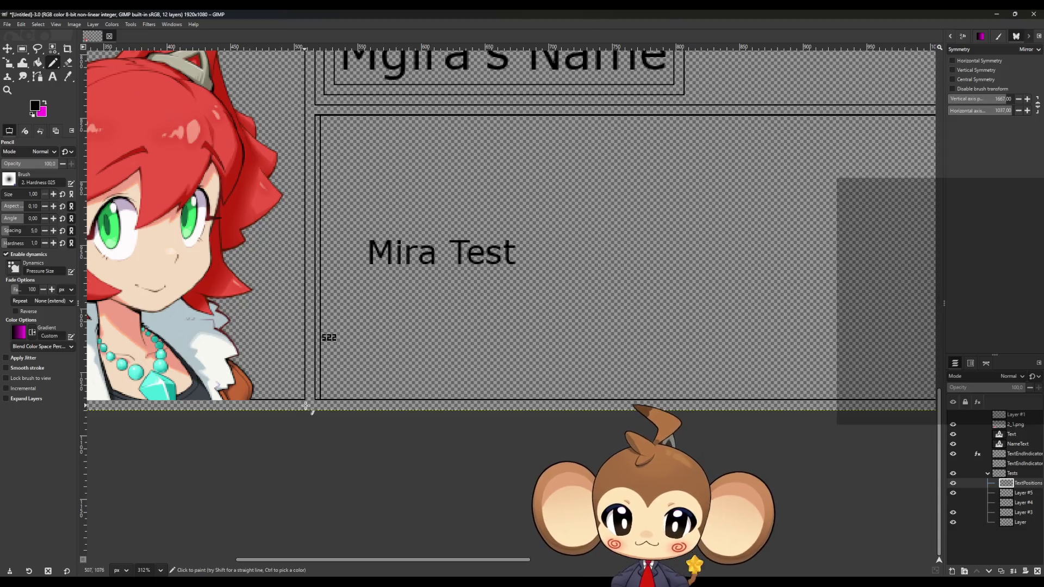
Step: Draw a straight vertical position line down the dialogue box's left edge beside the 522 marker
scroll(308, 405, "up", 10)
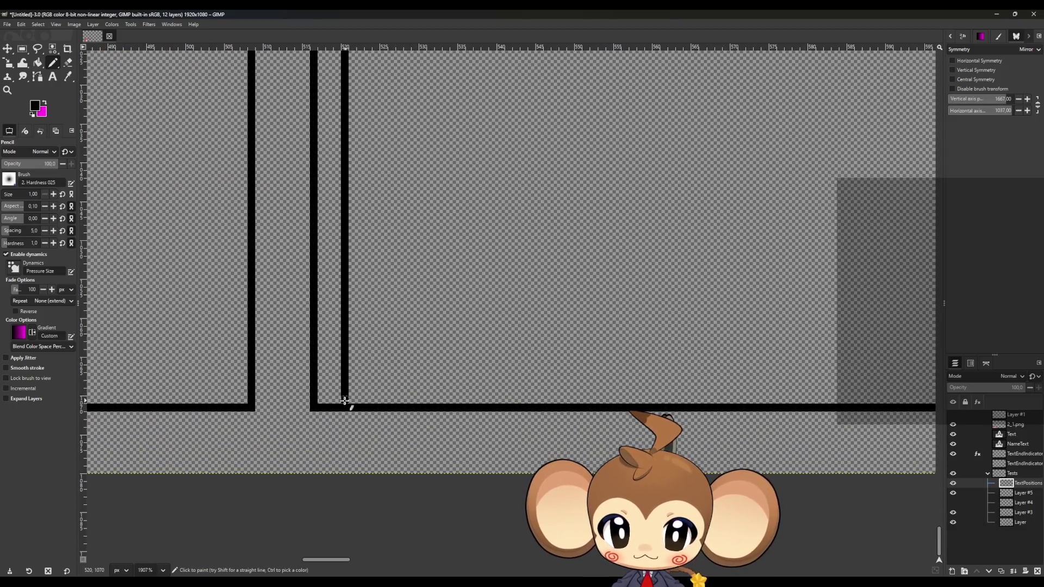
scroll(348, 402, "up", 5)
scroll(355, 362, "up", 10)
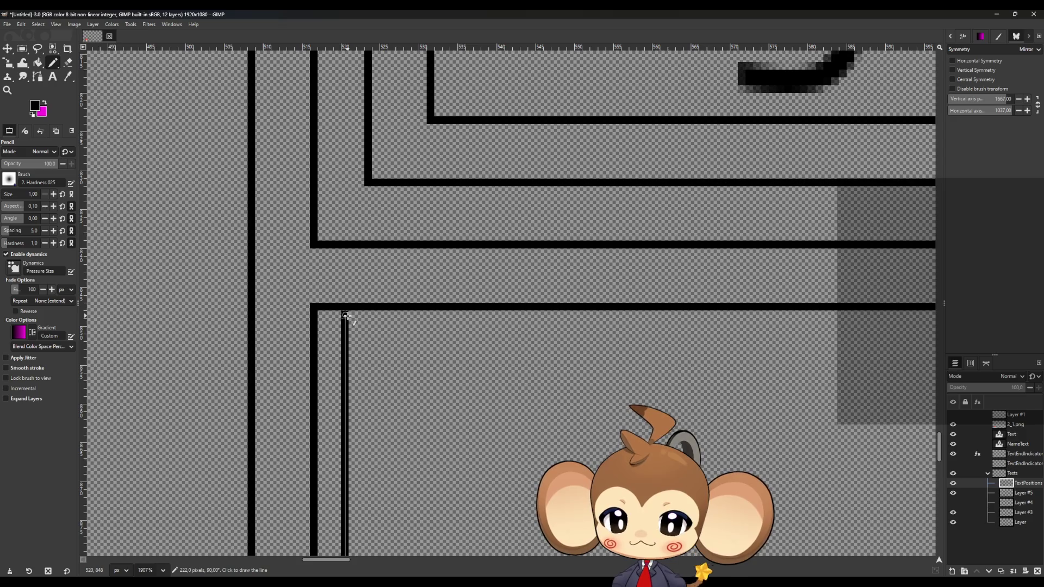
left_click(346, 315, "shift")
scroll(345, 342, "down", 10)
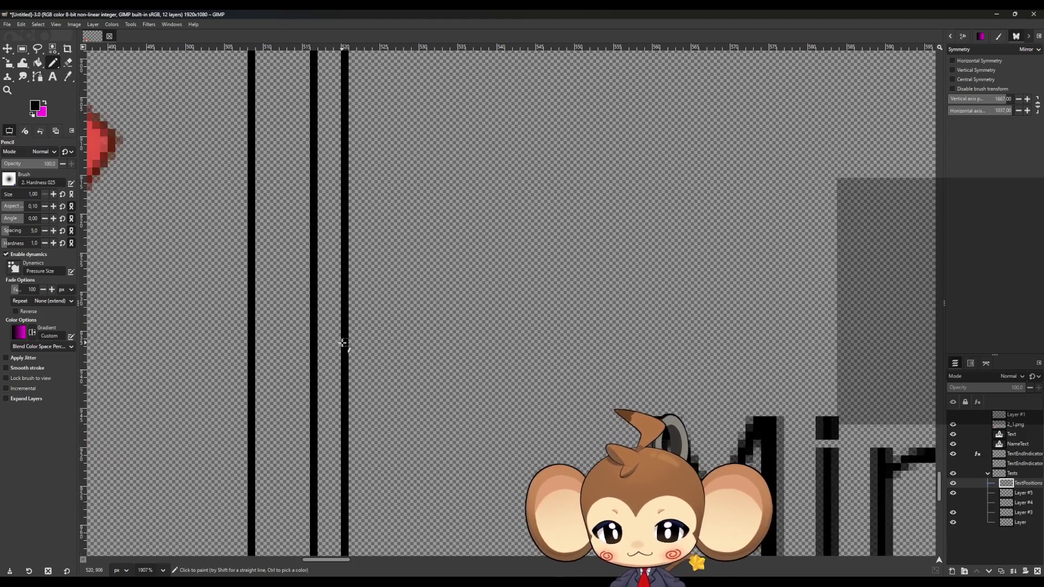
scroll(342, 348, "down", 5)
scroll(340, 381, "down", 10)
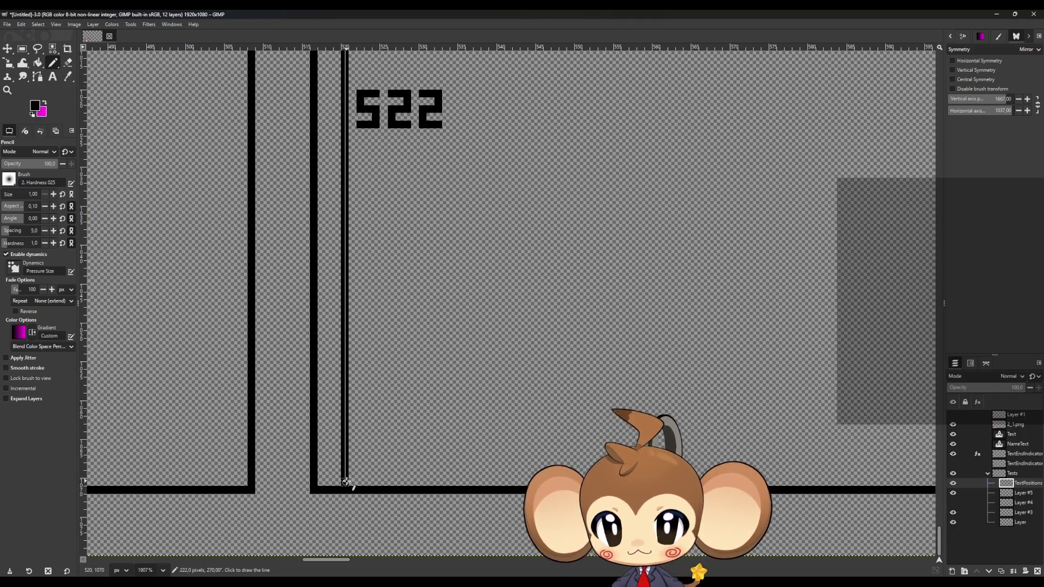
left_click(346, 482, "shift")
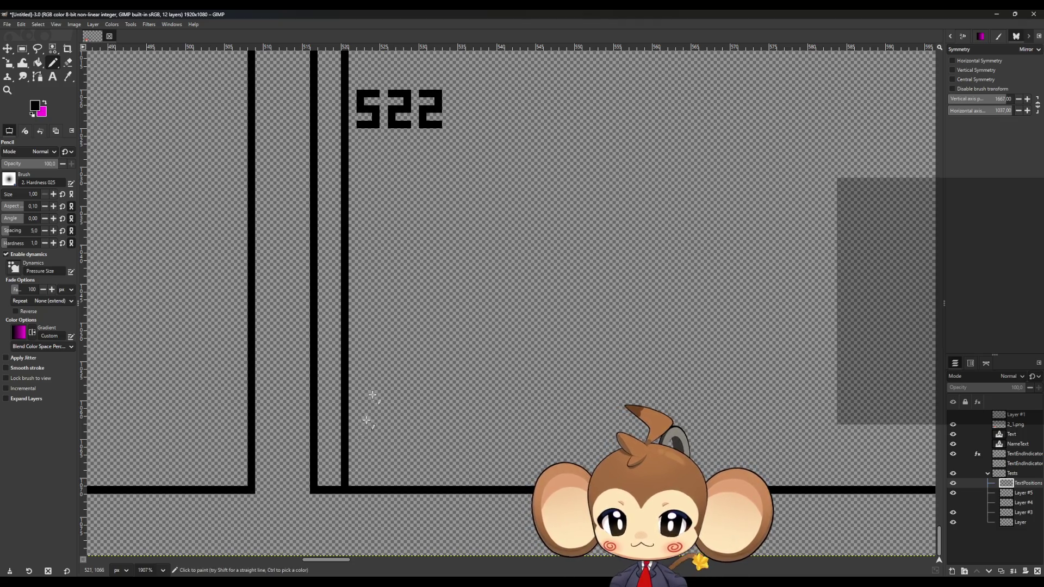
Step: Redraw the 522 pixel marker so it reads 223
scroll(415, 228, "up", 5)
left_click(68, 62)
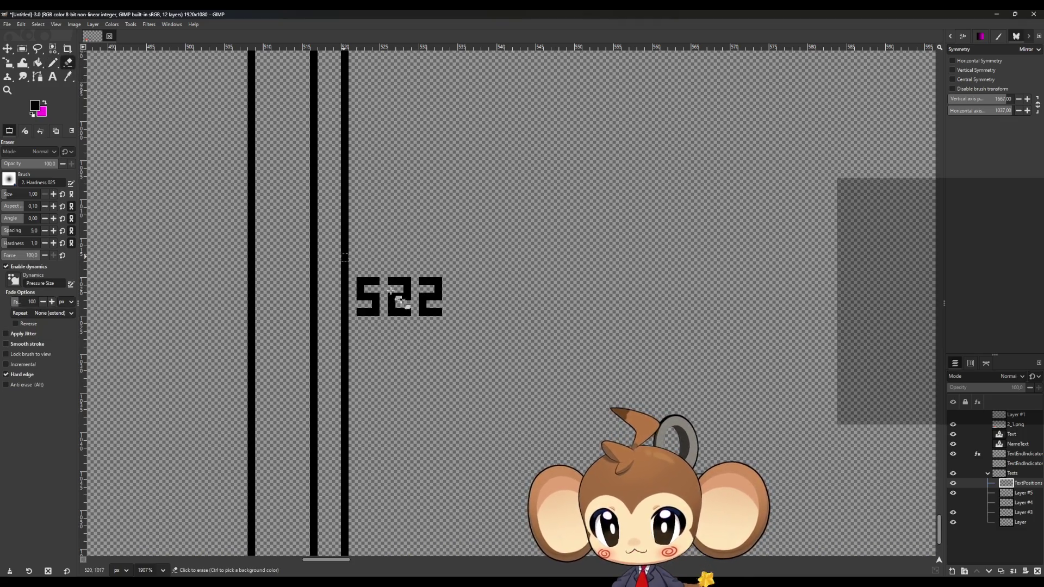
mouse_move(423, 302)
left_mouse_down()
mouse_move(423, 311)
mouse_move(375, 311)
mouse_move(360, 295)
mouse_move(375, 295)
left_mouse_up()
left_click(53, 62)
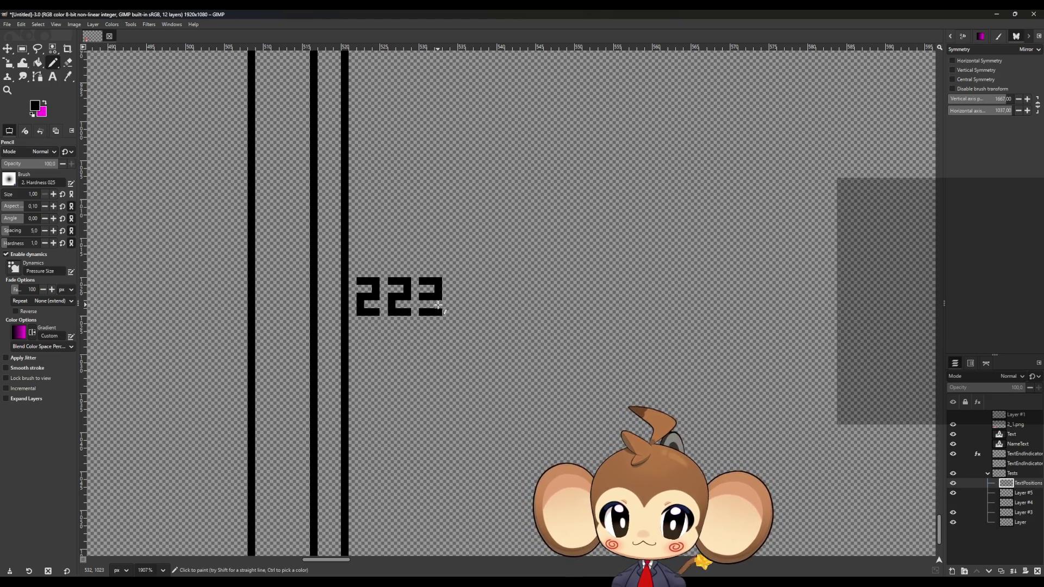
scroll(379, 369, "down", 3)
scroll(379, 369, "down", 2)
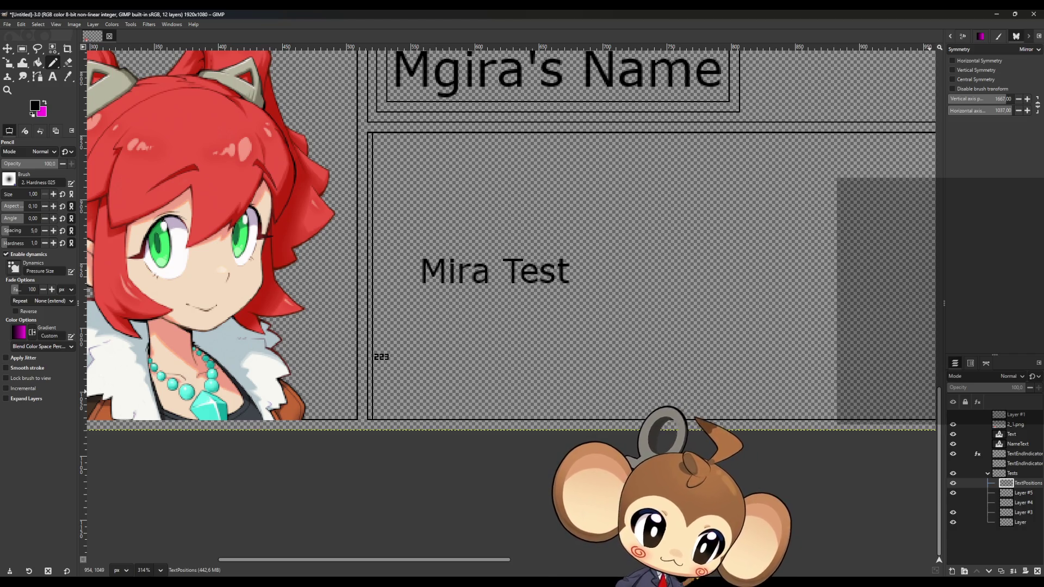
Step: Compute 223 ÷ 3 in Windows Calculator (74.333…), then close it
key("XF86Calculator")
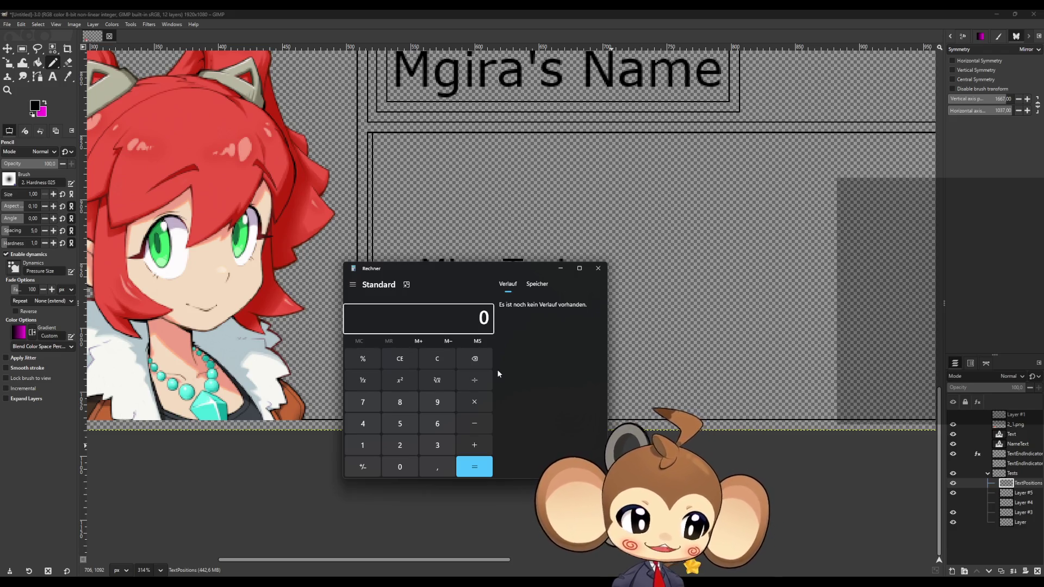
left_click_drag(450, 269, 601, 181)
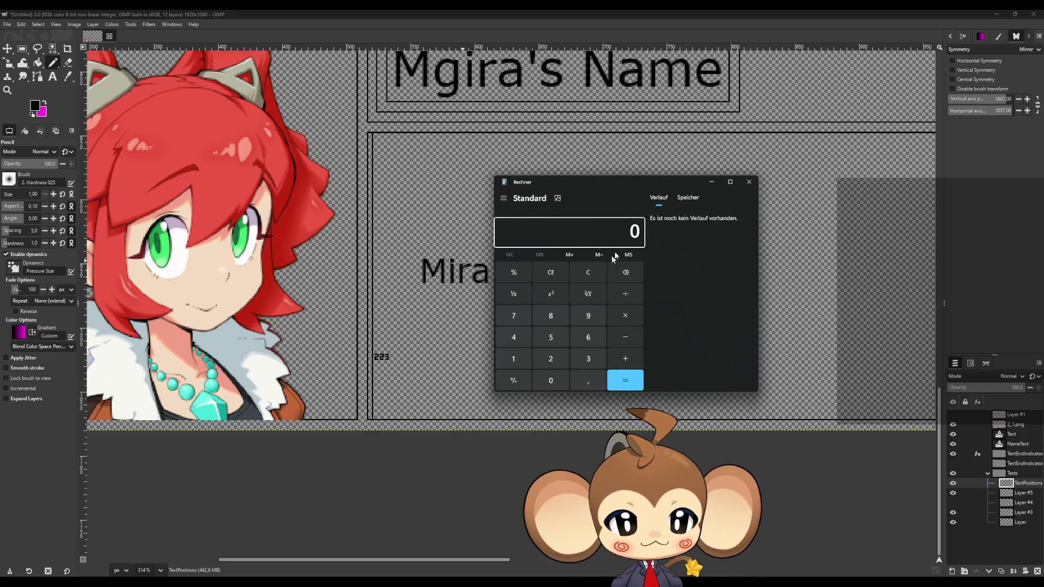
left_click(551, 359)
left_click(551, 359)
left_click(588, 359)
key("slash")
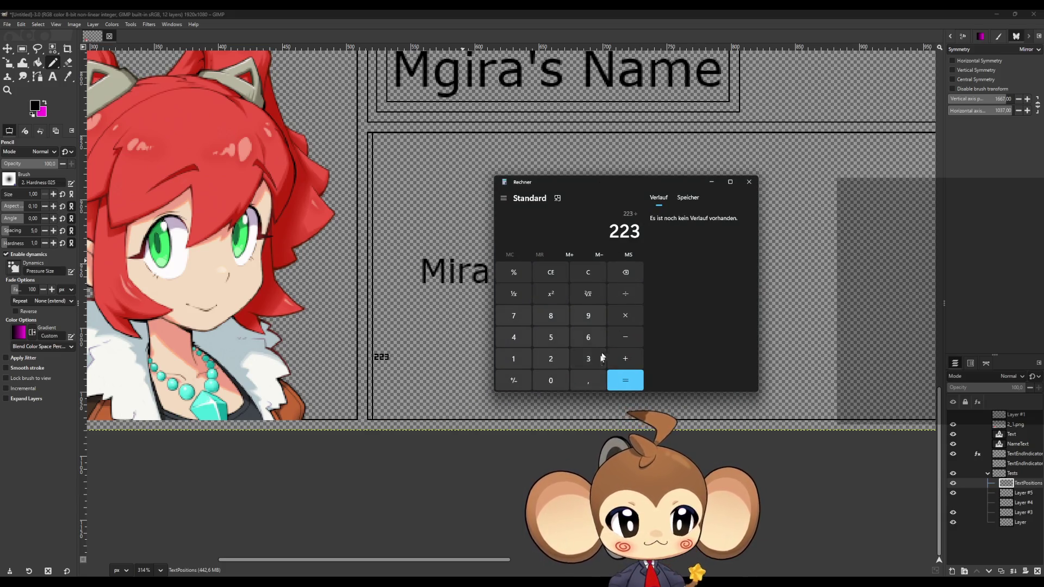
left_click(590, 360)
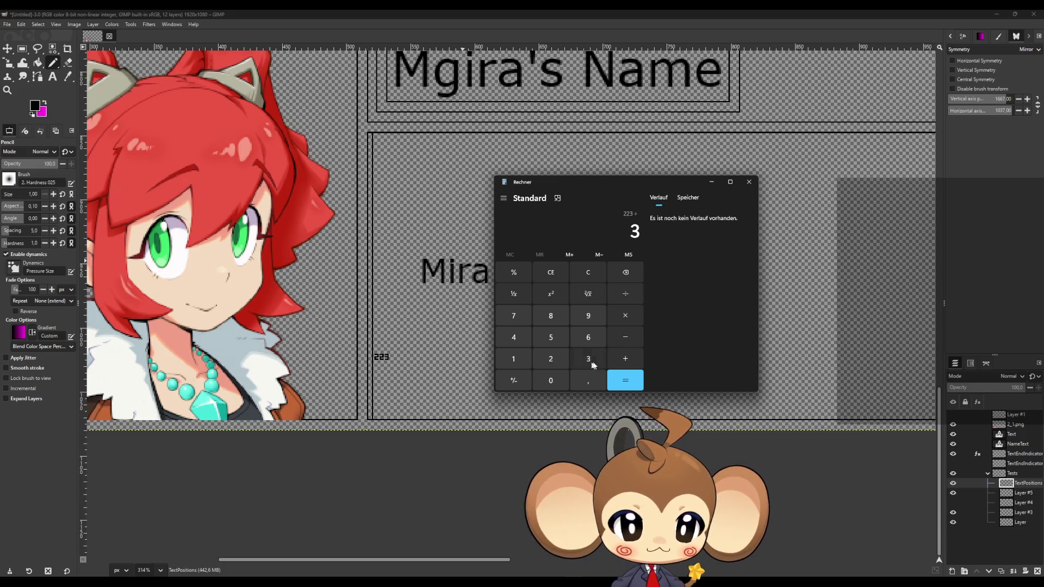
left_click(634, 386)
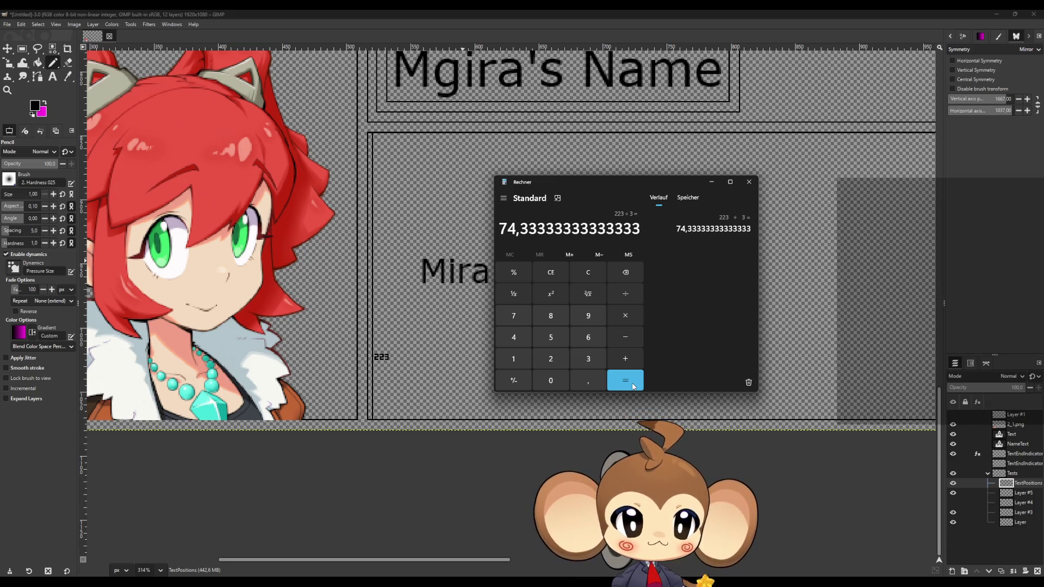
left_click(747, 184)
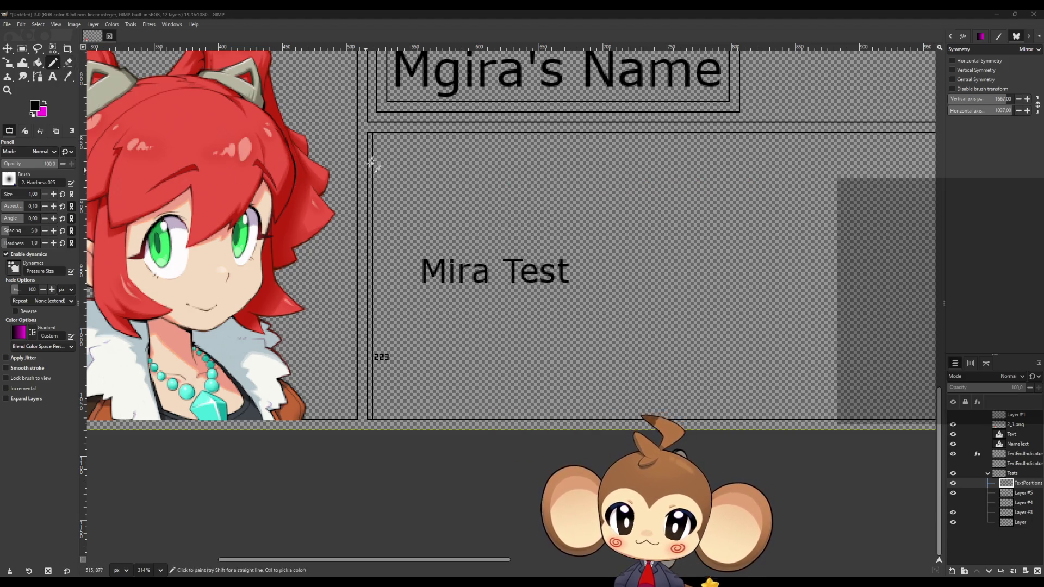
Step: Draw a vertical position line near the text box's upper-left corner and label it 74
scroll(386, 147, "up", 3)
scroll(391, 140, "up", 4)
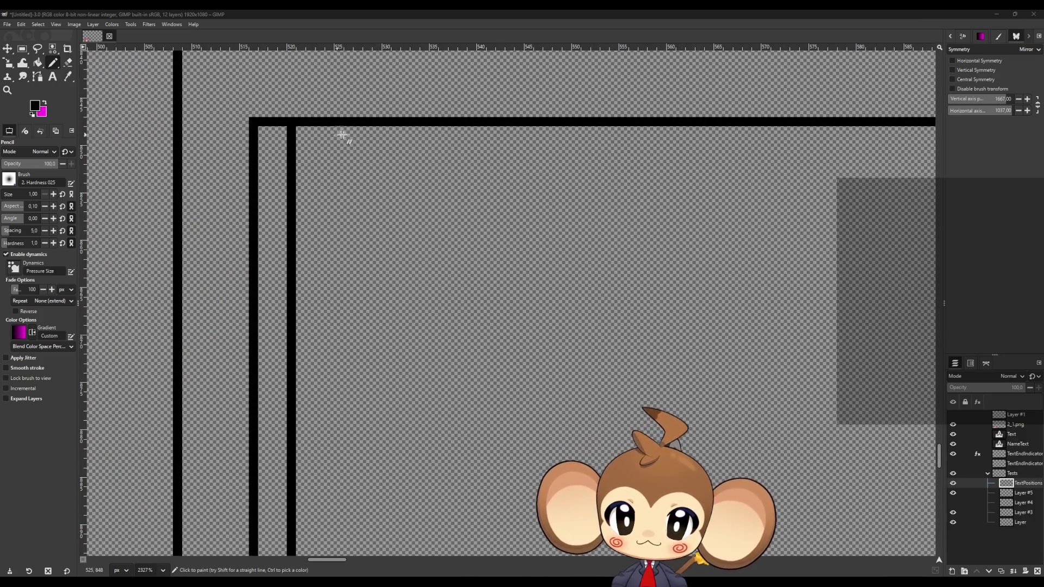
left_click(331, 134)
scroll(334, 261, "down", 8)
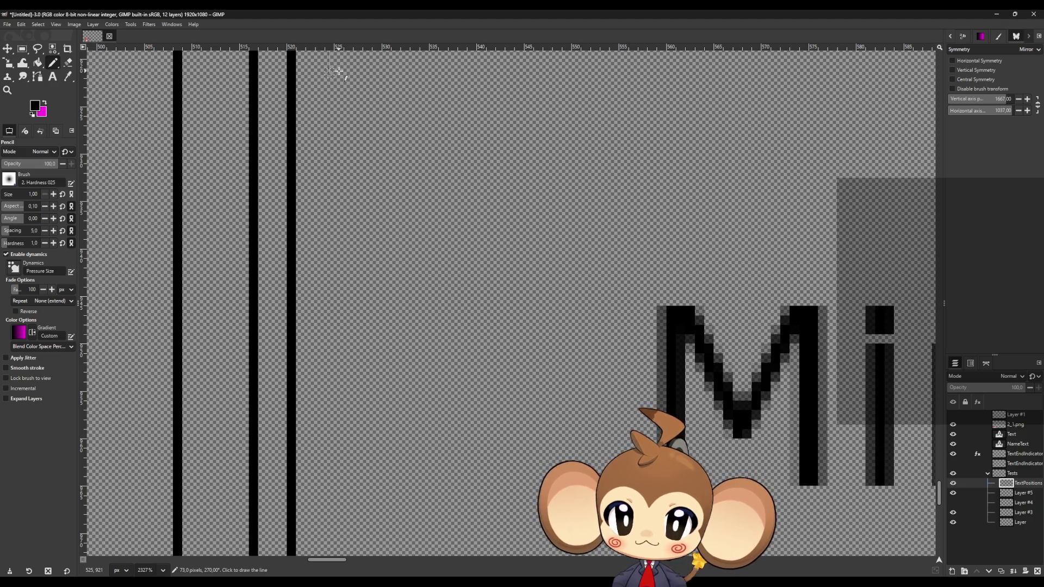
left_click(337, 71, "shift")
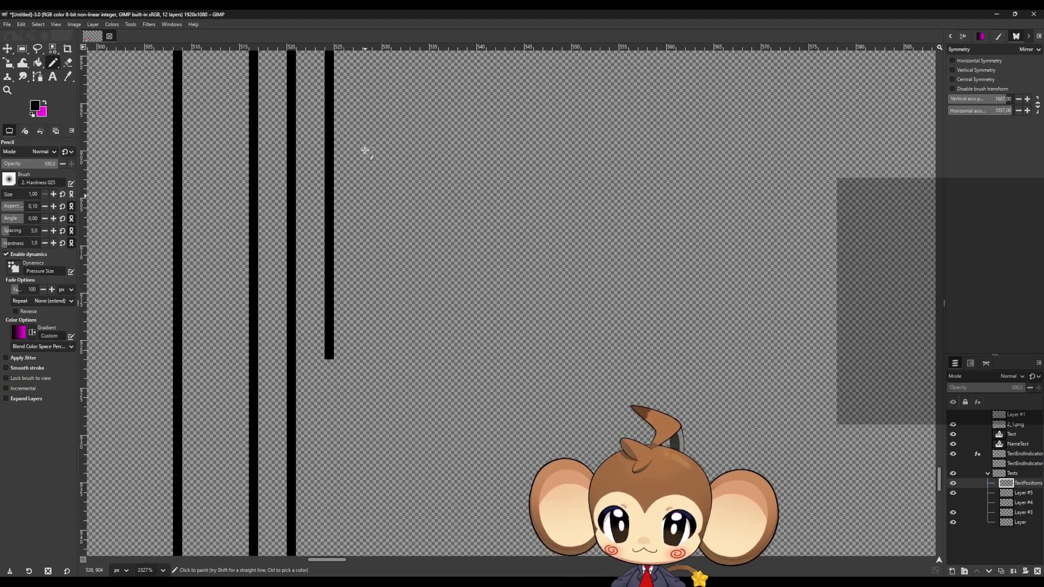
mouse_move(352, 216)
left_mouse_down()
mouse_move(368, 214)
mouse_move(368, 252)
left_mouse_up()
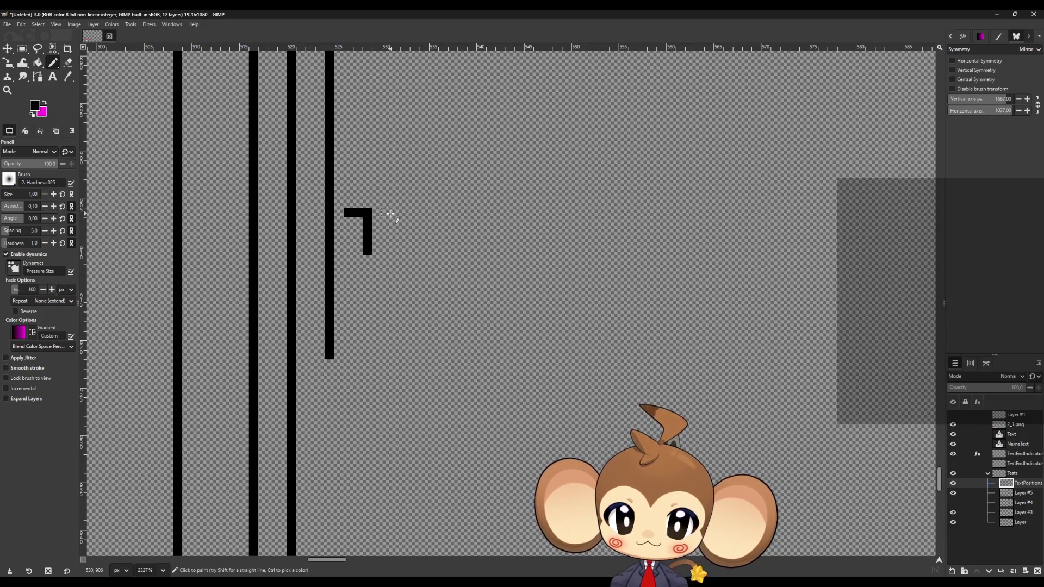
mouse_move(386, 211)
left_mouse_down()
mouse_move(388, 232)
mouse_move(409, 233)
mouse_move(405, 253)
mouse_move(406, 214)
left_mouse_up()
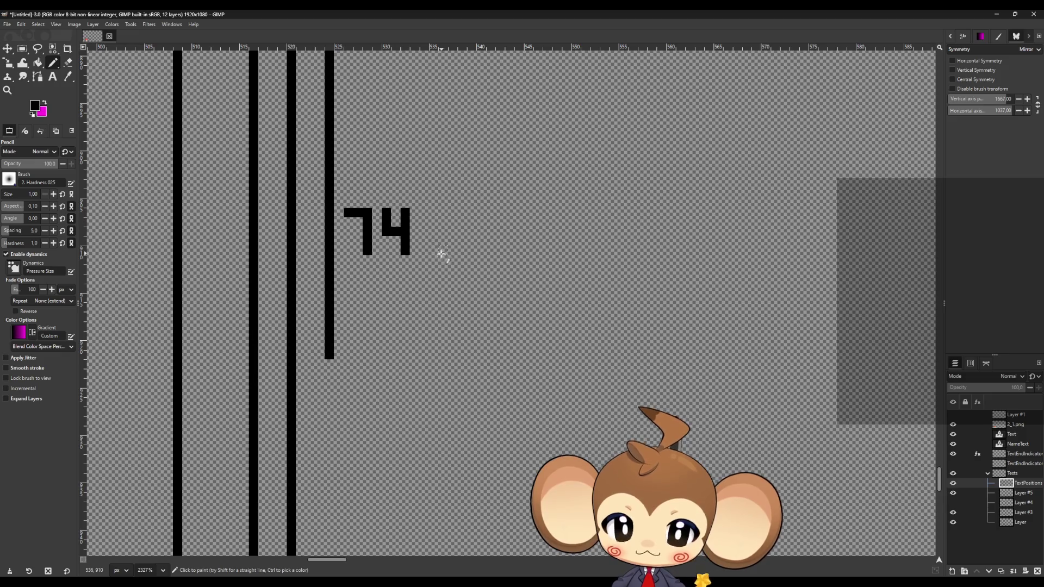
Step: Draw another vertical line up from the box's bottom edge beside the 223 marker
scroll(390, 267, "down", 15)
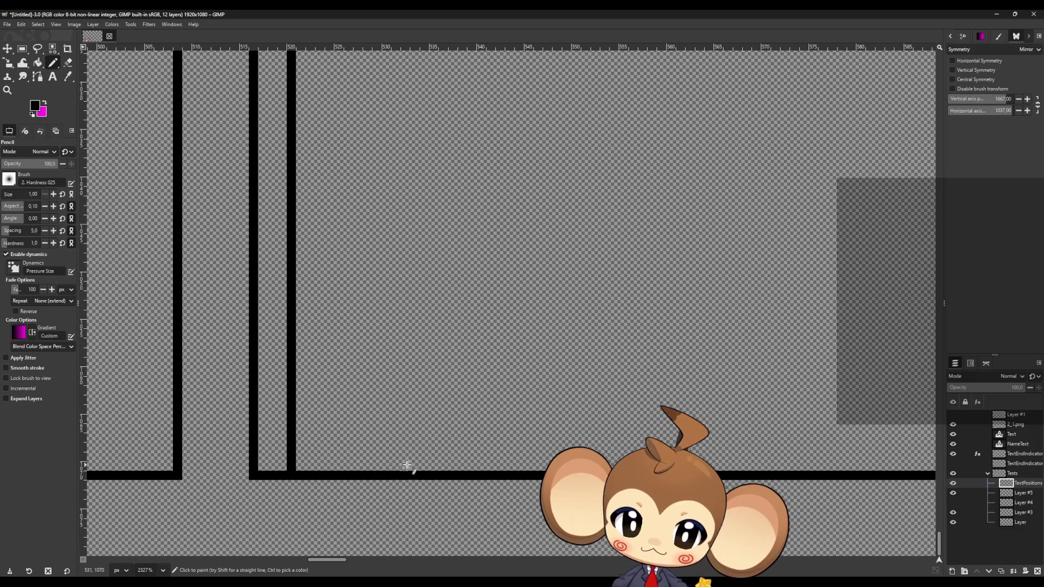
scroll(408, 413, "up", 5)
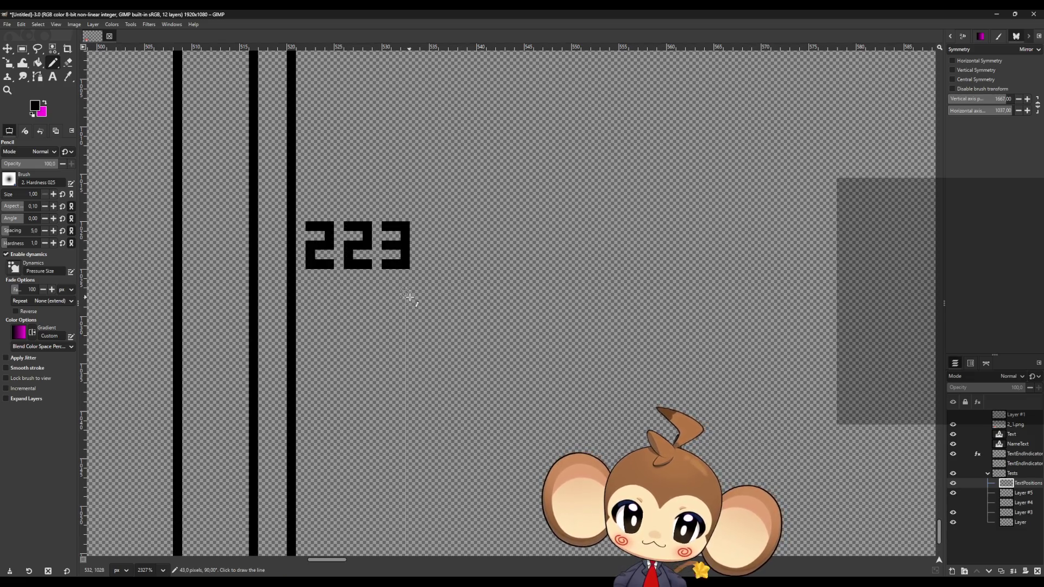
scroll(410, 299, "down", 5)
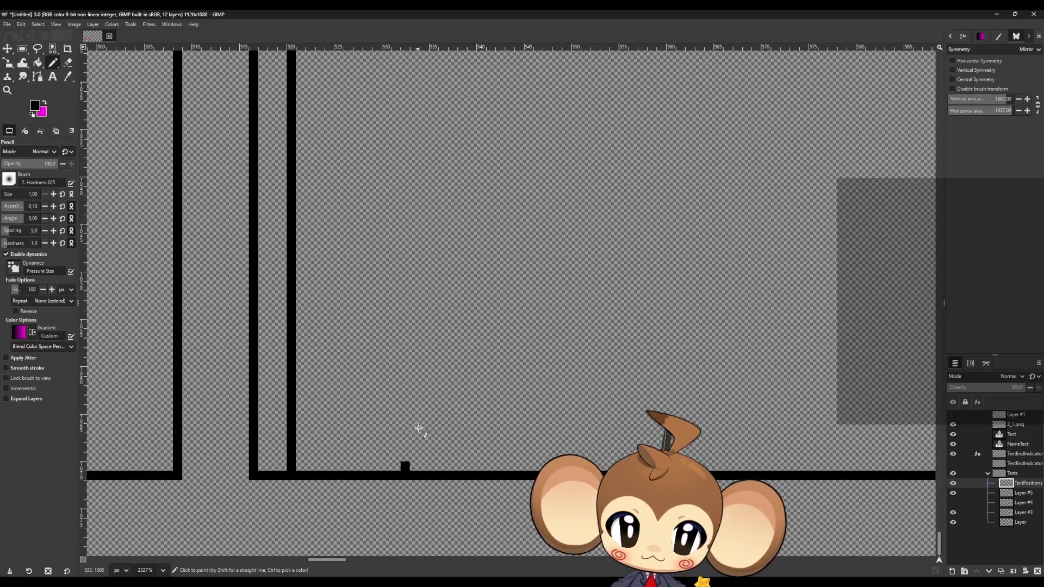
left_click(428, 468)
scroll(436, 435, "up", 5)
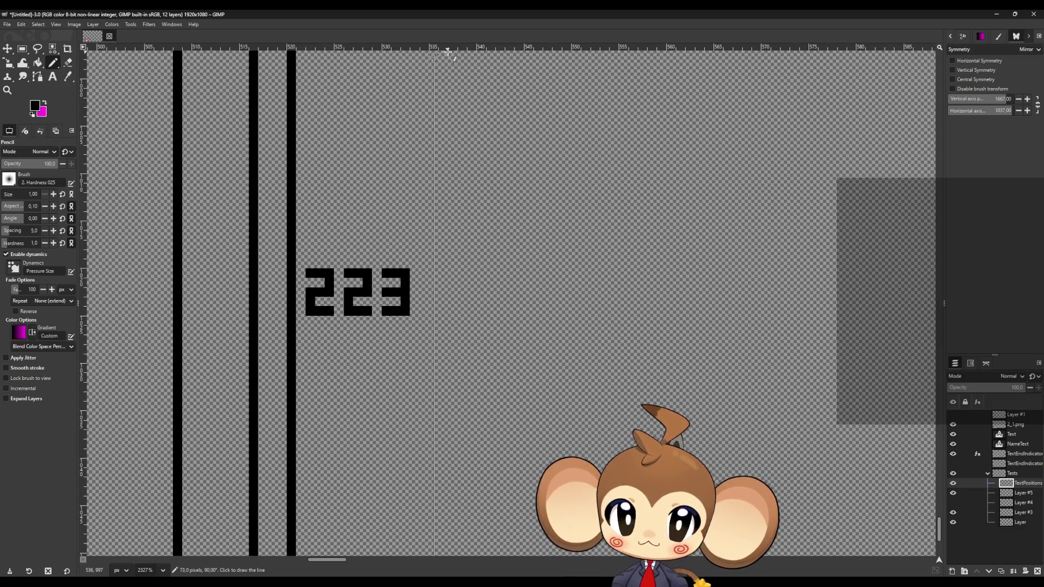
left_click(435, 55, "shift")
Step: Draw two more vertical position lines down the dialogue box
scroll(440, 81, "down", 10, "ctrl")
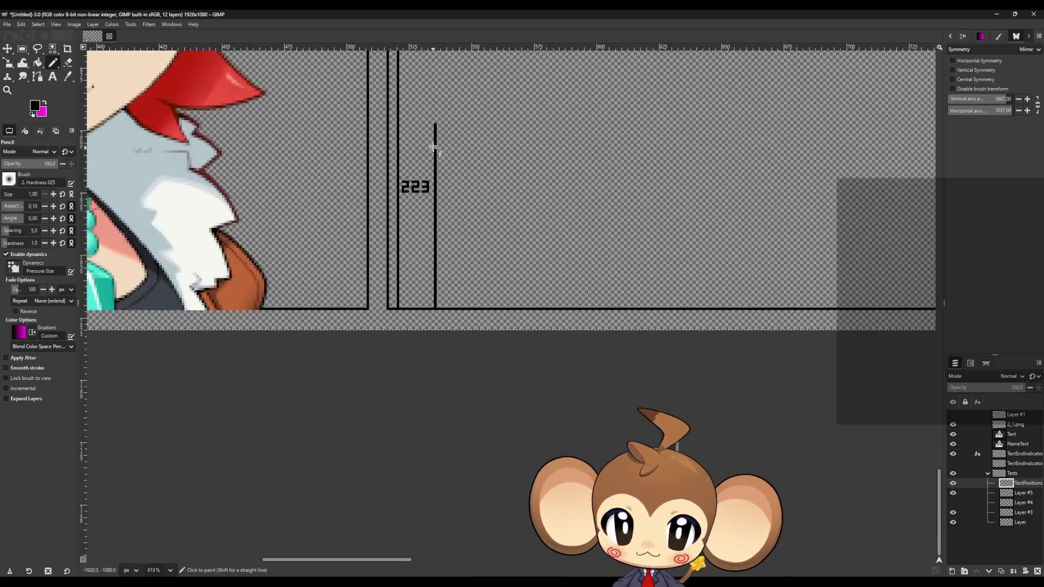
scroll(391, 209, "up", 10, "ctrl")
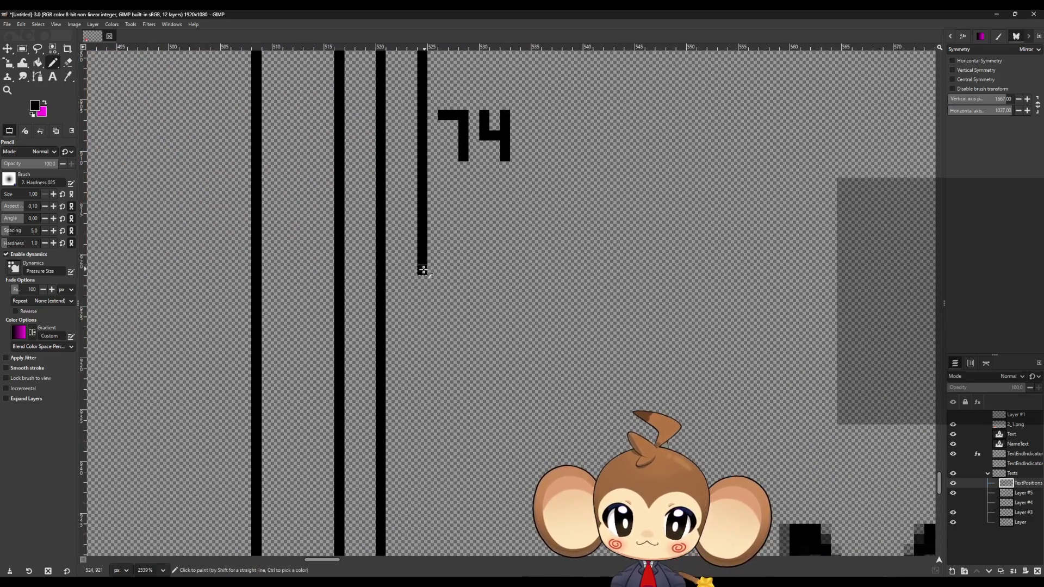
scroll(431, 260, "up", 5)
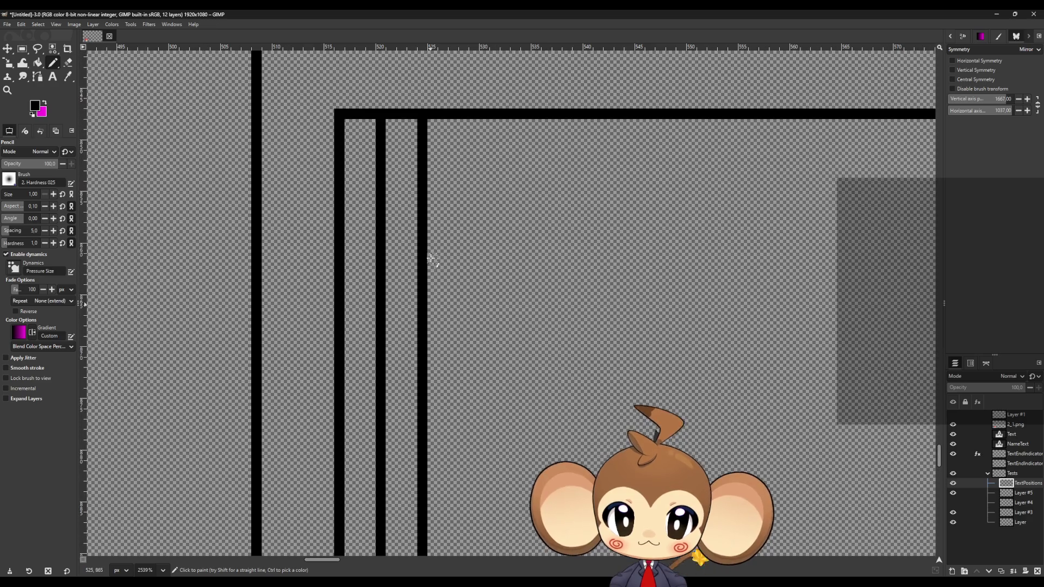
left_click(423, 124, "shift")
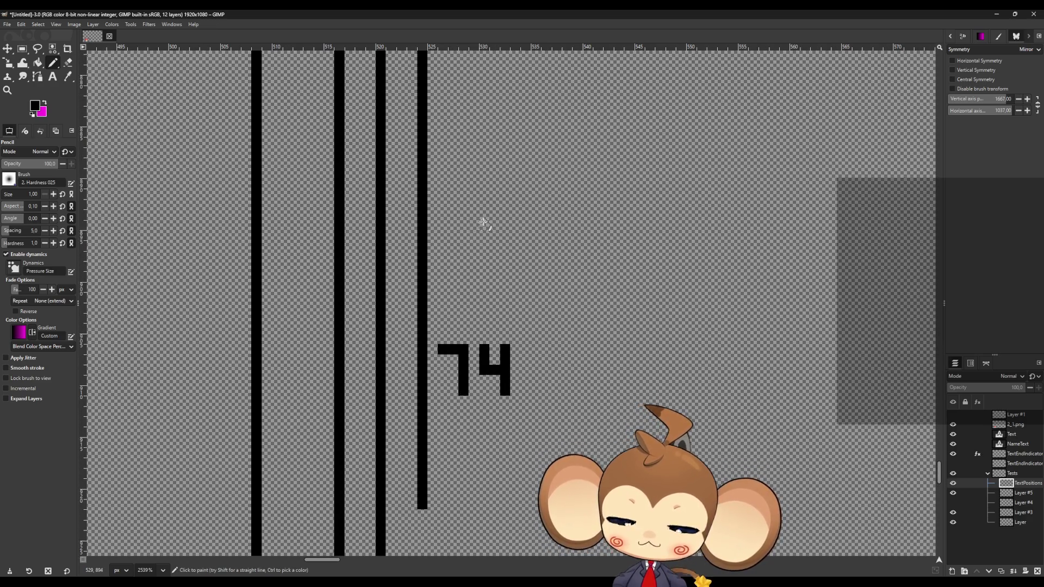
scroll(481, 223, "down", 10)
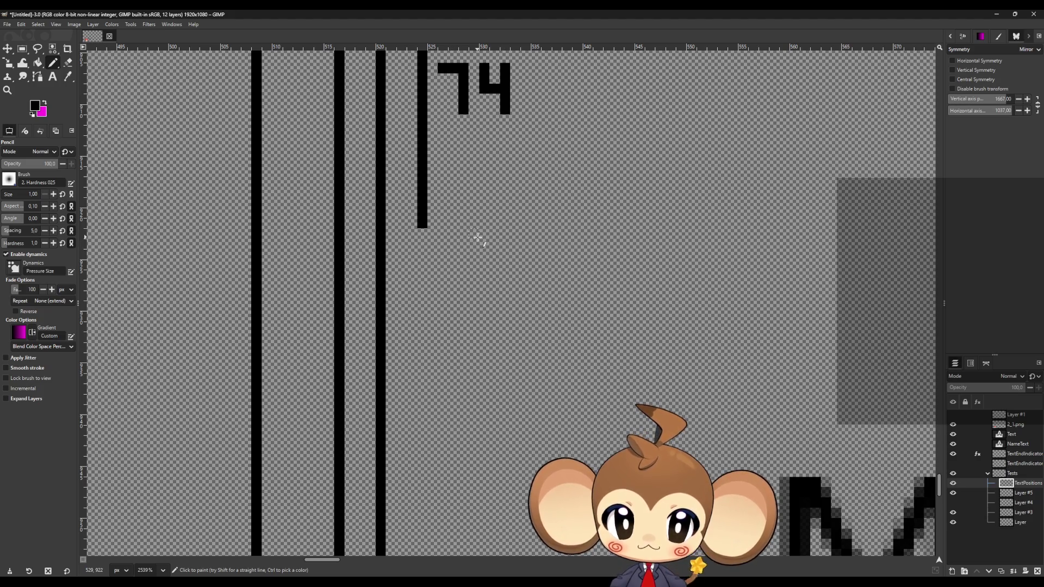
scroll(497, 237, "down", 10)
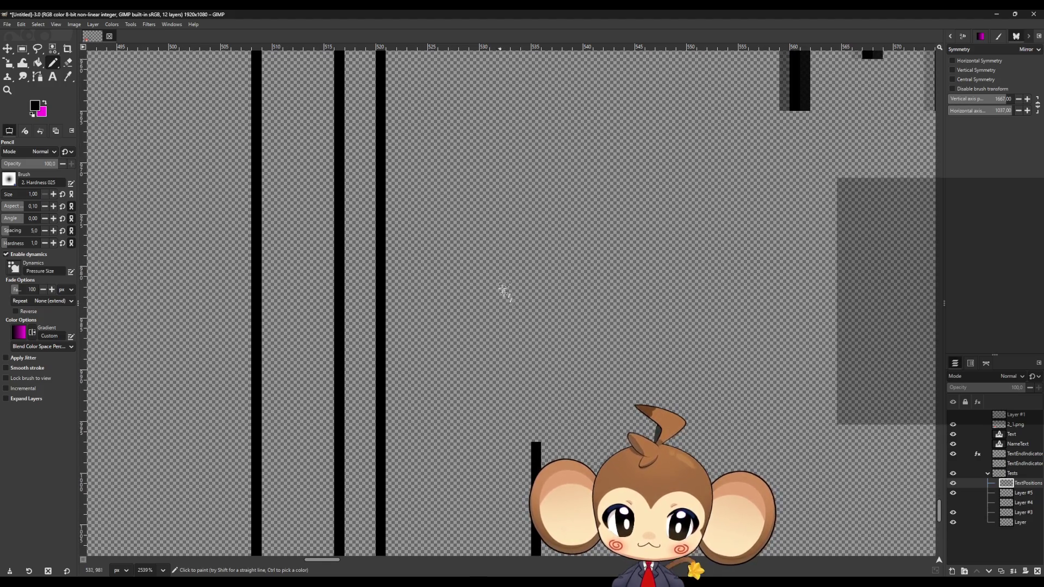
left_click(519, 432, "ctrl+shift")
scroll(489, 424, "down", 2)
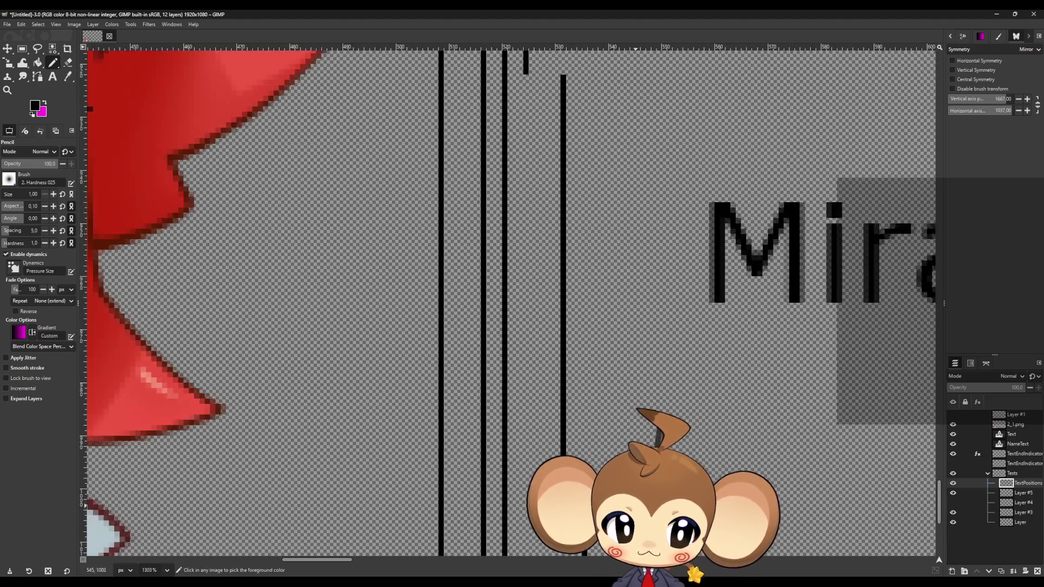
scroll(487, 419, "up", 5)
Step: Hand-draw the 75 and 74 labels and L-shaped bracket strokes beside the new lines
mouse_move(478, 414)
left_mouse_down()
mouse_move(532, 422)
mouse_move(531, 437)
left_mouse_up()
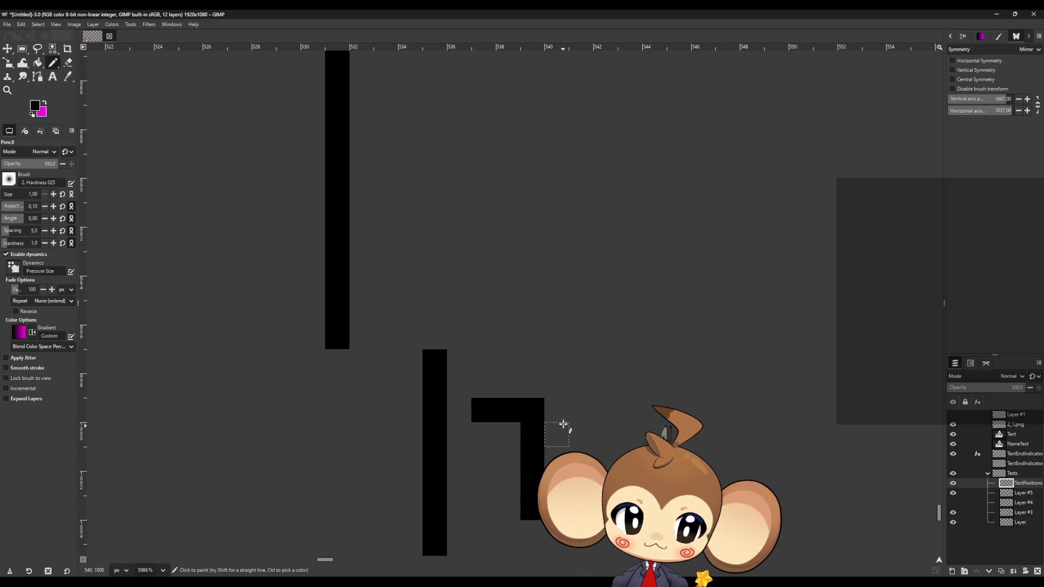
left_click_drag(575, 419, 575, 467)
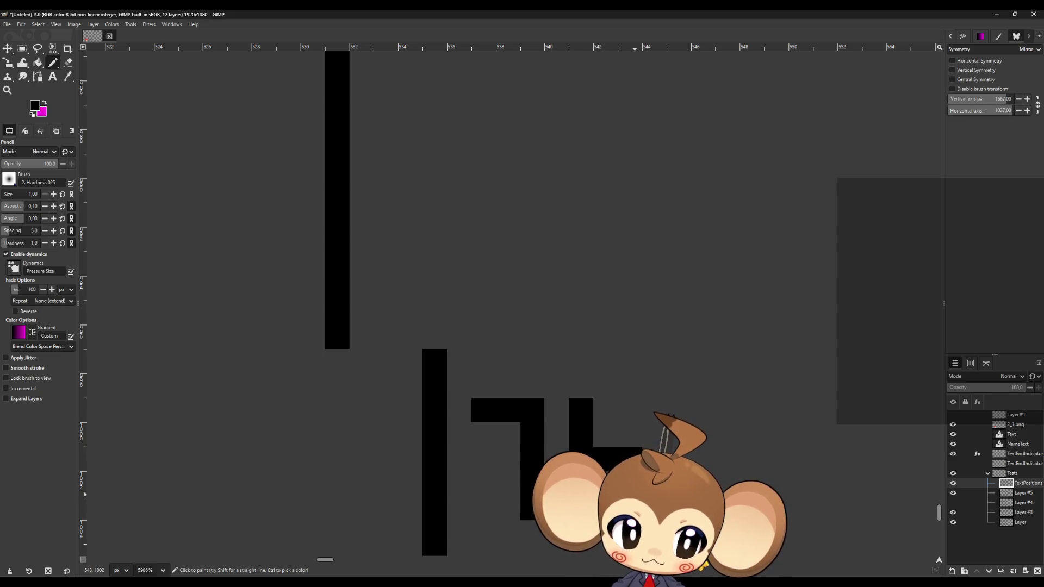
scroll(434, 264, "up", 5)
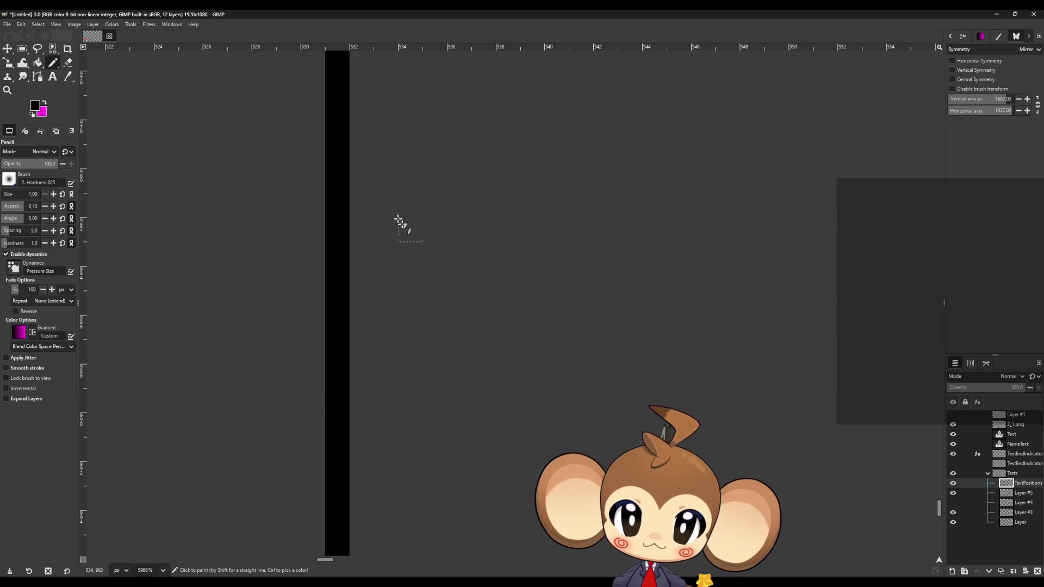
mouse_move(376, 202)
left_mouse_down()
mouse_move(423, 206)
mouse_move(442, 247)
mouse_move(443, 303)
left_mouse_up()
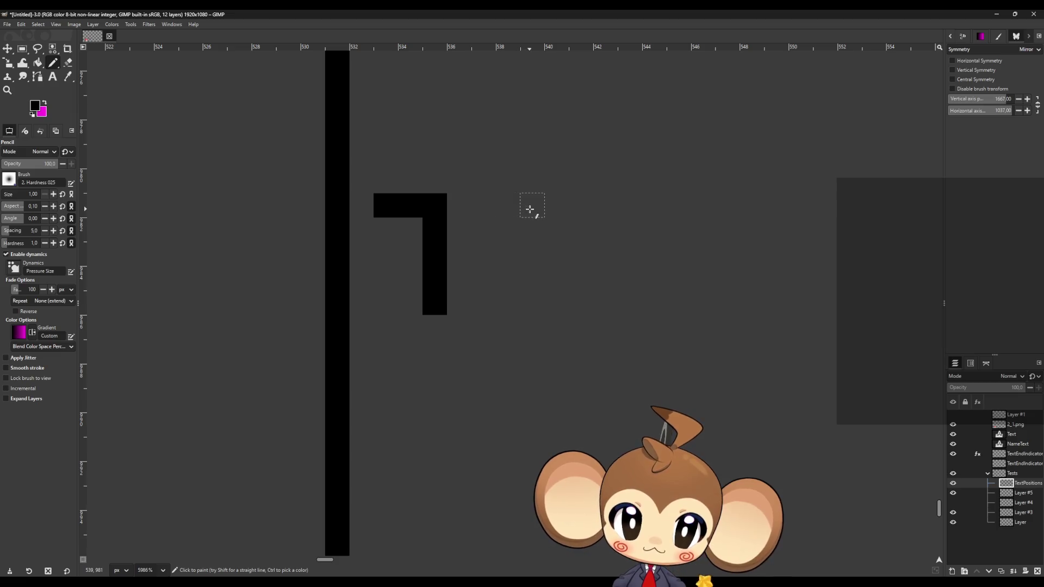
mouse_move(531, 210)
left_mouse_down()
mouse_move(487, 211)
mouse_move(483, 252)
mouse_move(529, 256)
mouse_move(533, 299)
mouse_move(491, 302)
left_mouse_up()
scroll(491, 303, "down", 8, "ctrl")
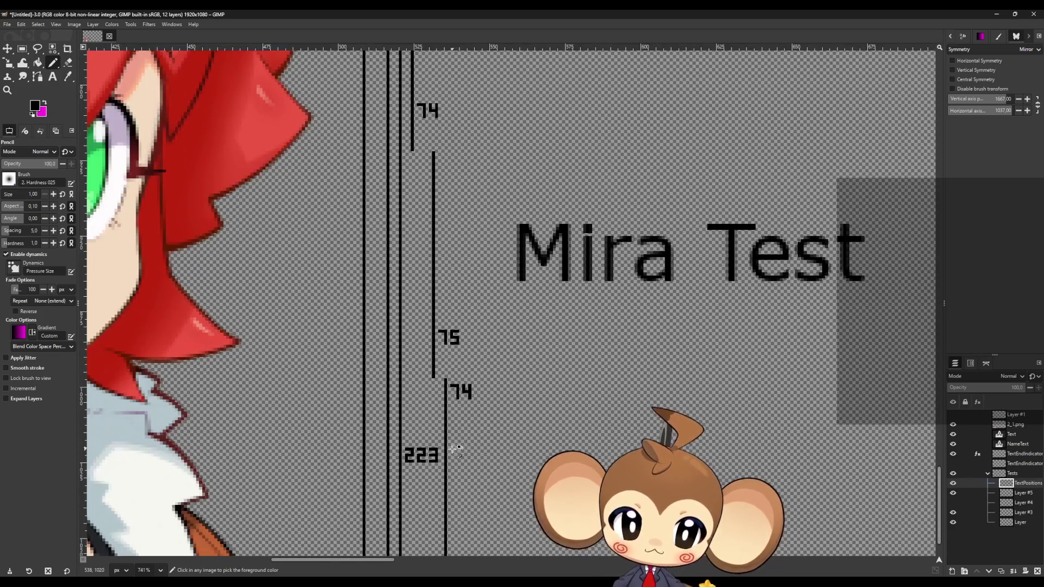
Step: Move the 'Mira Test' text layer about 290 px right inside the dialogue box
scroll(470, 481, "up", 2, "ctrl")
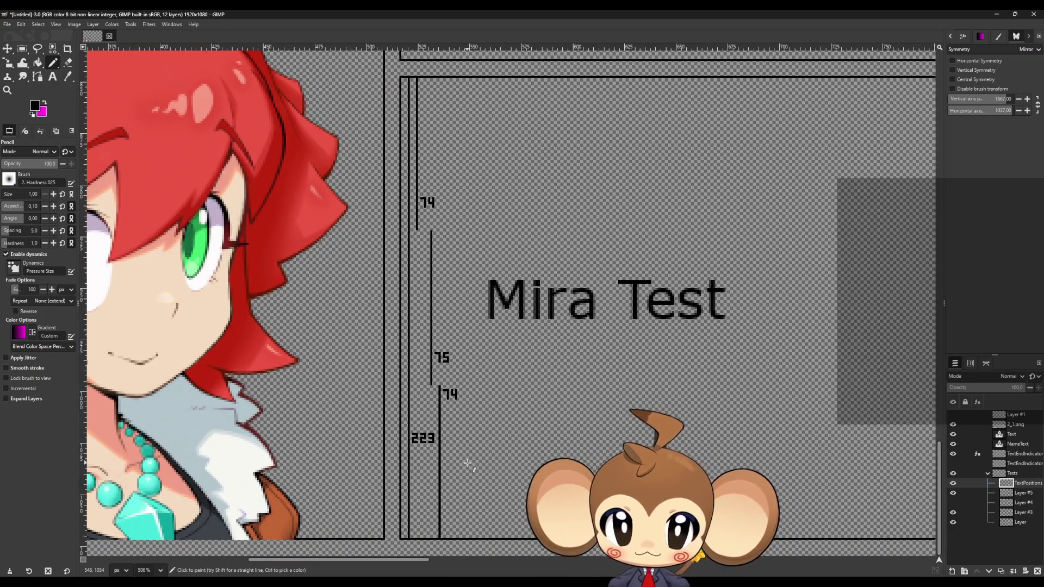
scroll(389, 421, "down", 3, "ctrl")
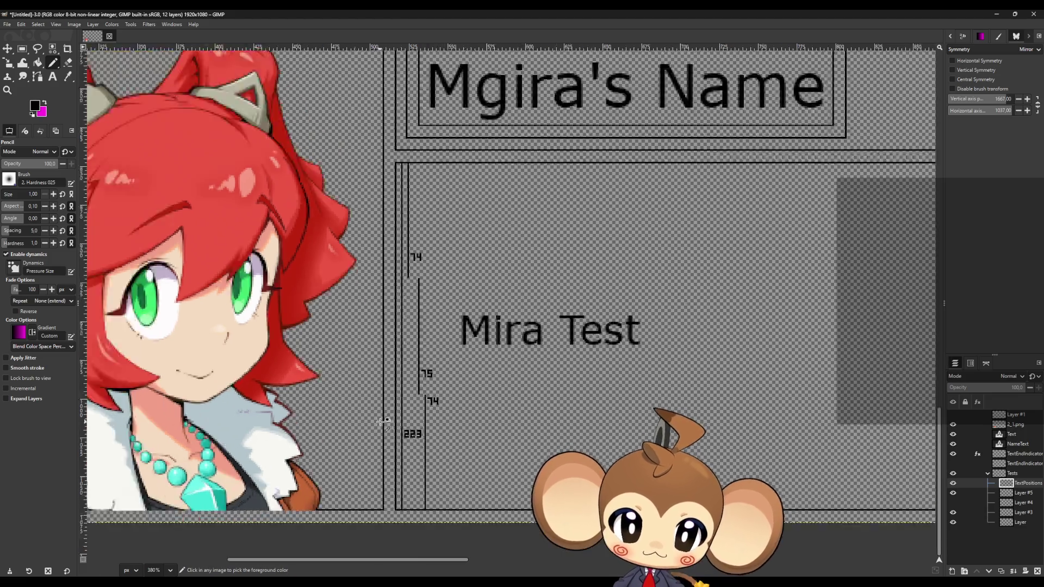
scroll(354, 430, "up", 1, "ctrl")
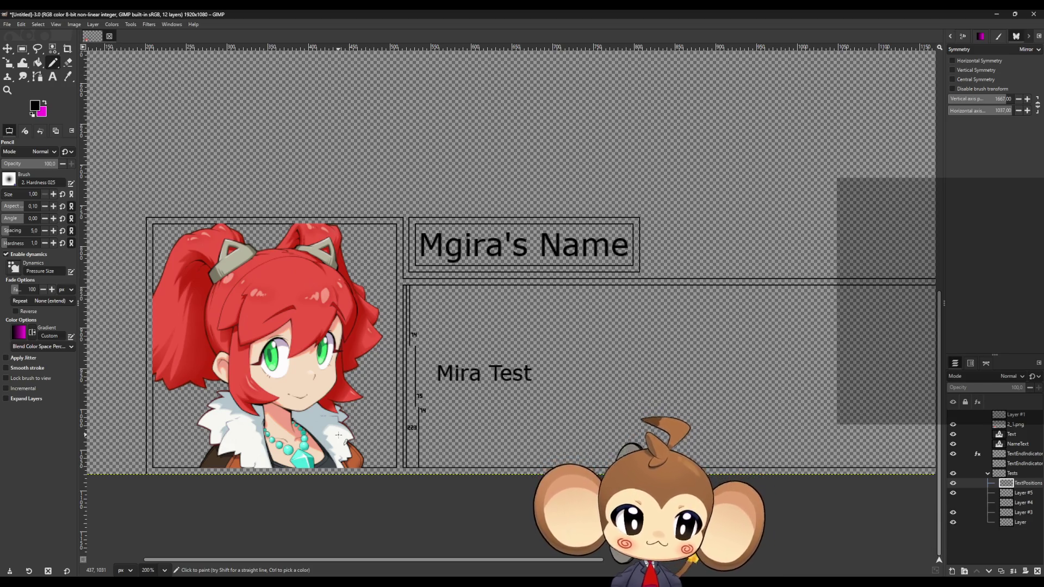
left_click(1011, 434)
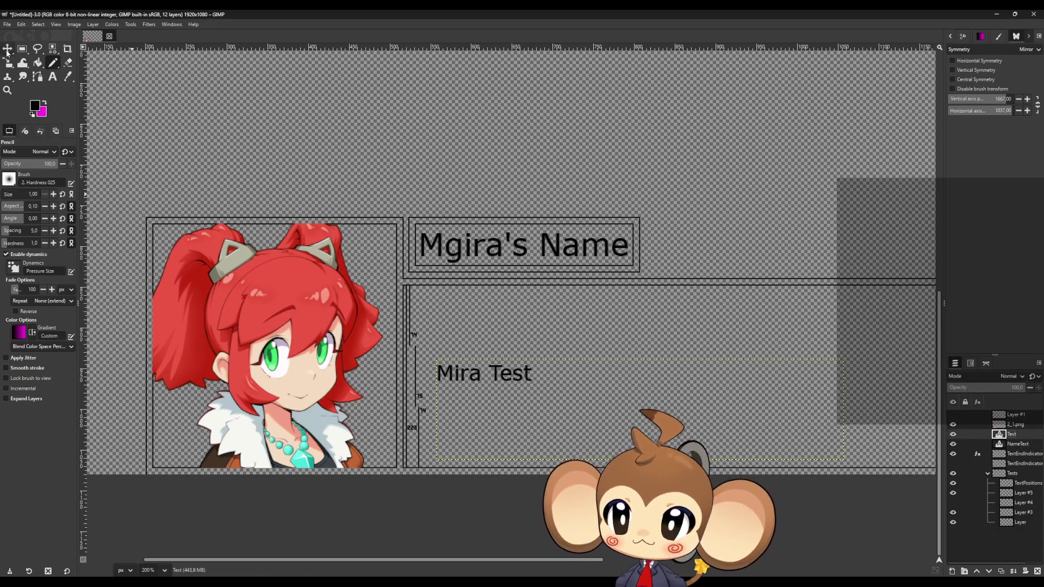
left_click(8, 49)
left_click_drag(466, 379, 625, 380)
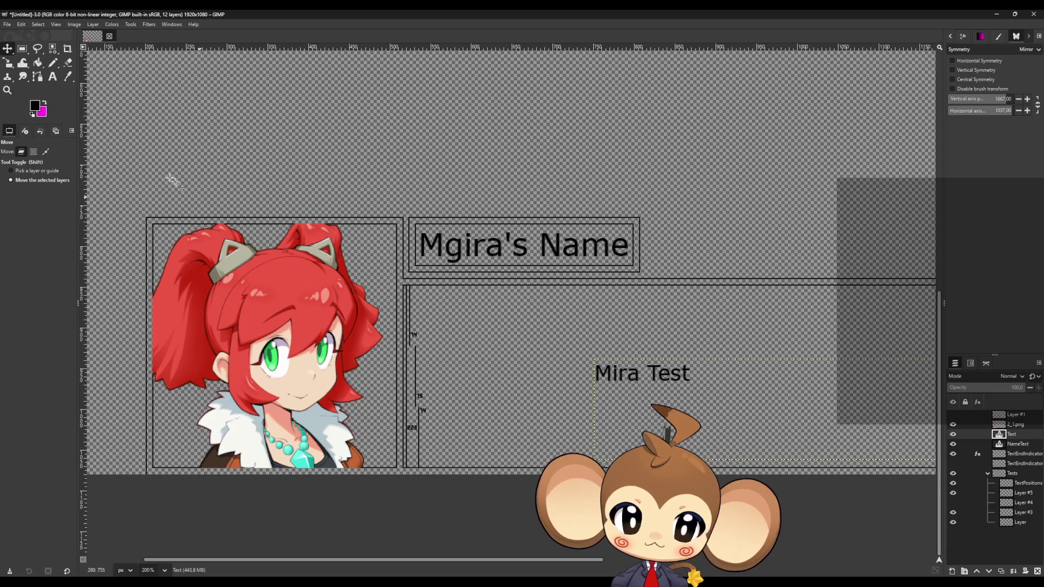
left_click(53, 62)
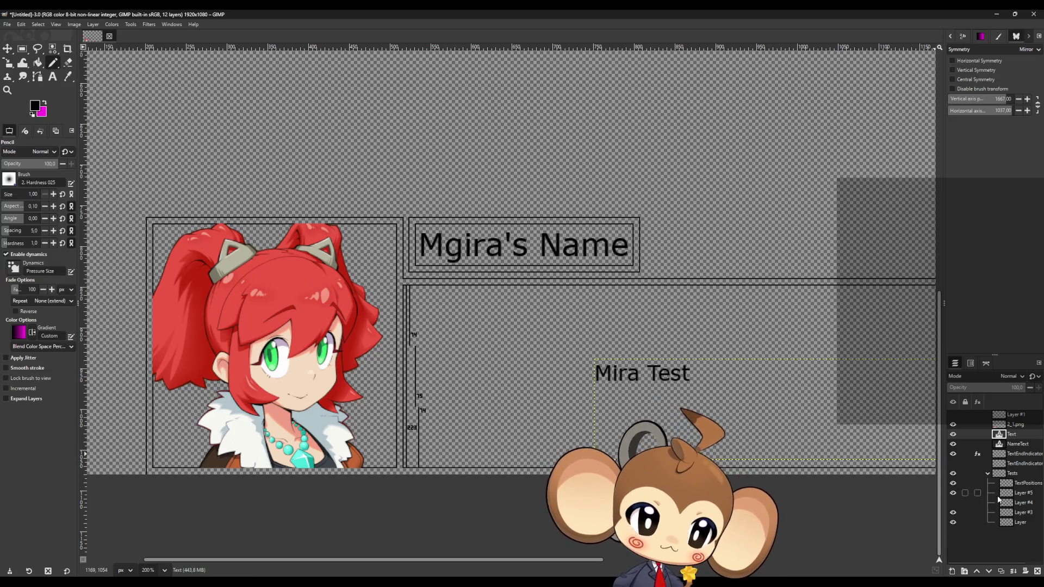
Step: Show Layer and Layer #3, and hide Layer #4 and the 2_1.png character portrait
left_click(953, 523)
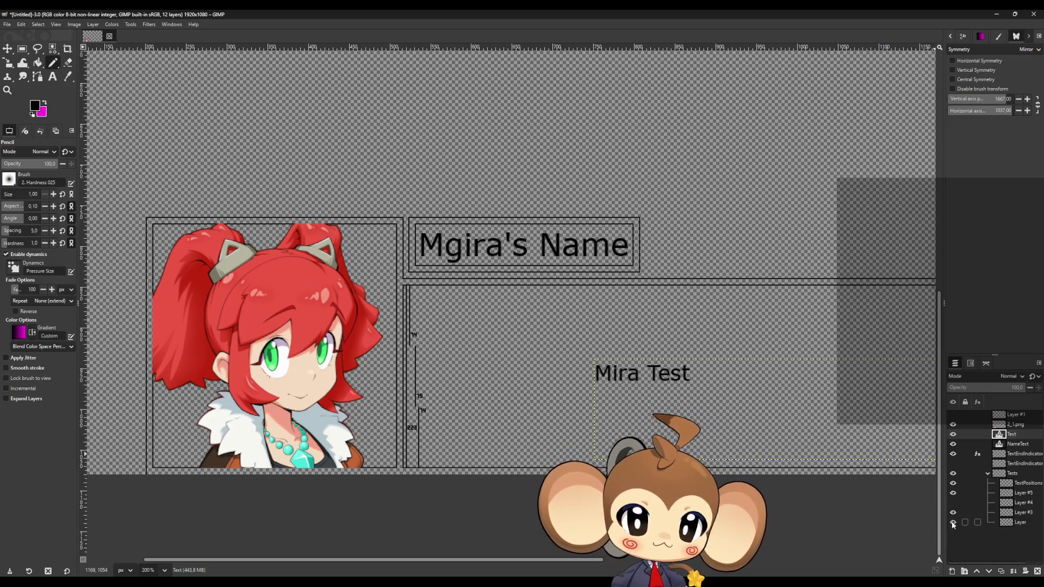
left_click(953, 512)
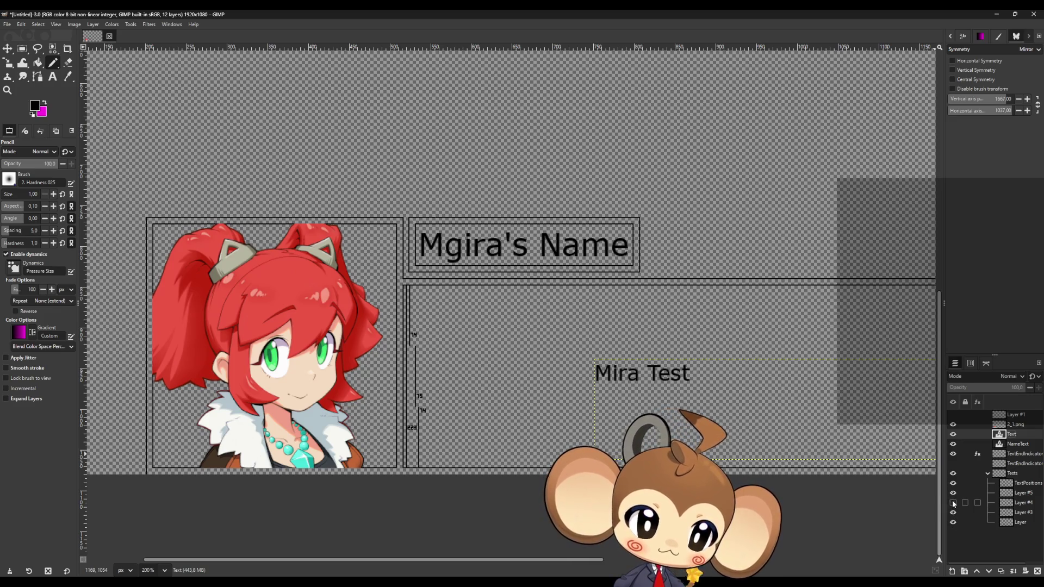
left_click(953, 502)
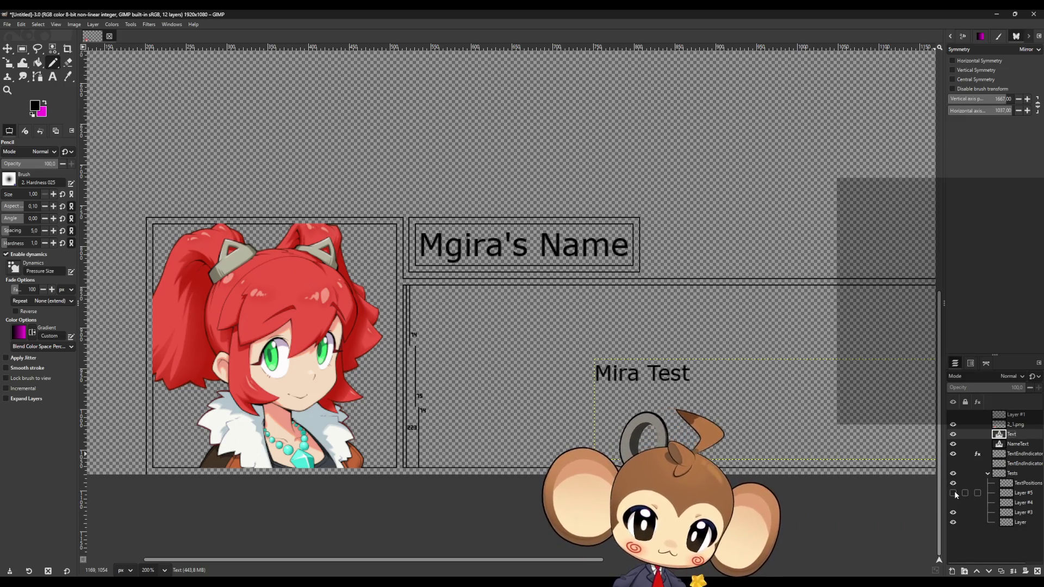
scroll(695, 441, "down", 1, "ctrl")
left_click(953, 425)
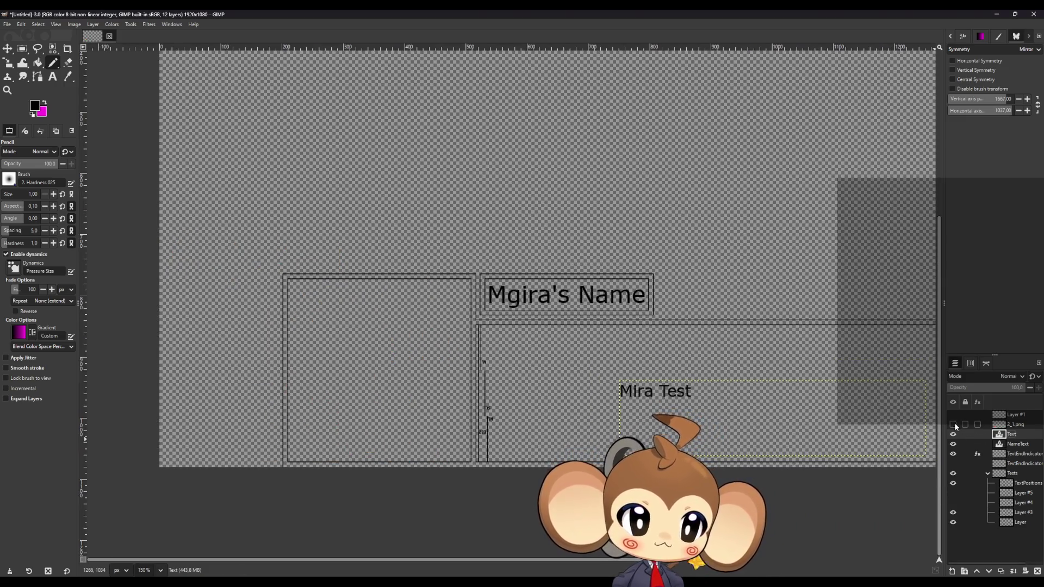
scroll(586, 342, "down", 3, "ctrl")
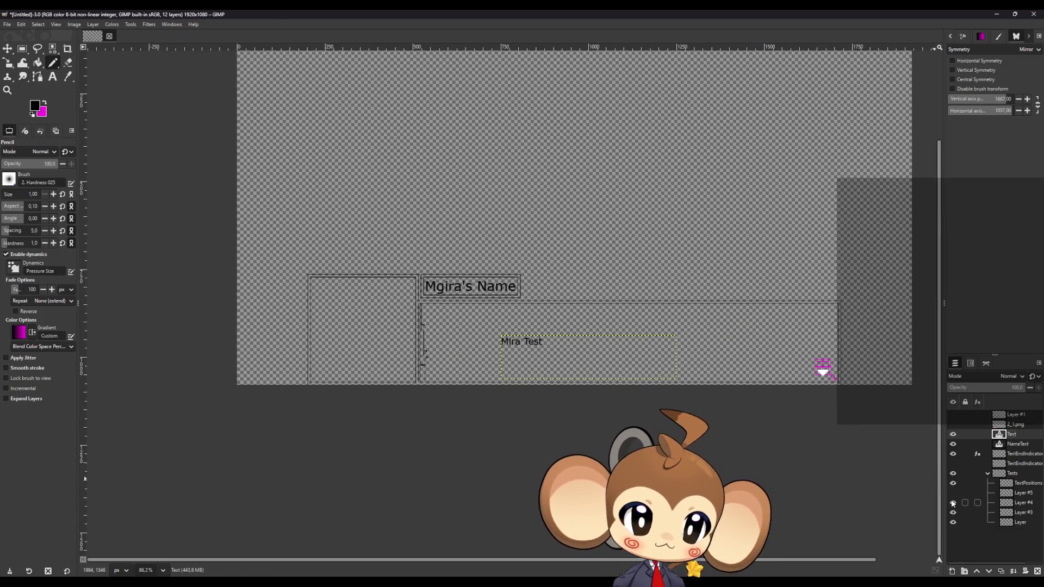
Step: Delete Layer #5, then recheck Layer #4 and TextPositions visibility
left_click(953, 493)
left_click(1013, 492)
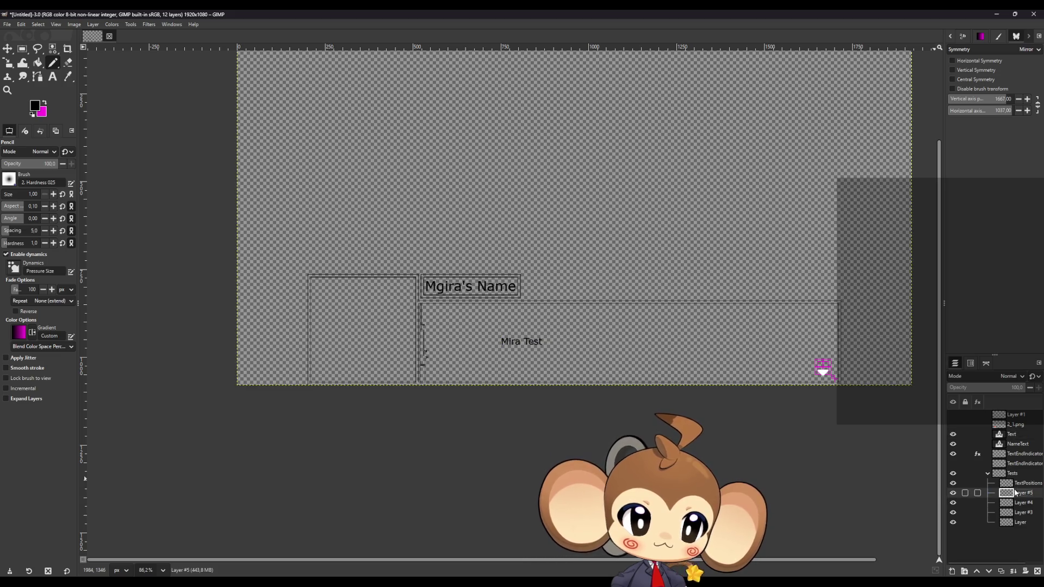
left_click(1037, 573)
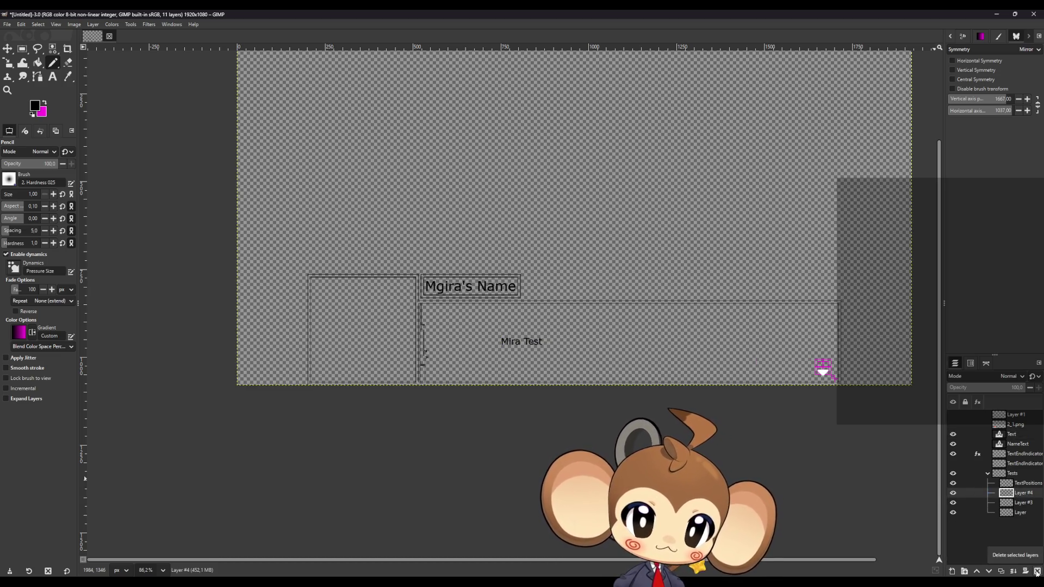
left_click(954, 493)
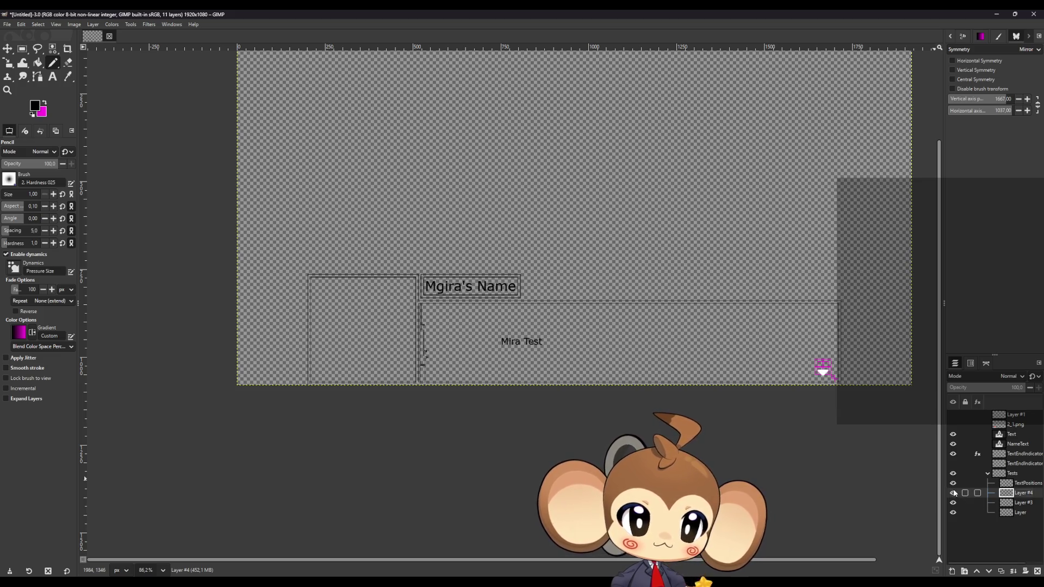
left_click(954, 492)
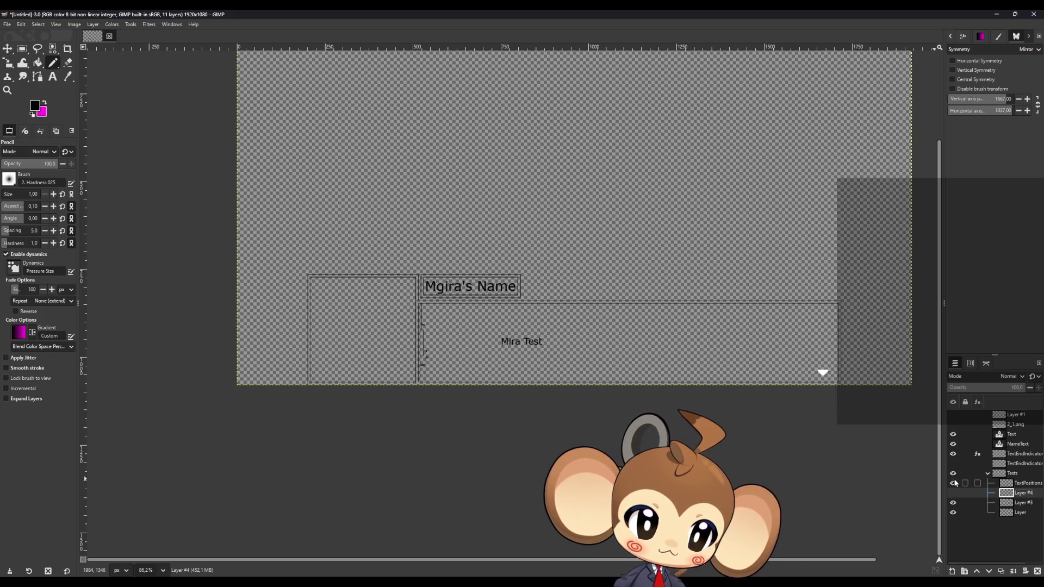
left_click(954, 483)
left_click(954, 483)
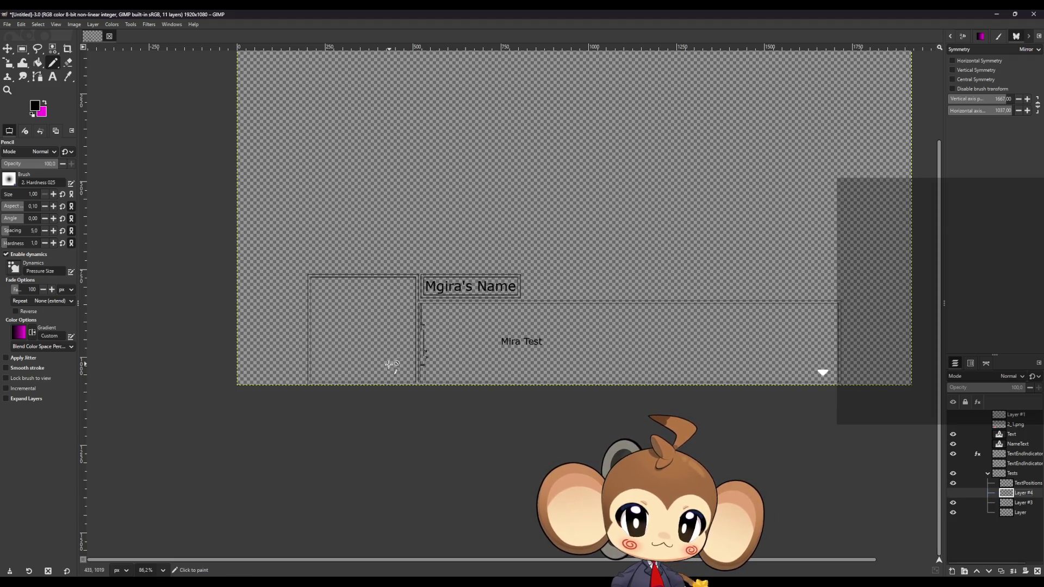
Step: Compare guide lines by toggling Layer #3 and TextPositions, then make TextPositions active
scroll(397, 362, "up", 3)
scroll(451, 358, "up", 3)
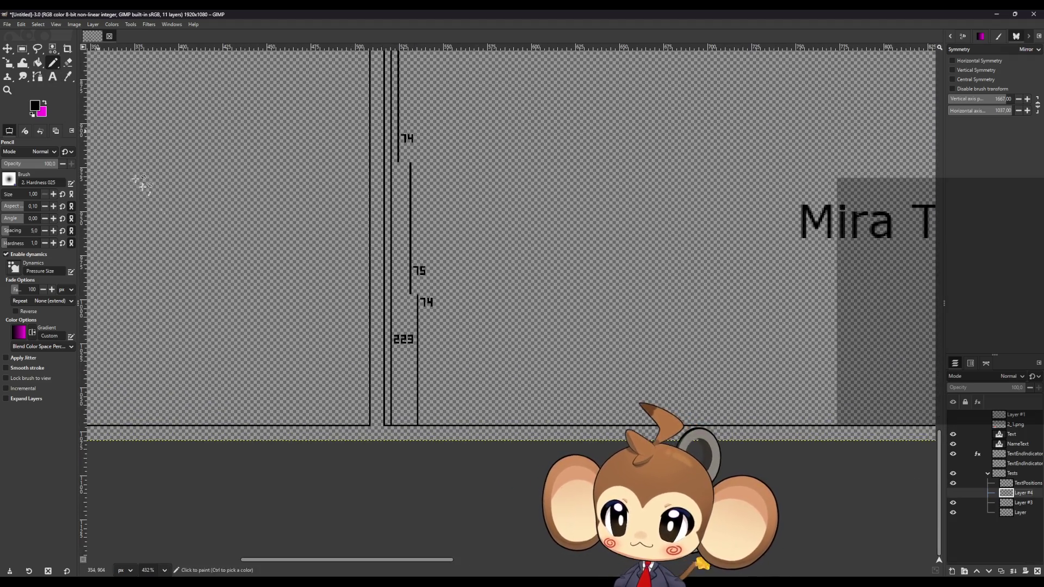
scroll(396, 365, "up", 2)
scroll(516, 398, "up", 1)
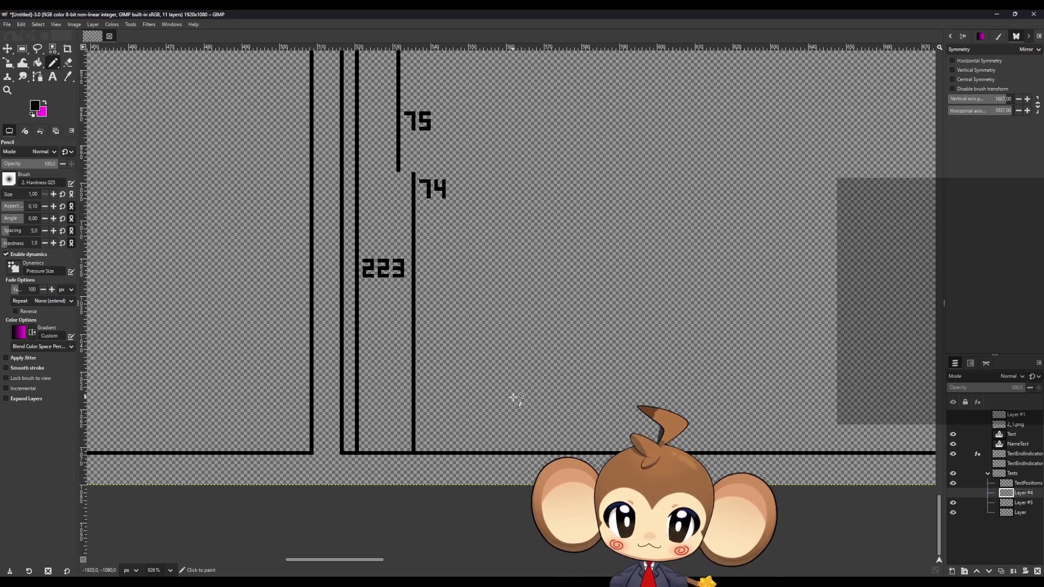
scroll(423, 449, "up", 1)
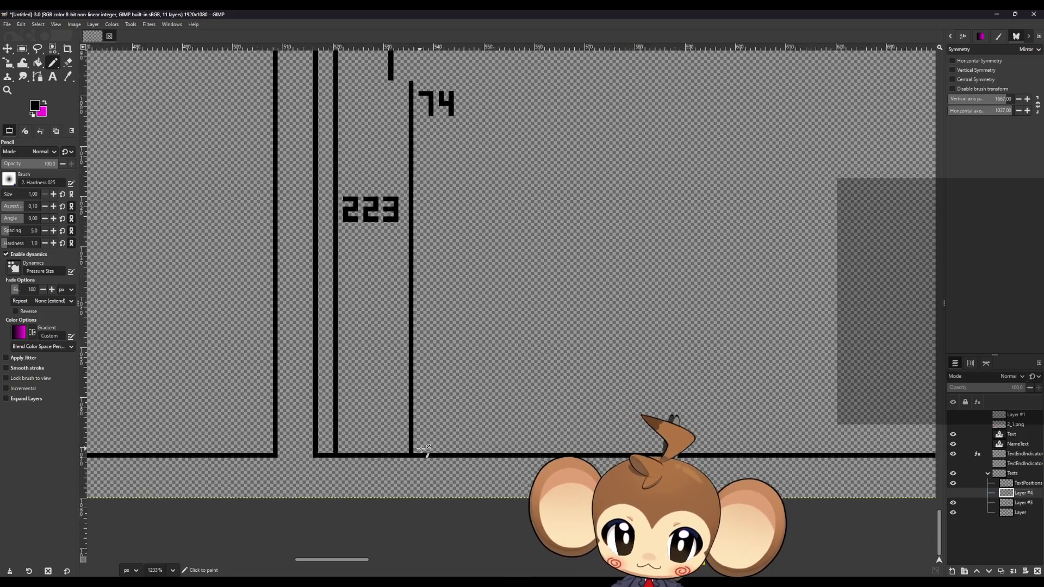
scroll(423, 449, "up", 1)
left_click(1021, 502)
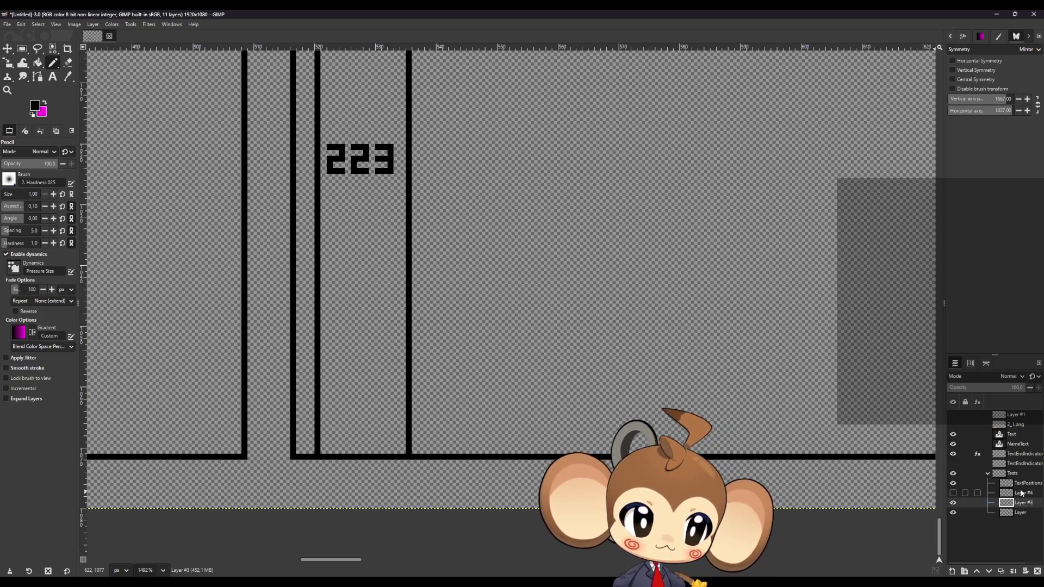
left_click(953, 503)
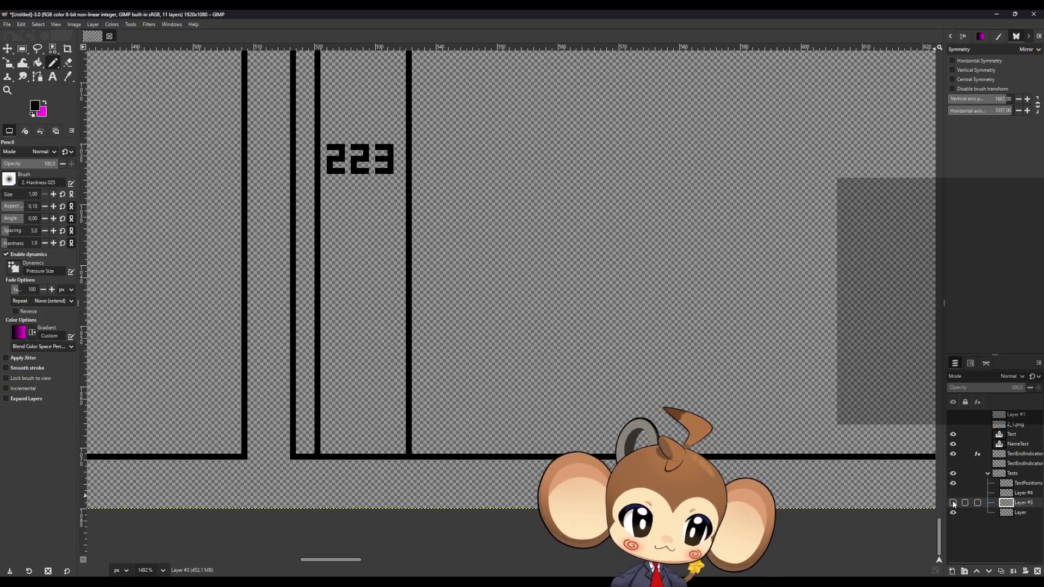
left_click(953, 503)
left_click(953, 483)
left_click(1017, 484)
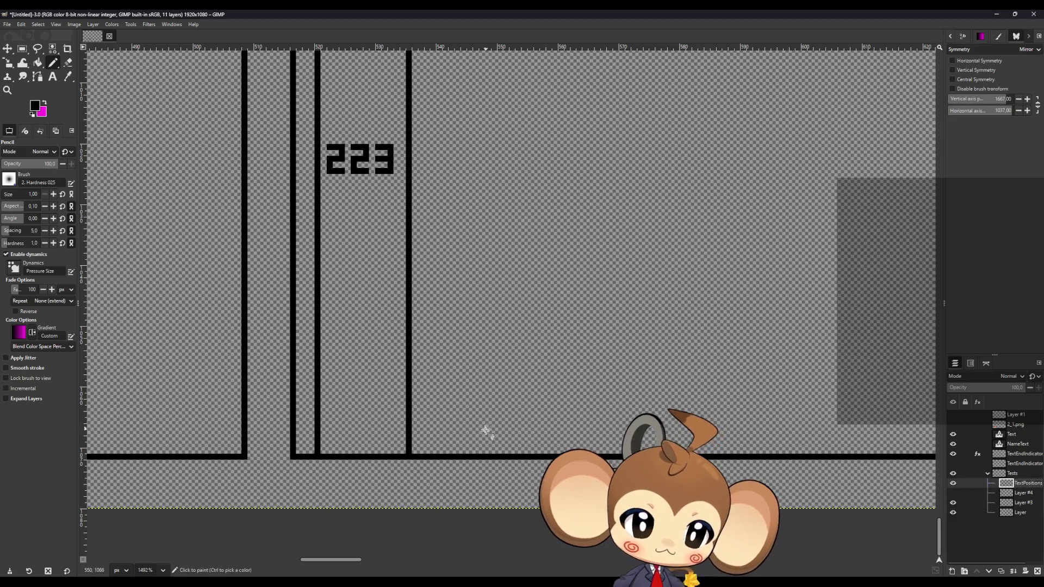
scroll(473, 457, "up", 2)
scroll(450, 492, "down", 1)
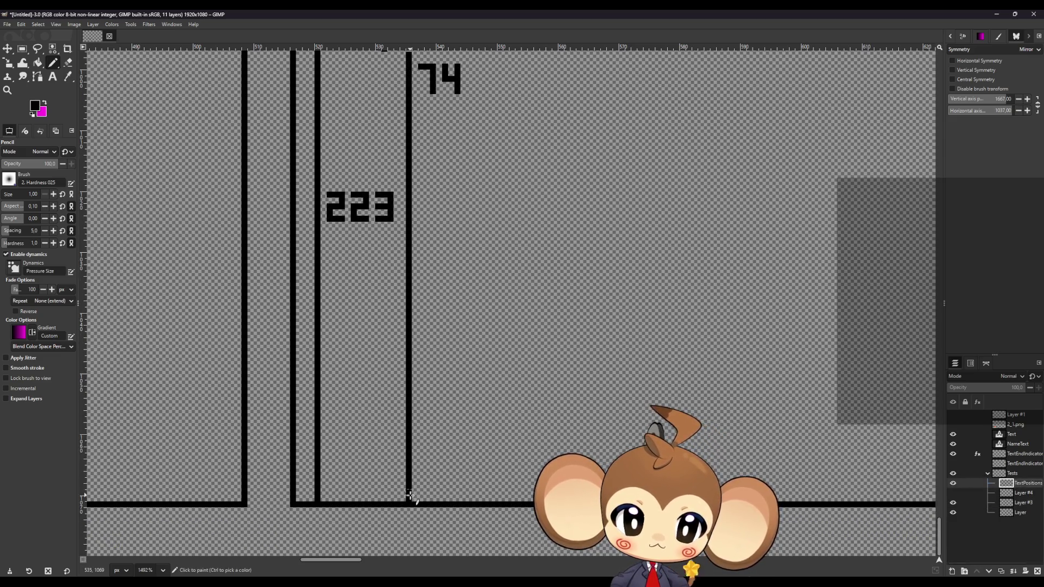
Step: Draw a horizontal bracket tick right from the 74 line and repaint its vertical stroke black
left_click(410, 497)
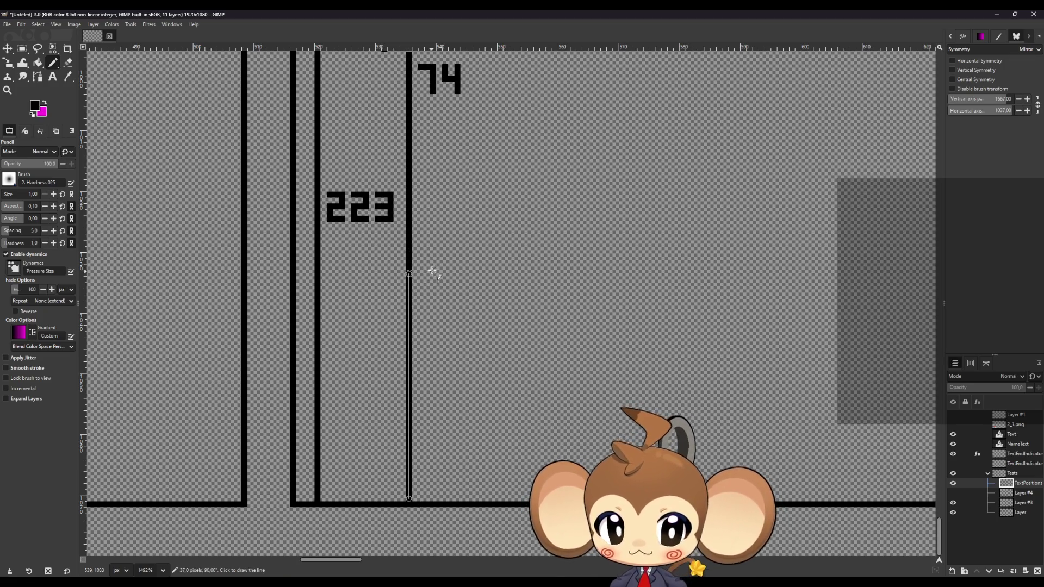
left_click(432, 267, "shift")
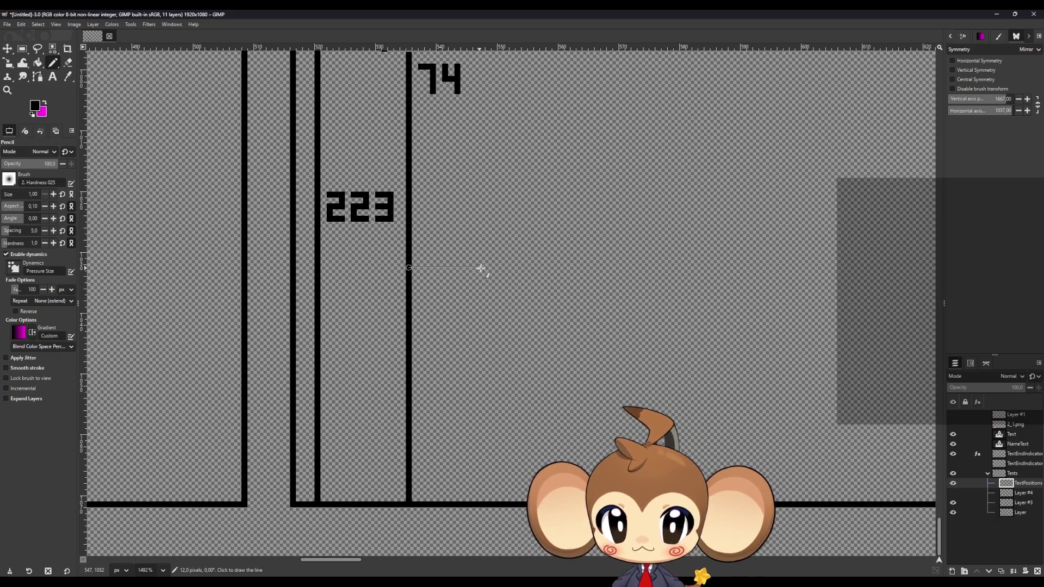
left_click(484, 268, "shift")
scroll(422, 373, "up", 3)
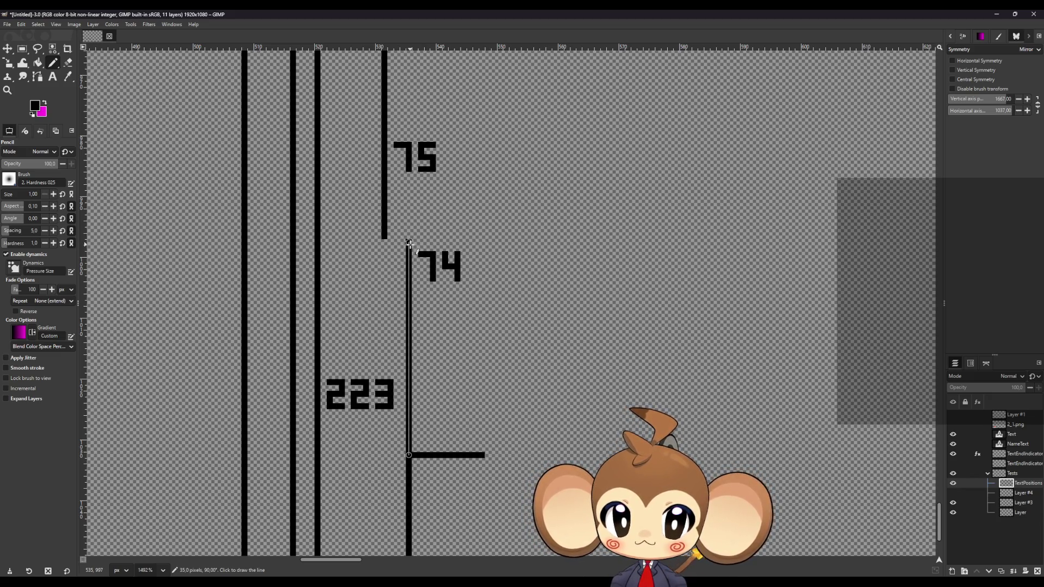
left_click(410, 242, "shift")
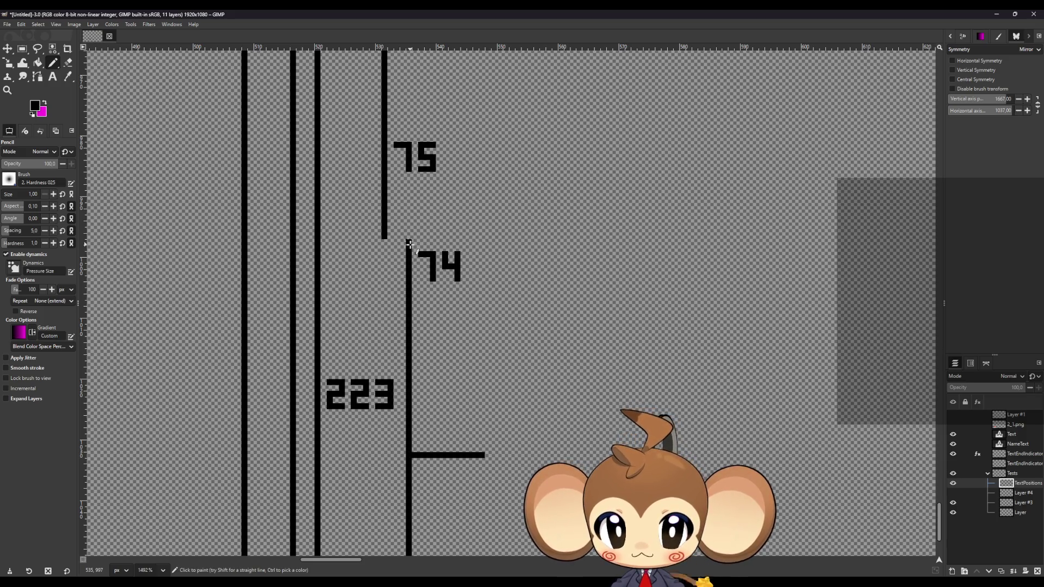
left_click(415, 452, "shift")
scroll(415, 457, "down", 3)
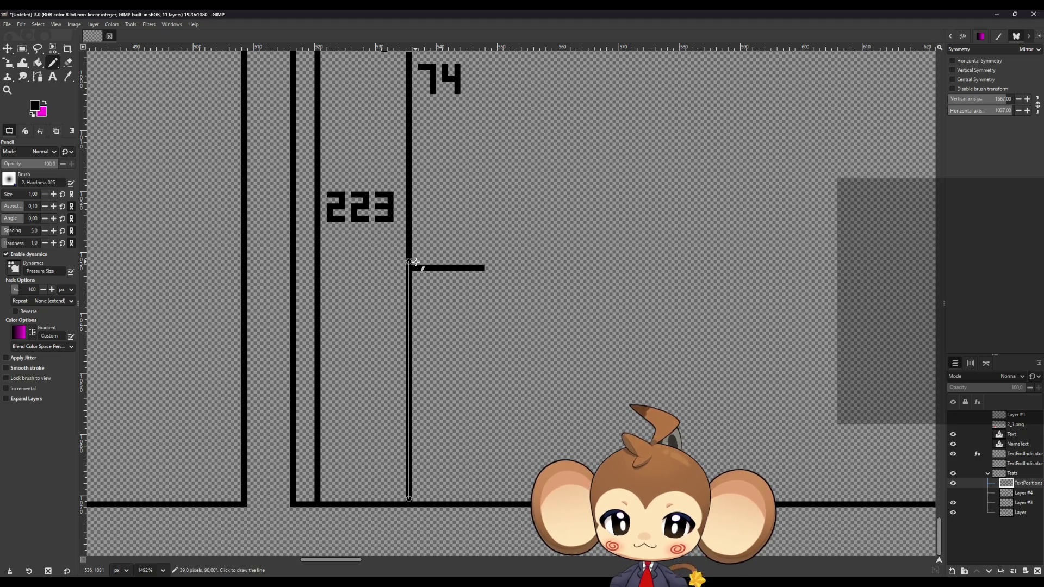
scroll(409, 206, "up", 2)
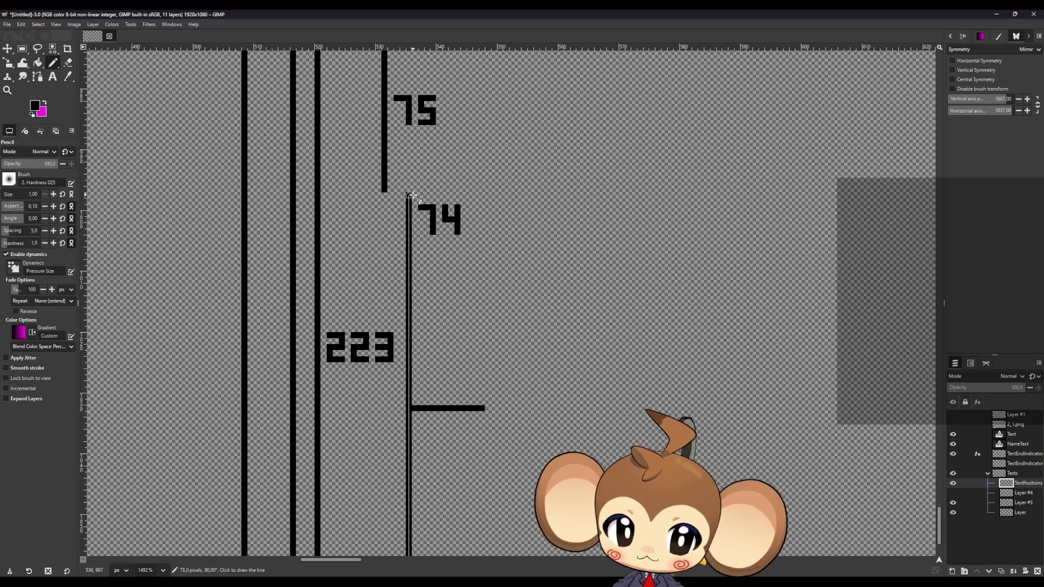
Step: Draw the bracket line down beside the 74 label with a horizontal tick at its end
left_click_drag(410, 195, 407, 420)
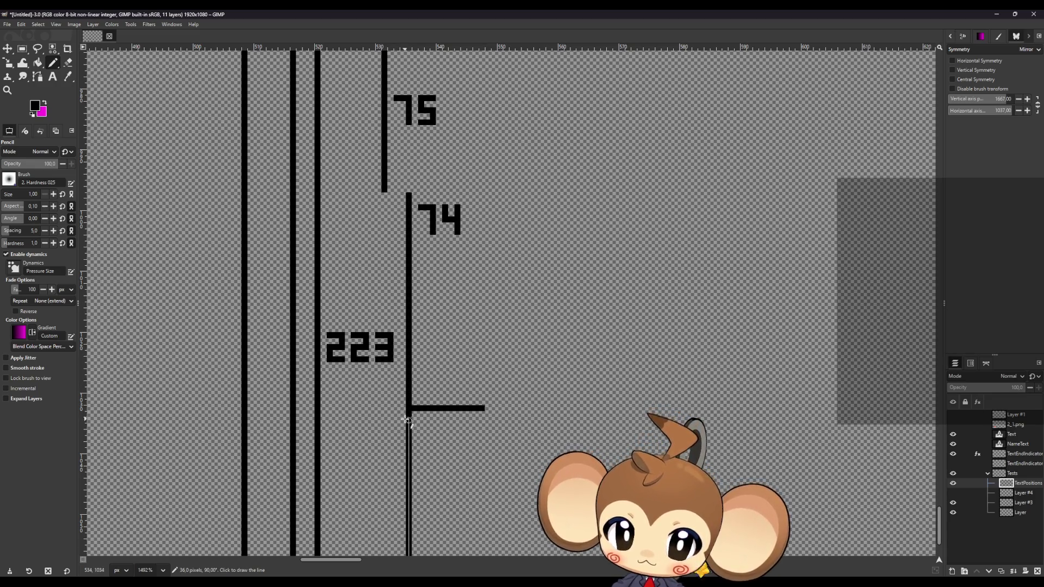
left_click(408, 420, "shift")
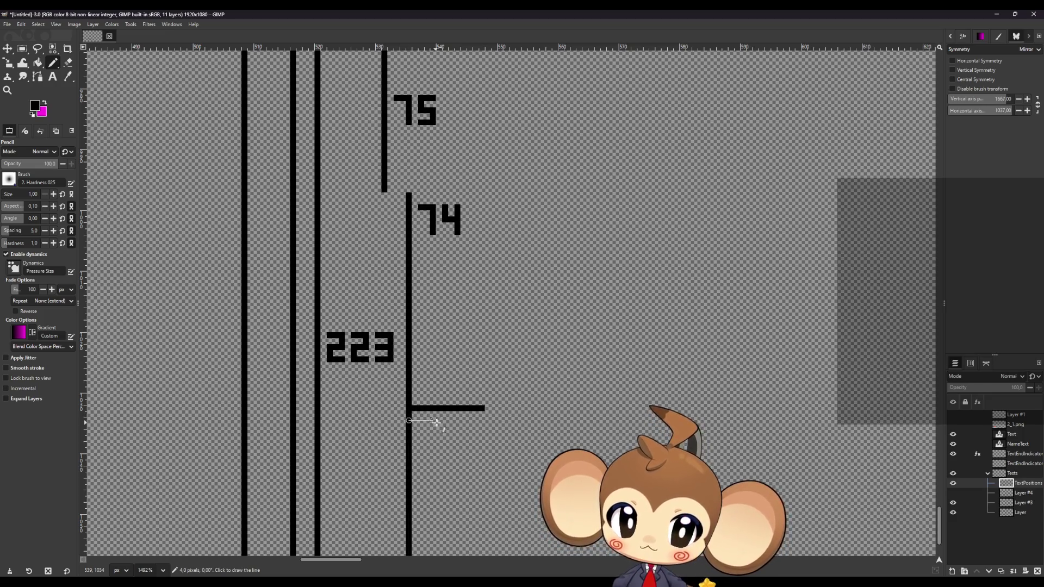
left_click(484, 420, "shift")
left_click(409, 195)
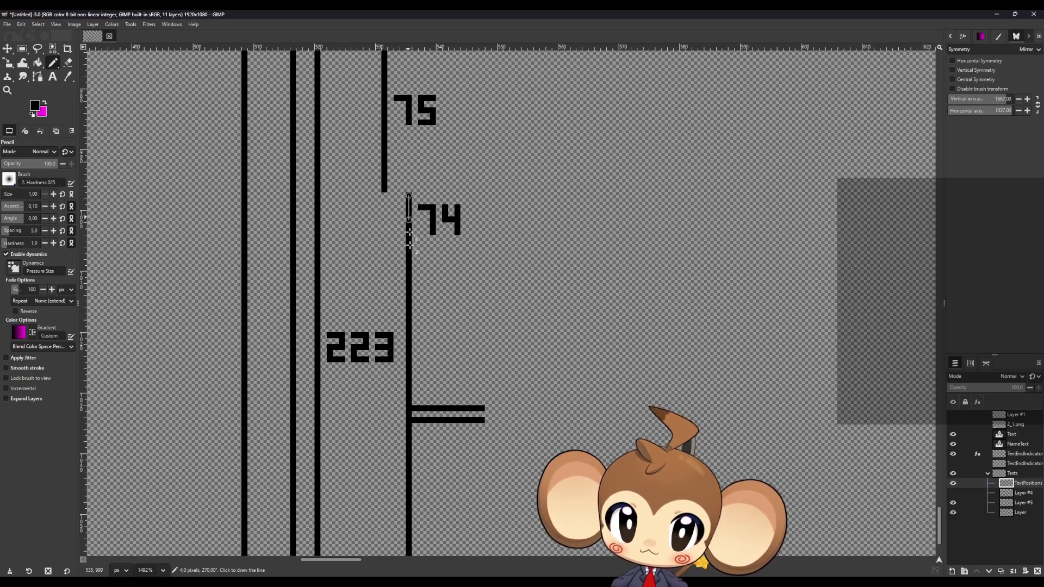
left_click(409, 414, "shift")
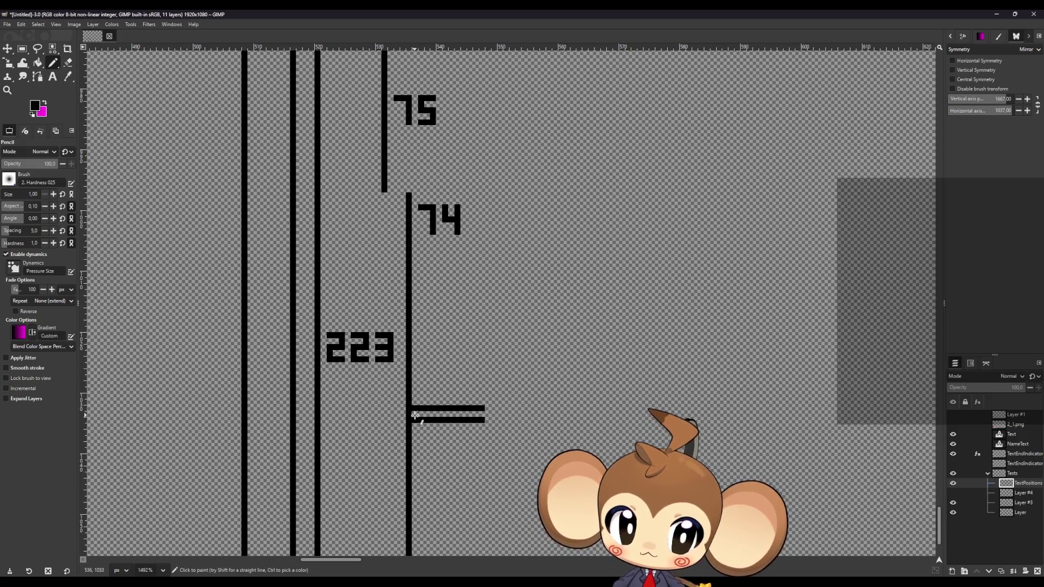
left_click(503, 414, "shift")
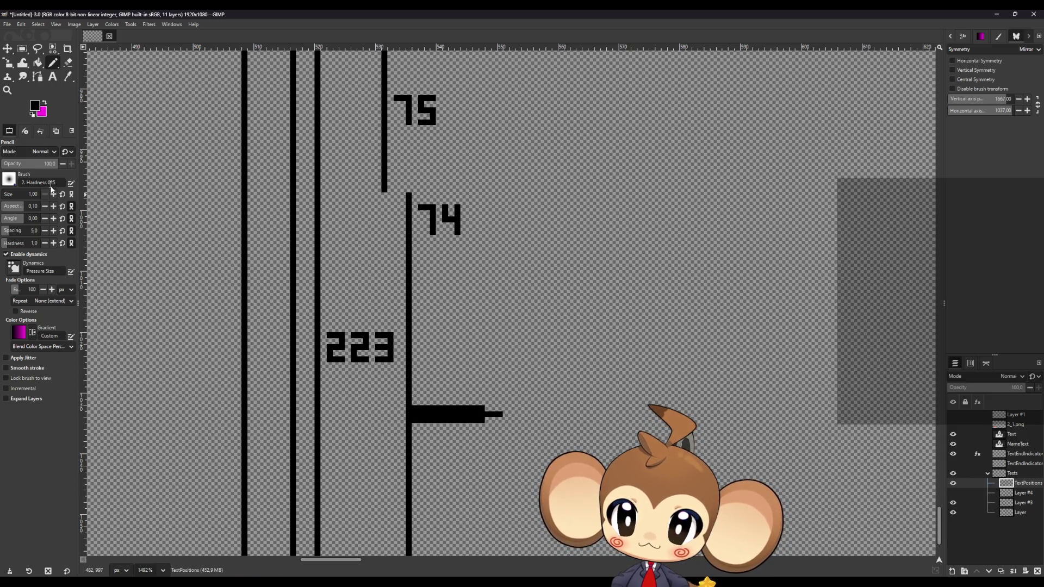
Step: Erase the doubled tick down to one clean bar and return to the Pencil
left_click(68, 62)
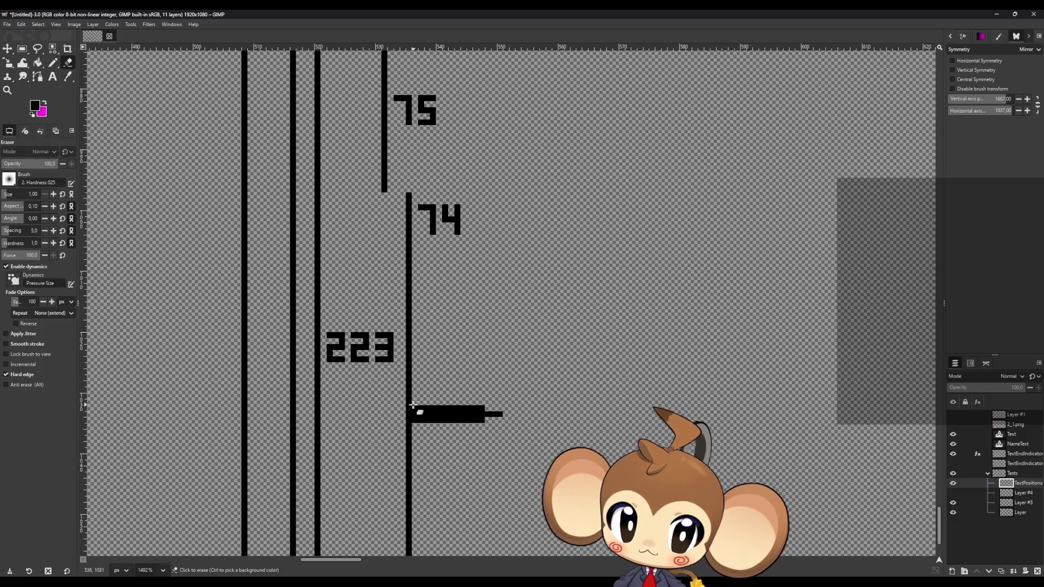
left_click_drag(412, 409, 571, 407)
scroll(396, 374, "up", 4)
scroll(396, 375, "up", 8)
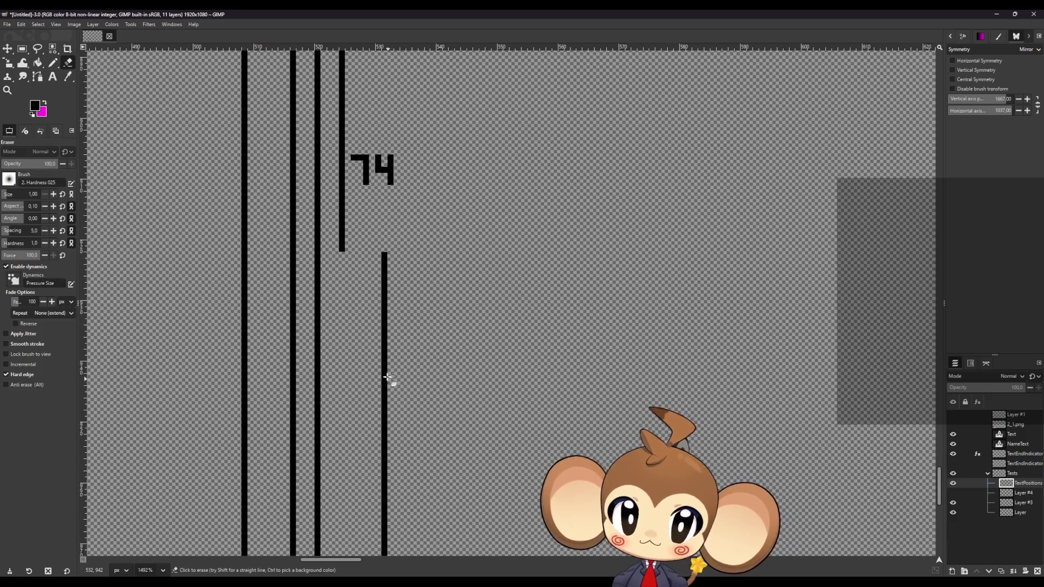
key("n")
scroll(326, 473, "down", 2)
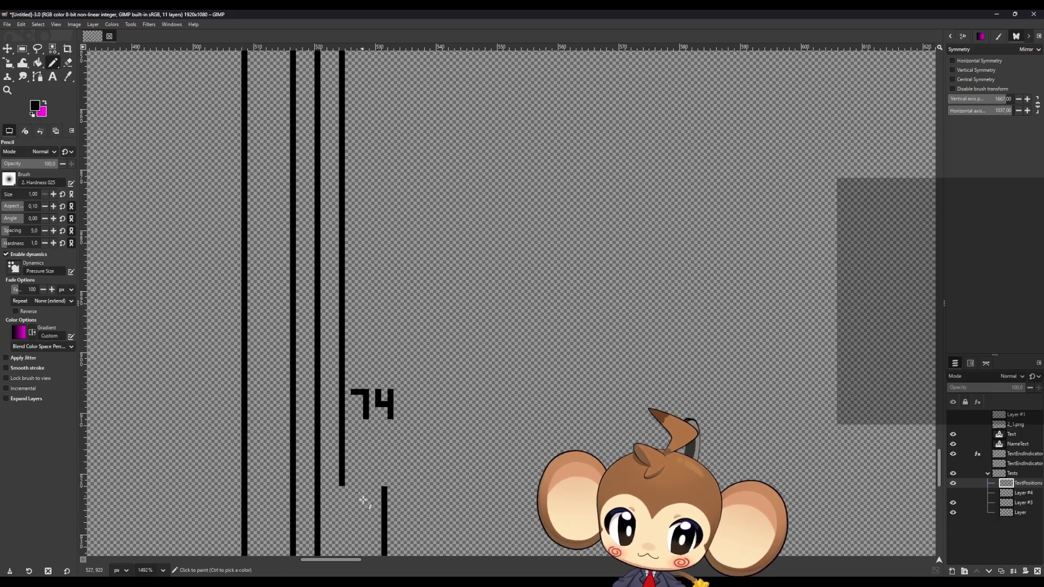
scroll(342, 462, "up", 4)
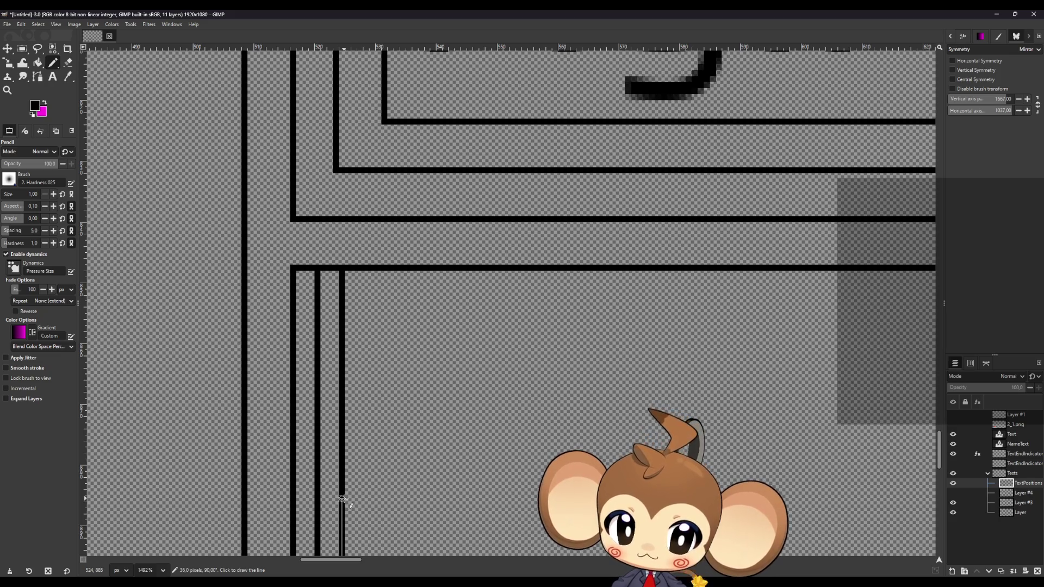
Step: Draw a bracket line from the inner box corner with a horizontal tick at its bottom
left_click(343, 500, "shift")
left_click(422, 500, "shift")
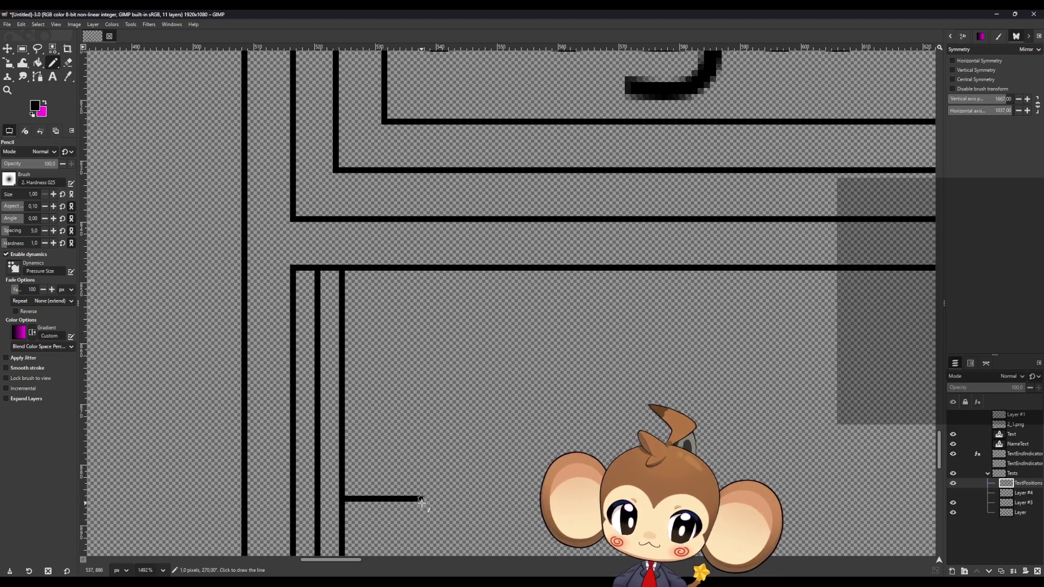
left_click(343, 272)
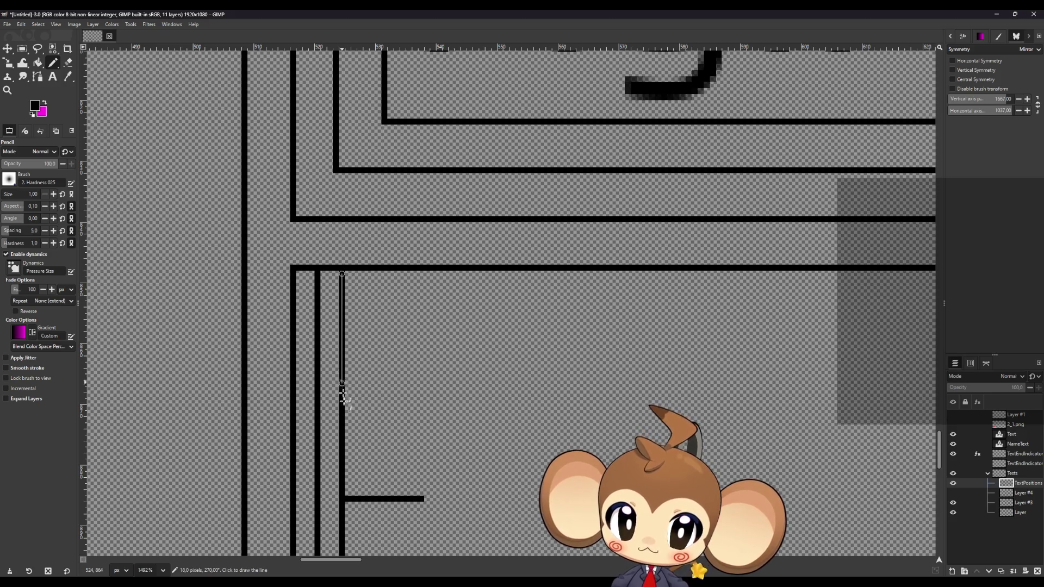
left_click(350, 492, "shift")
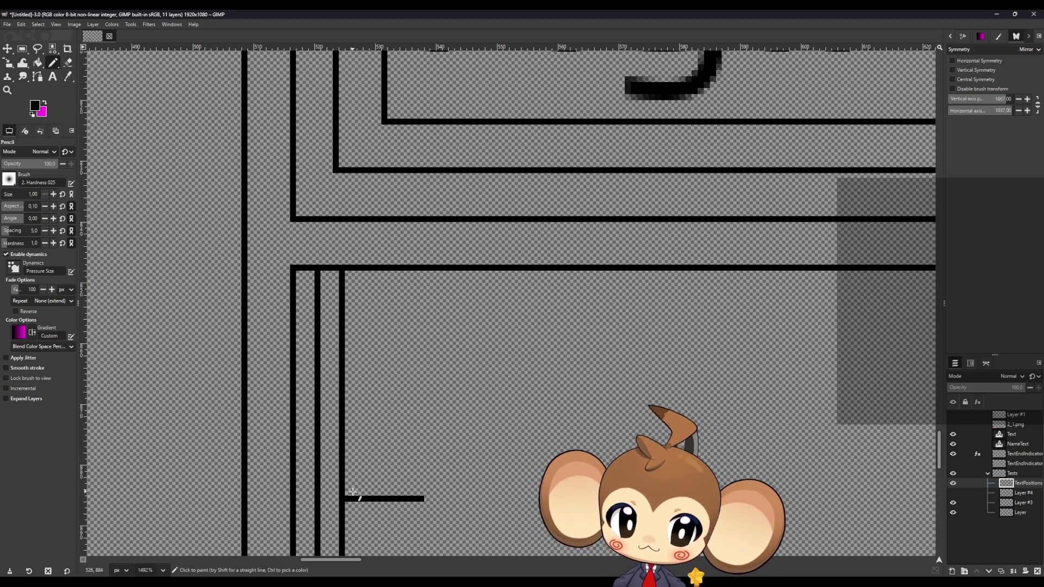
left_click(420, 495, "shift")
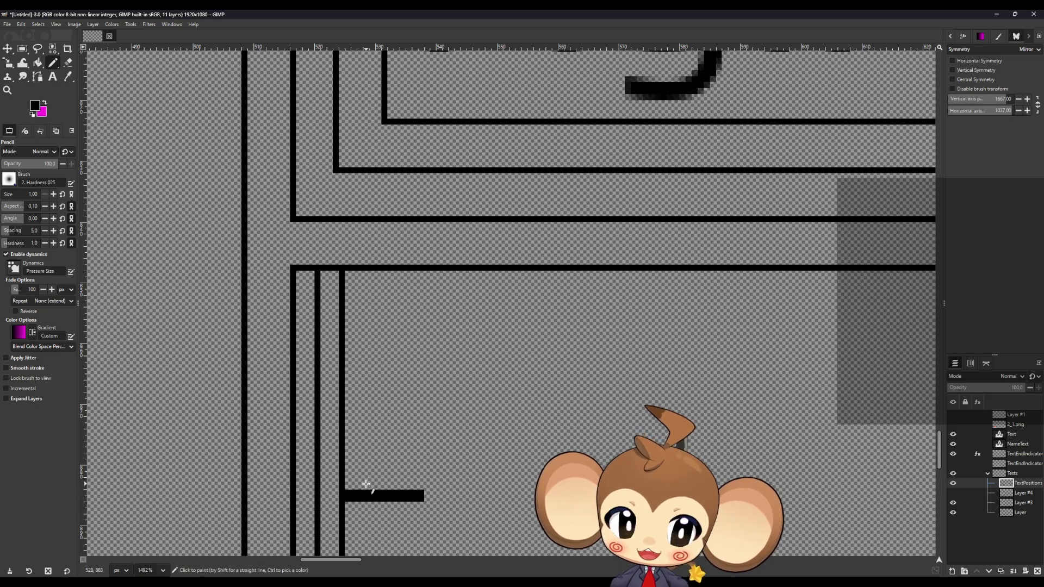
scroll(366, 485, "down", 5)
scroll(367, 481, "down", 5)
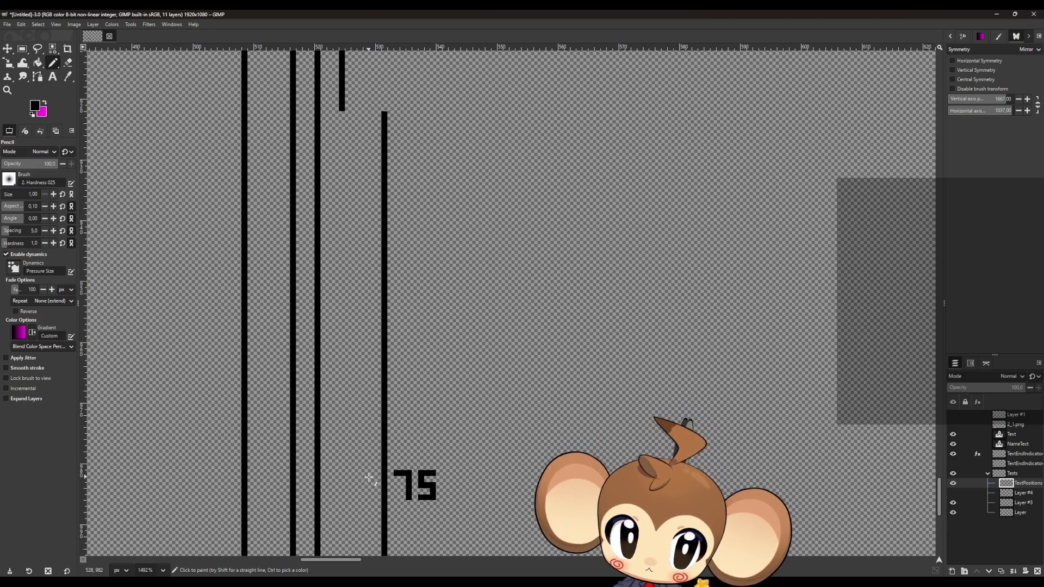
scroll(368, 477, "down", 2)
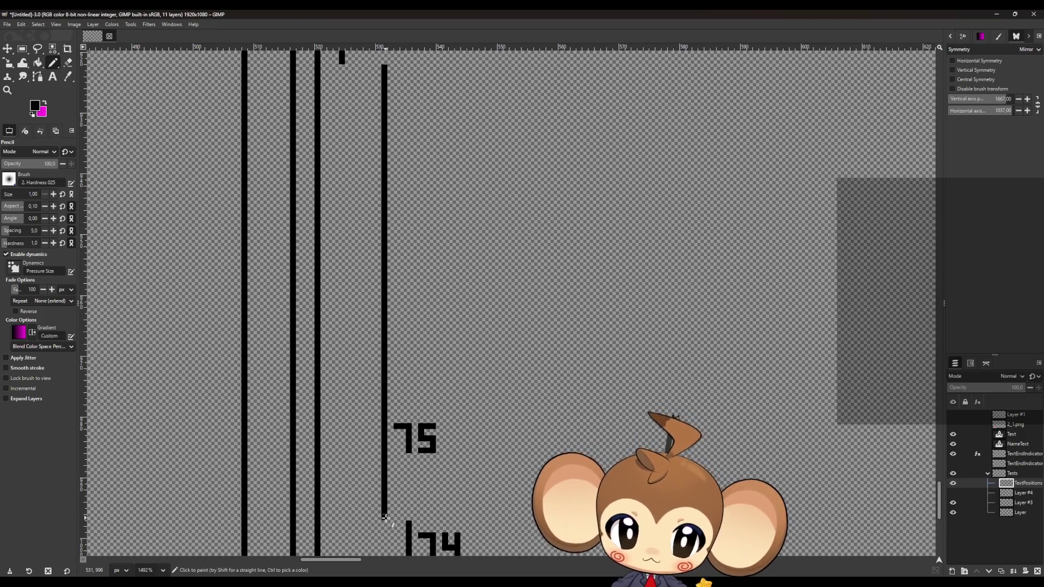
Step: Add a bracket line with a horizontal tick above the 75 label
left_click(385, 299, "shift")
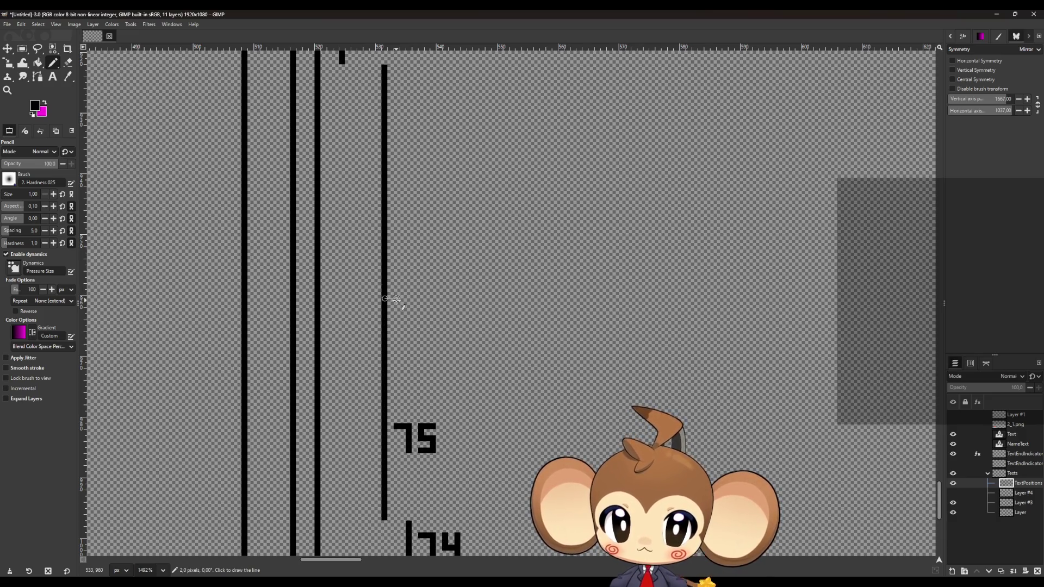
left_click(396, 299, "shift")
left_click(385, 68)
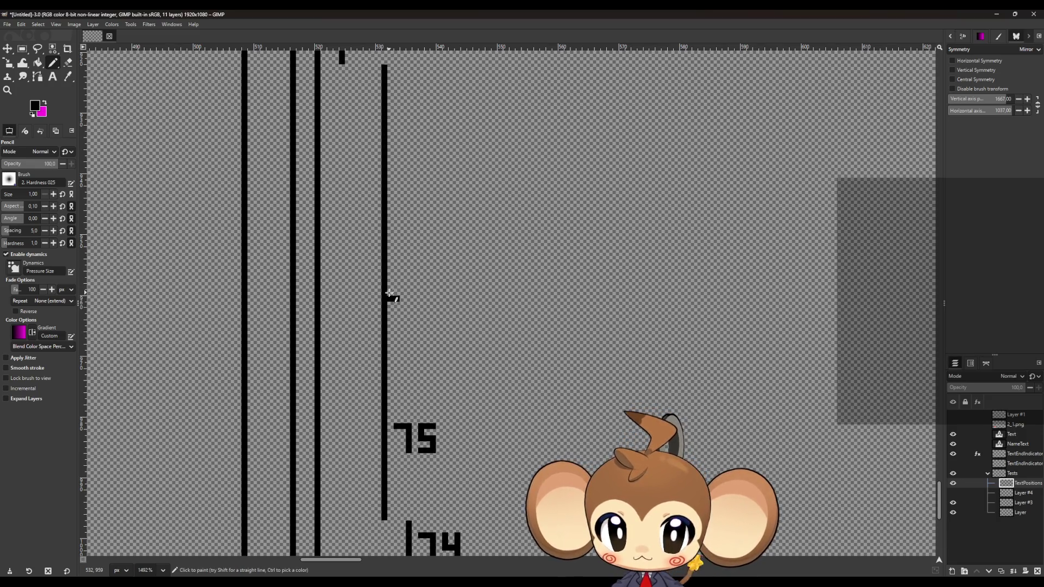
left_click(388, 293)
left_click(454, 292, "shift")
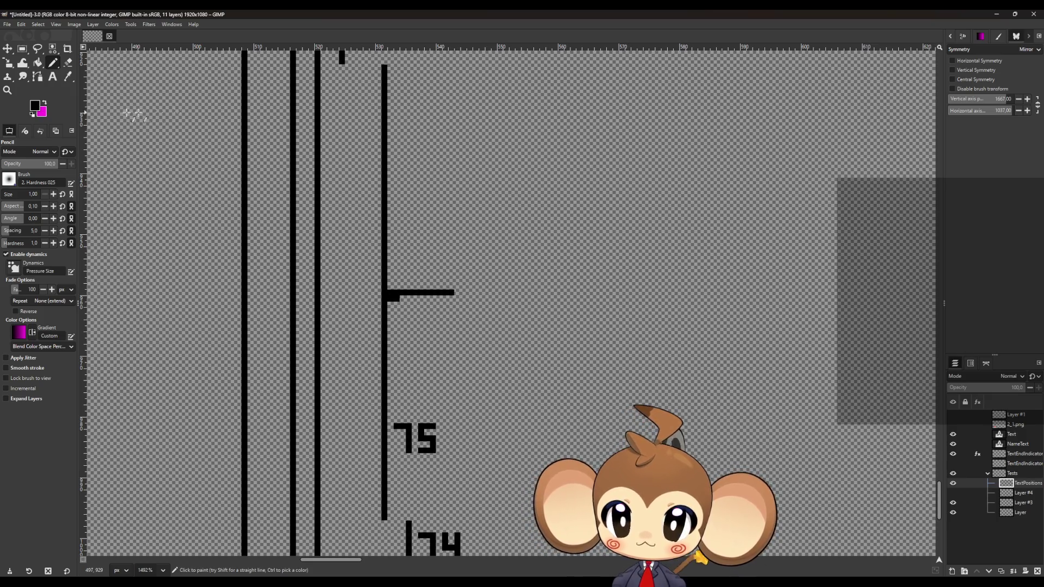
left_click(68, 63)
scroll(407, 317, "down", 5)
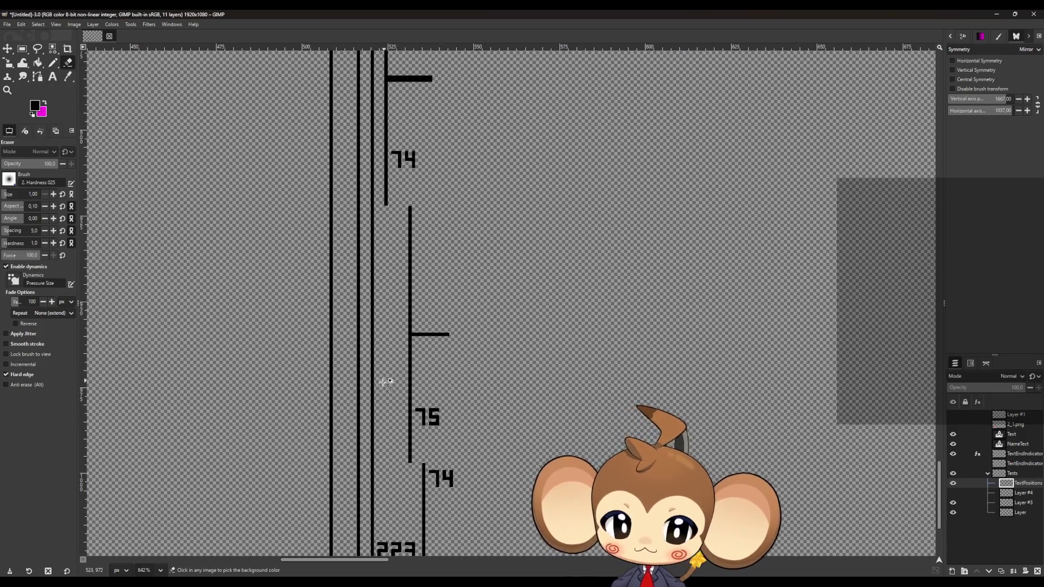
scroll(450, 467, "up", 2)
scroll(451, 467, "up", 1)
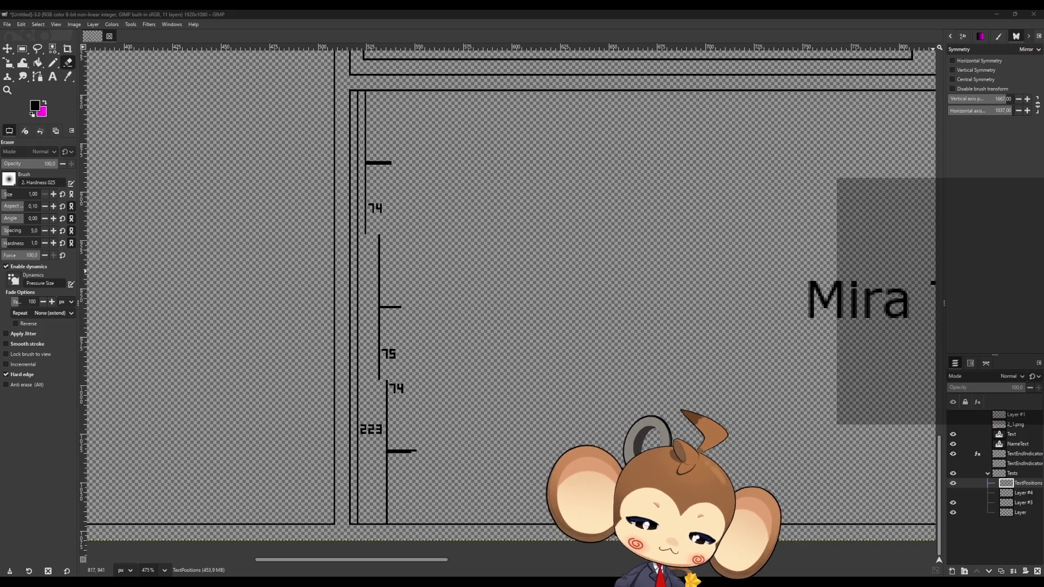
scroll(435, 203, "down", 15)
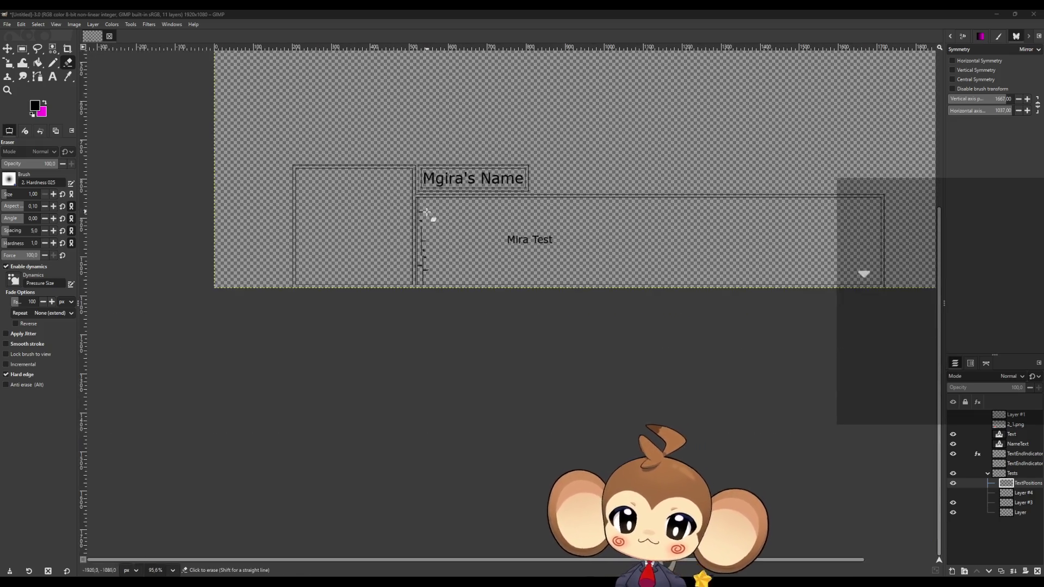
scroll(580, 95, "up", 4)
scroll(308, 210, "down", 5)
scroll(490, 175, "up", 3)
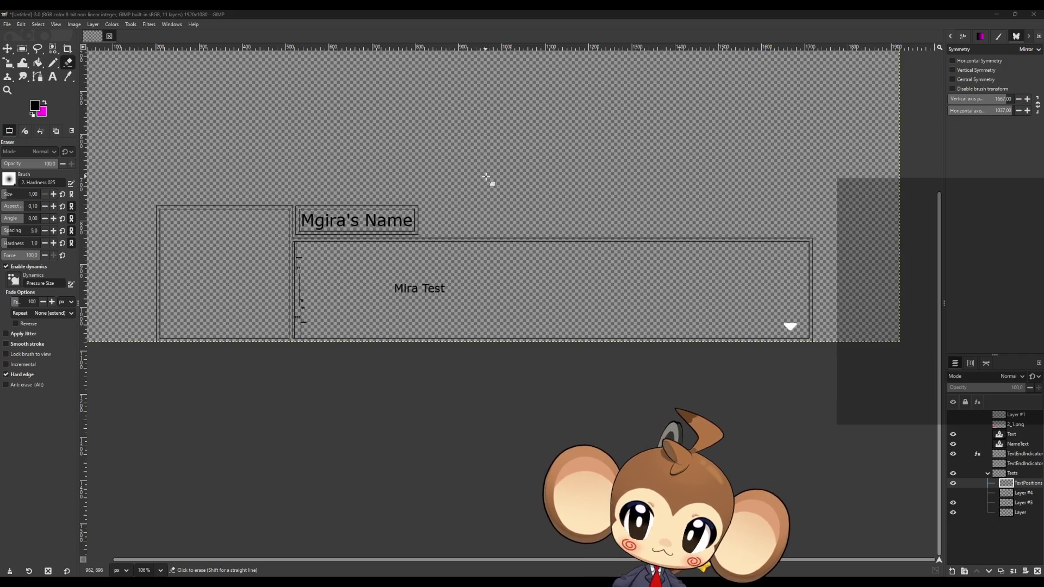
scroll(424, 164, "up", 5)
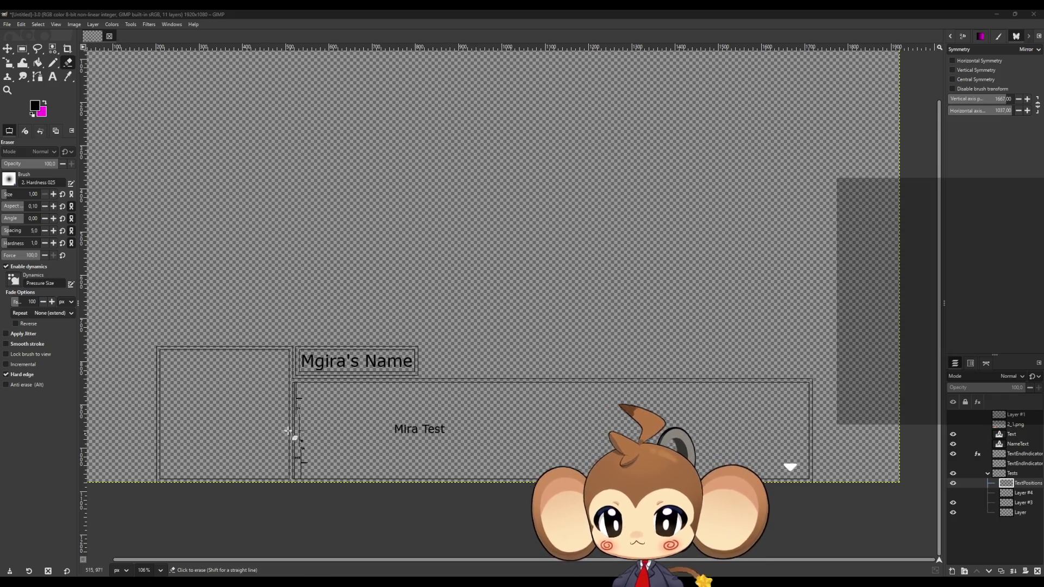
scroll(293, 432, "up", 5, "ctrl")
scroll(347, 407, "up", 5, "ctrl")
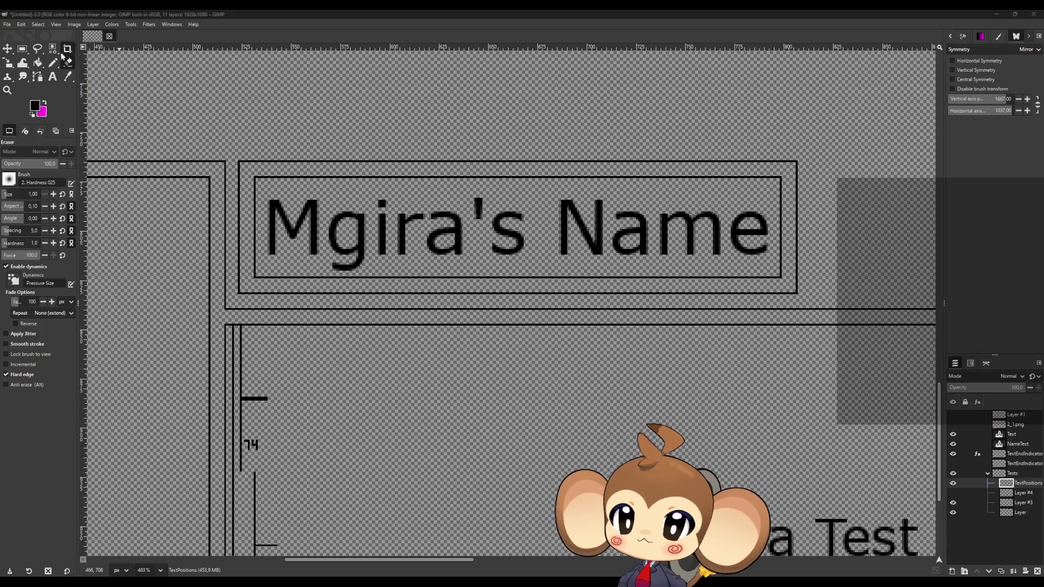
left_click(53, 63)
scroll(236, 175, "up", 10, "ctrl")
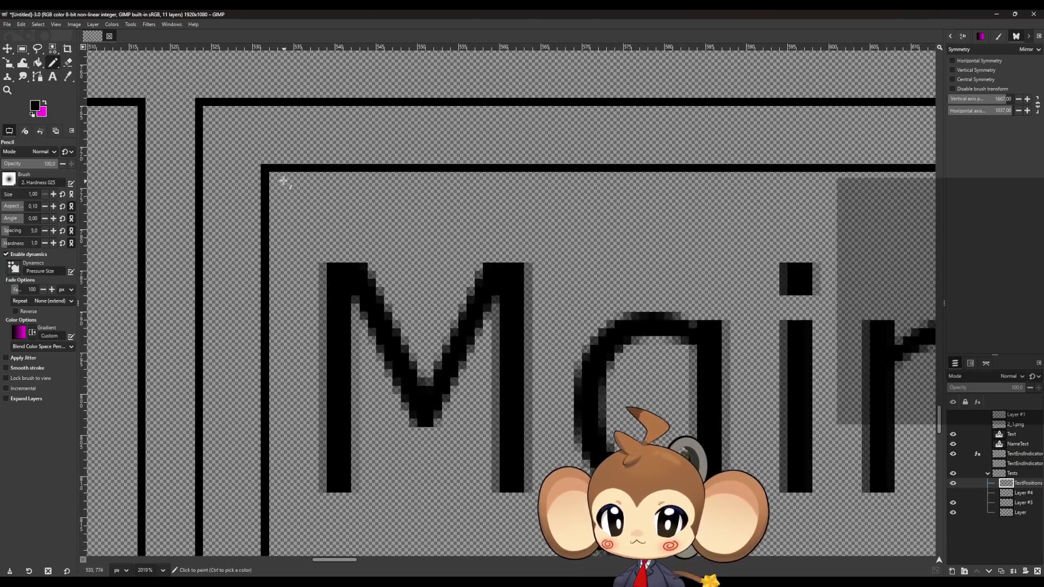
scroll(284, 169, "down", 5)
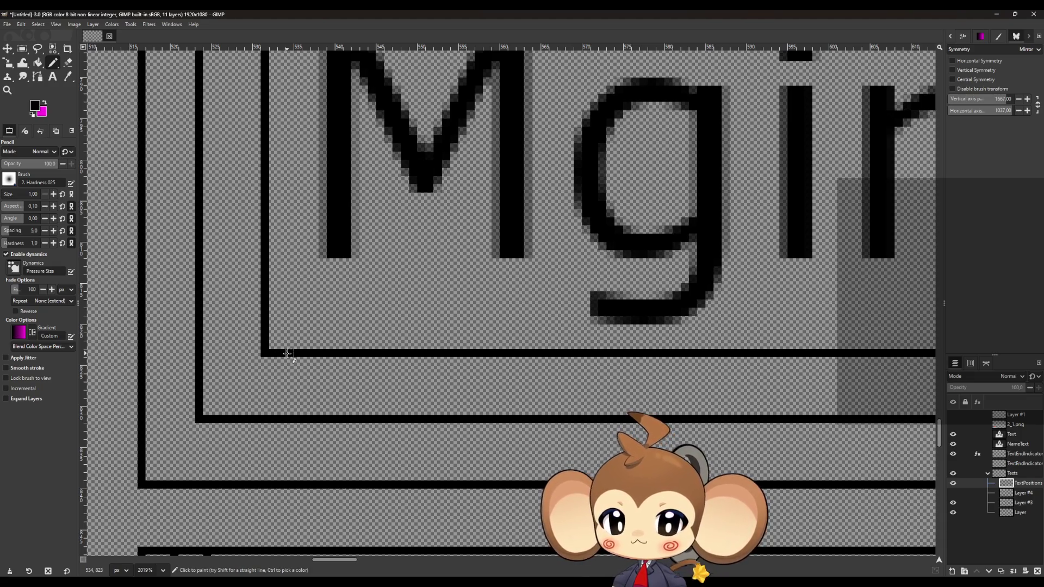
scroll(287, 354, "down", 9)
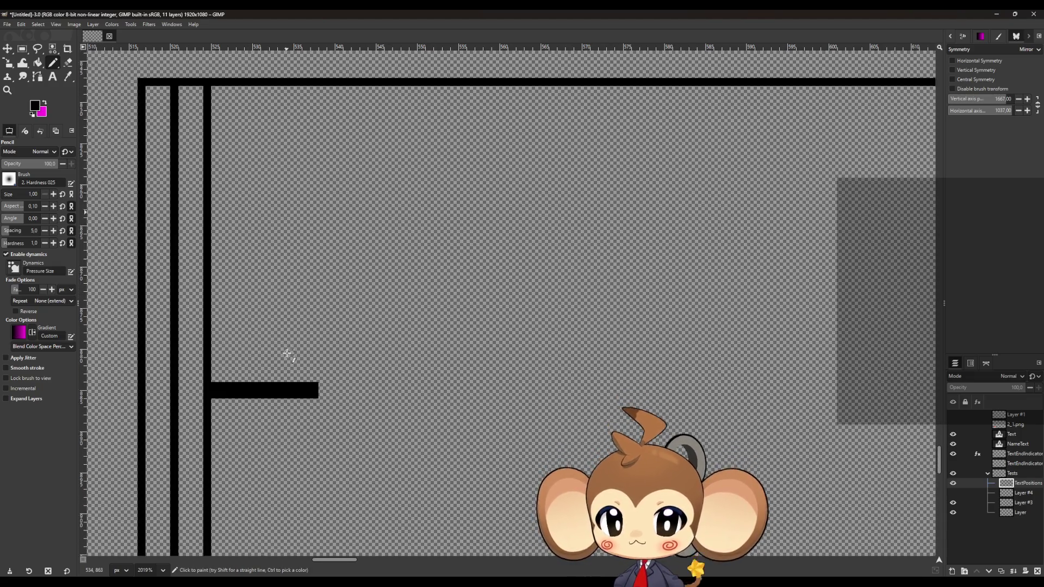
scroll(287, 354, "down", 15)
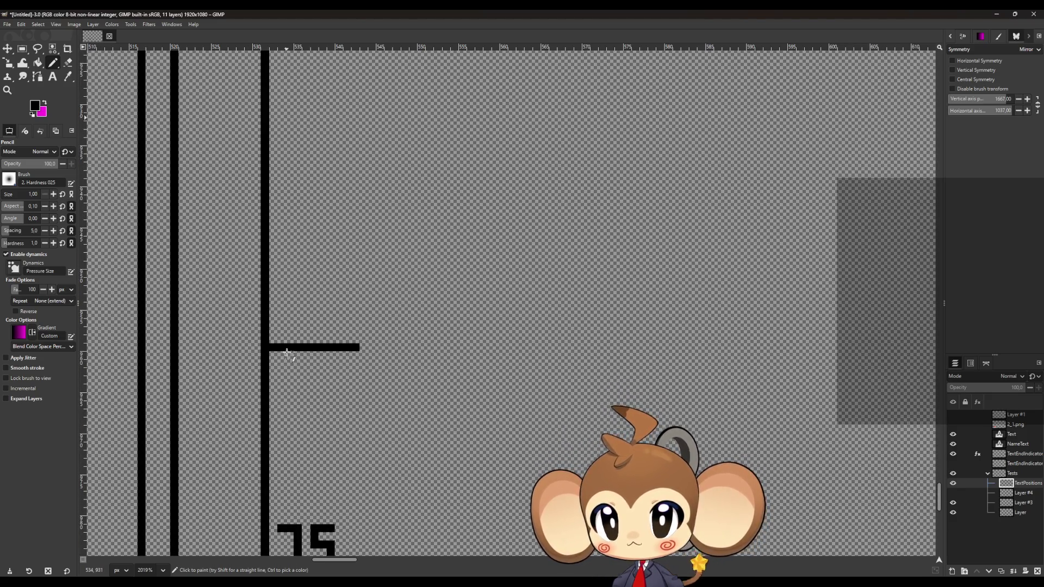
scroll(287, 352, "up", 20)
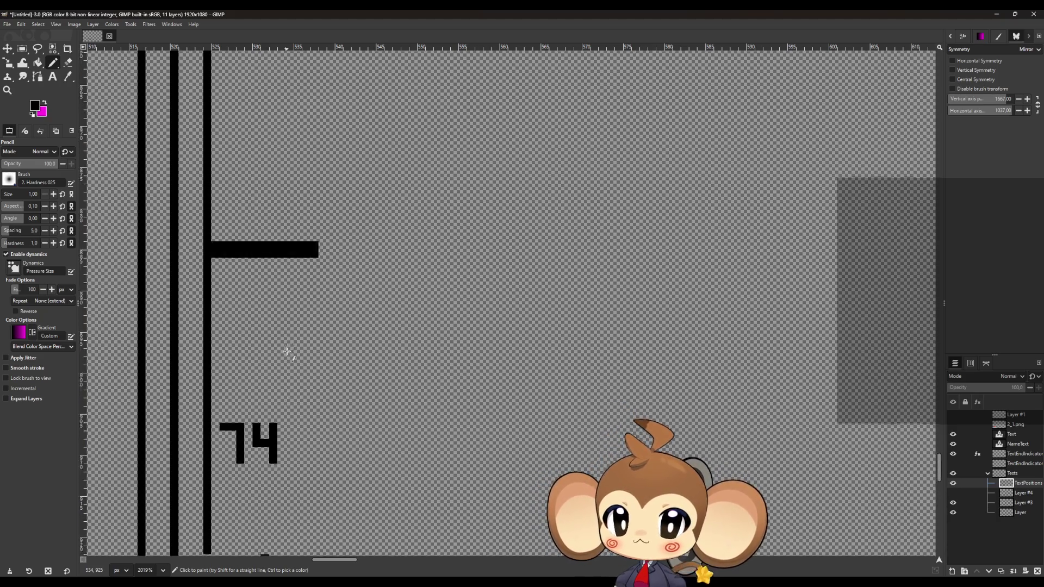
scroll(287, 352, "down", 4, "ctrl")
scroll(287, 353, "down", 4, "ctrl")
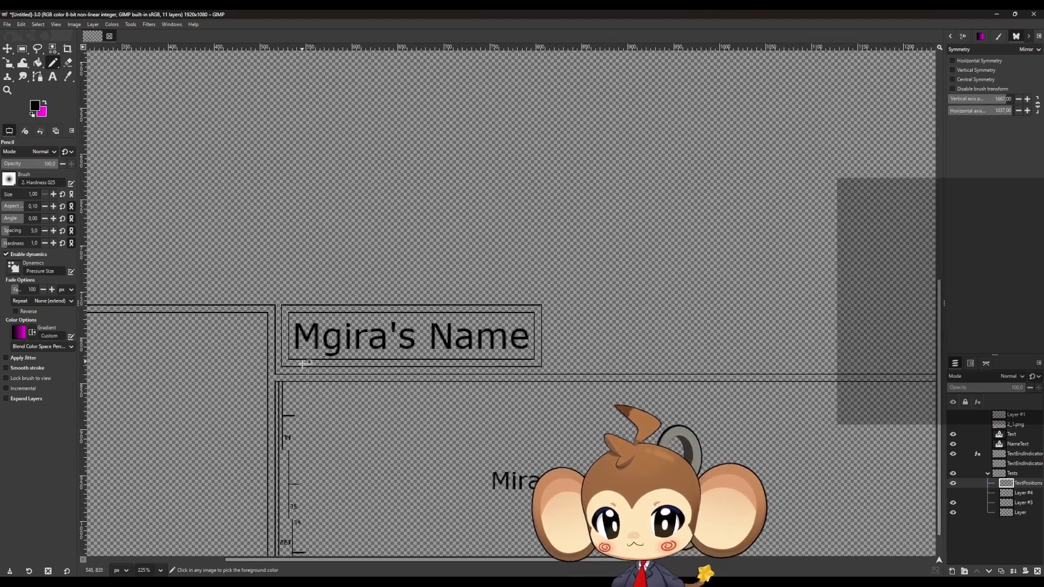
scroll(315, 492, "up", 4, "ctrl")
scroll(304, 475, "up", 3, "ctrl")
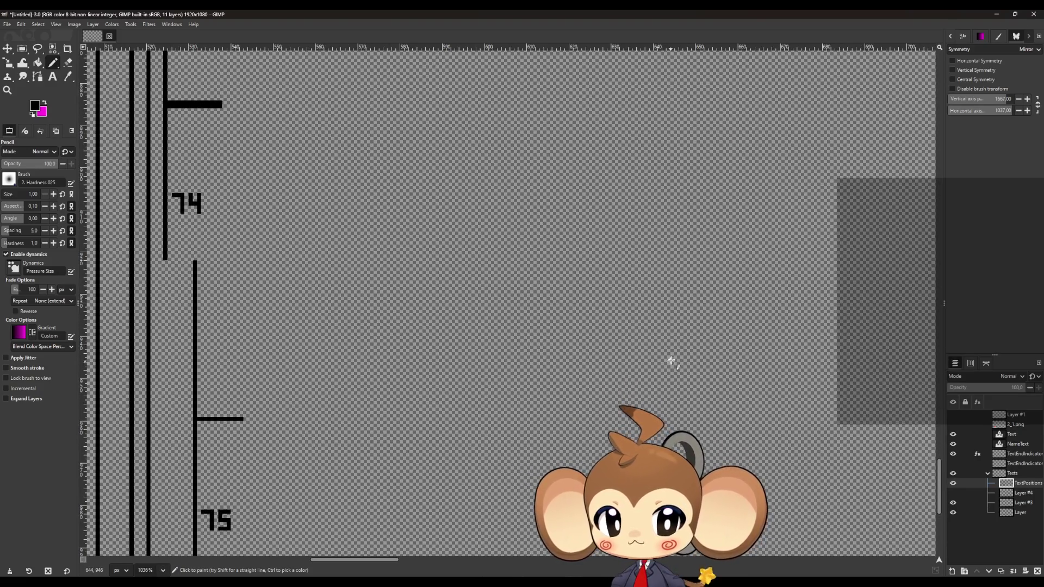
Step: Turn the second 4 into a 9 so the lower label reads 49
scroll(704, 315, "up", 5, "ctrl")
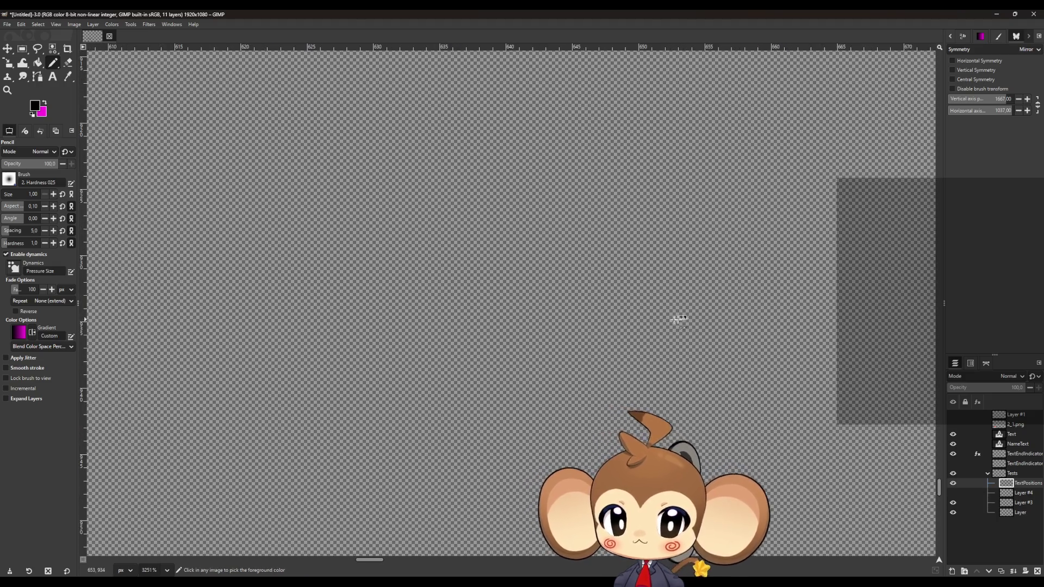
mouse_move(592, 310)
left_mouse_down()
mouse_move(599, 341)
mouse_move(617, 342)
mouse_move(620, 370)
mouse_move(619, 310)
mouse_move(651, 343)
mouse_move(673, 340)
mouse_move(672, 367)
left_mouse_up()
mouse_move(674, 332)
left_mouse_down()
mouse_move(657, 315)
mouse_move(658, 324)
left_mouse_up()
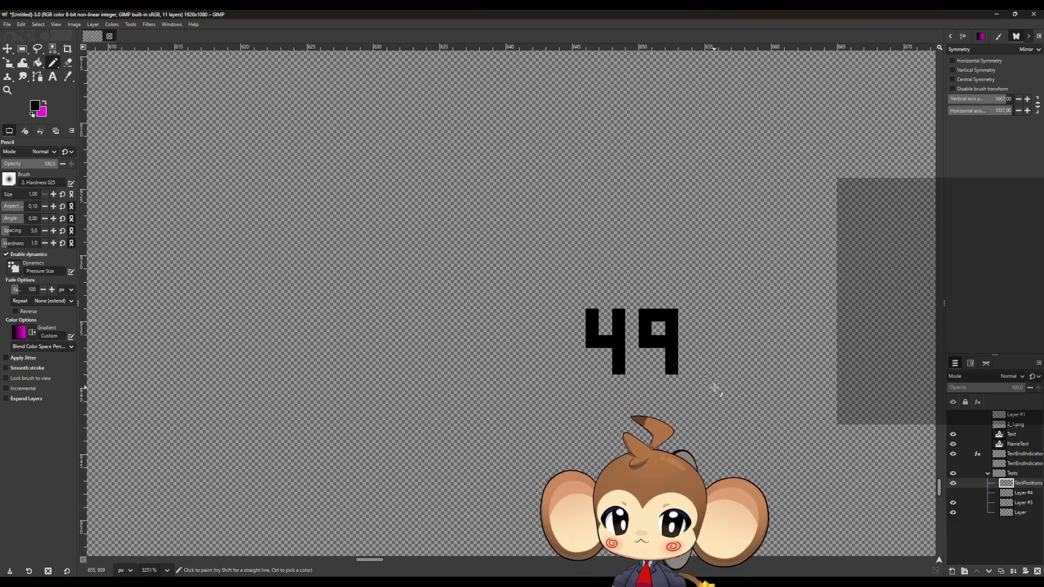
scroll(714, 387, "down", 4)
Step: Draw a 0 after the 5 so the upper label reads 50
scroll(416, 206, "up", 2)
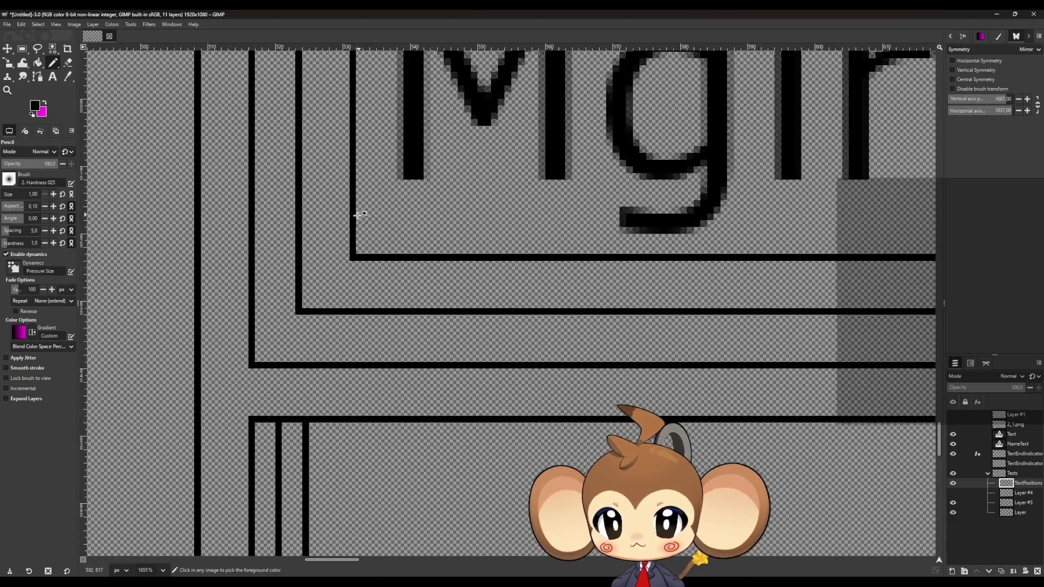
scroll(358, 215, "up", 2)
scroll(390, 273, "up", 5)
scroll(387, 275, "down", 5)
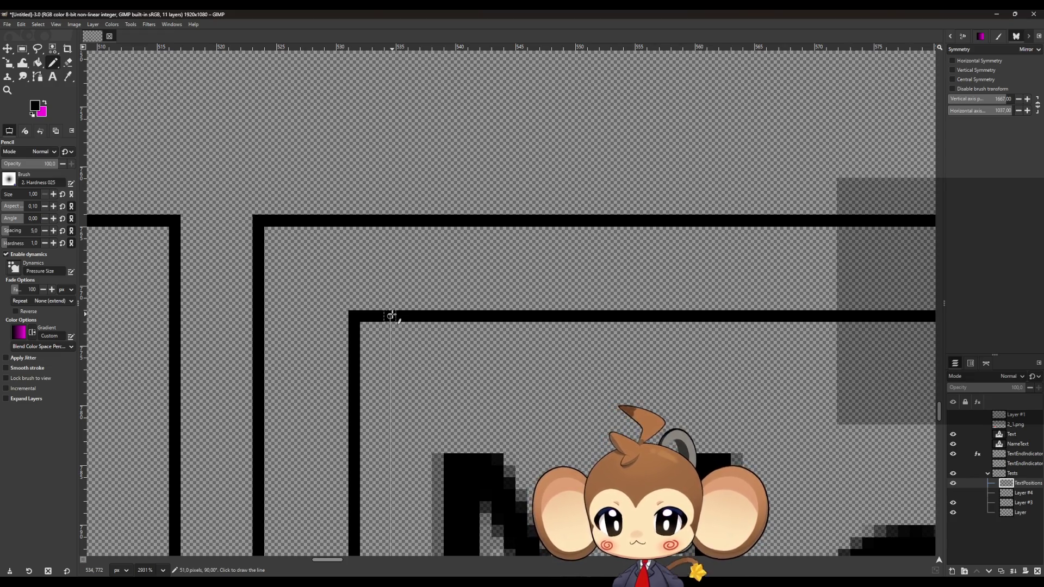
scroll(389, 318, "down", 8)
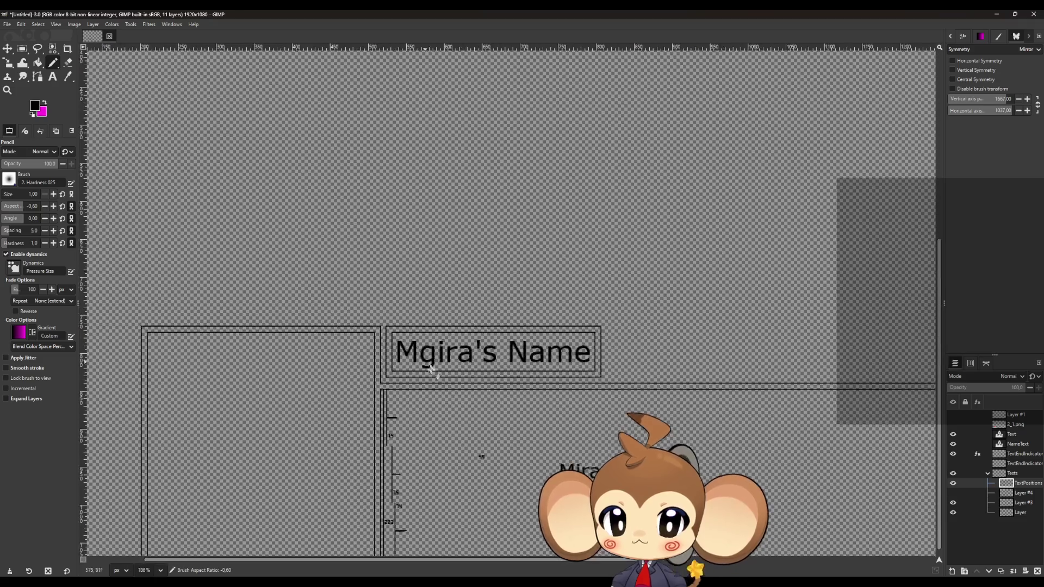
scroll(516, 467, "up", 3)
scroll(516, 466, "up", 5)
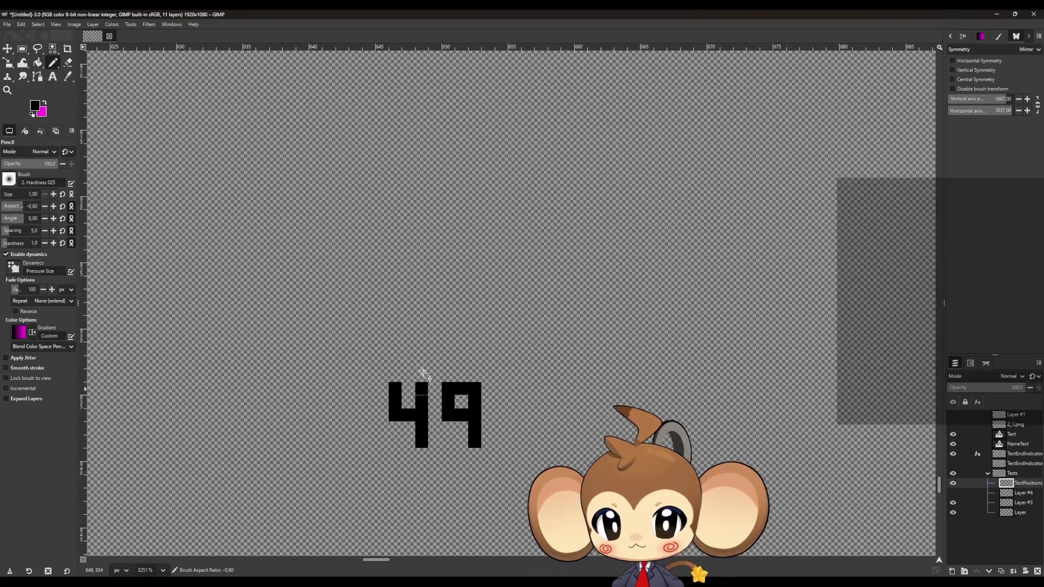
mouse_move(425, 308)
left_mouse_down()
mouse_move(392, 308)
mouse_move(397, 333)
mouse_move(422, 334)
mouse_move(423, 355)
mouse_move(399, 362)
mouse_move(455, 310)
mouse_move(478, 315)
mouse_move(477, 363)
mouse_move(455, 366)
left_mouse_up()
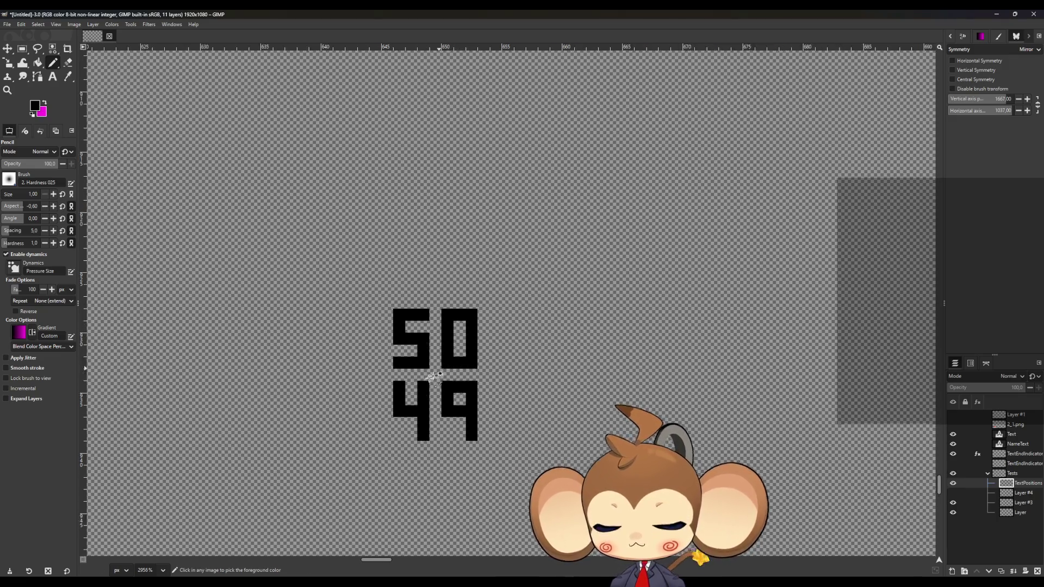
scroll(388, 398, "down", 5)
scroll(330, 425, "down", 3)
scroll(250, 480, "up", 2)
Step: Zoom in and pencil-draw the number 25 beside the 50
scroll(235, 484, "down", 1)
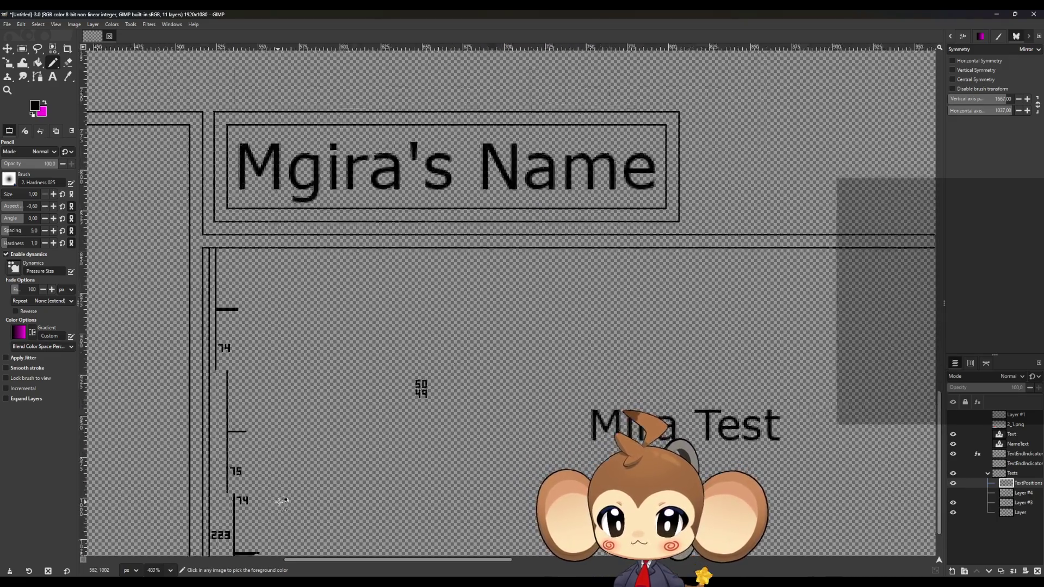
scroll(280, 496, "up", 1)
scroll(272, 525, "up", 3)
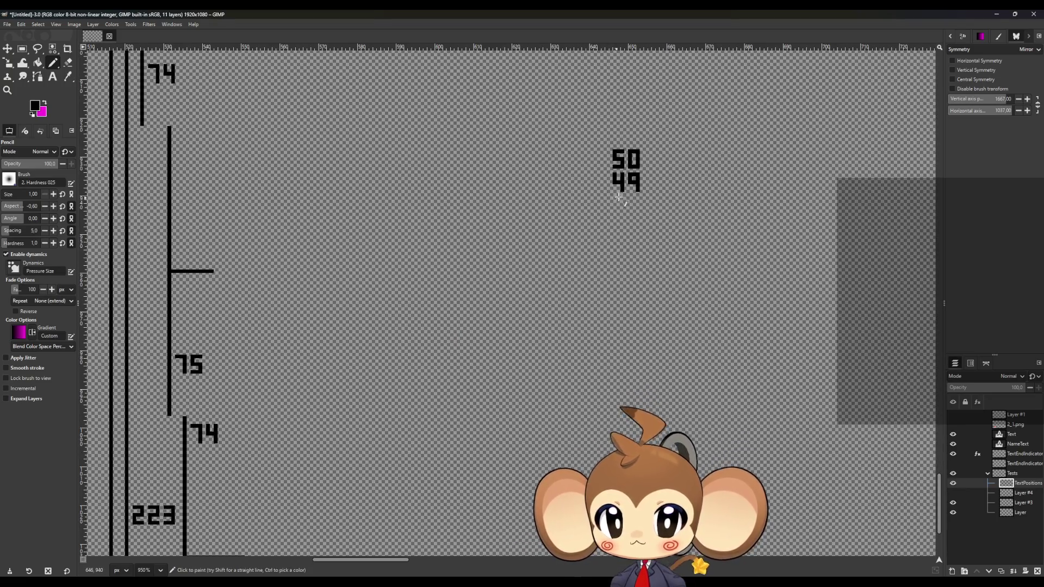
scroll(653, 160, "up", 3)
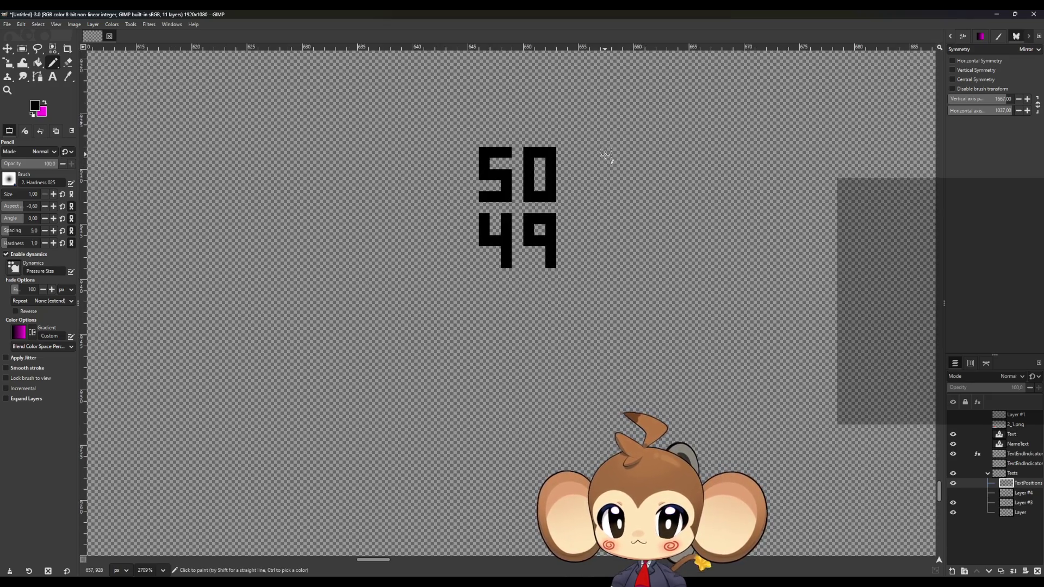
mouse_move(593, 152)
left_mouse_down()
mouse_move(618, 164)
mouse_move(593, 187)
mouse_move(621, 199)
left_mouse_up()
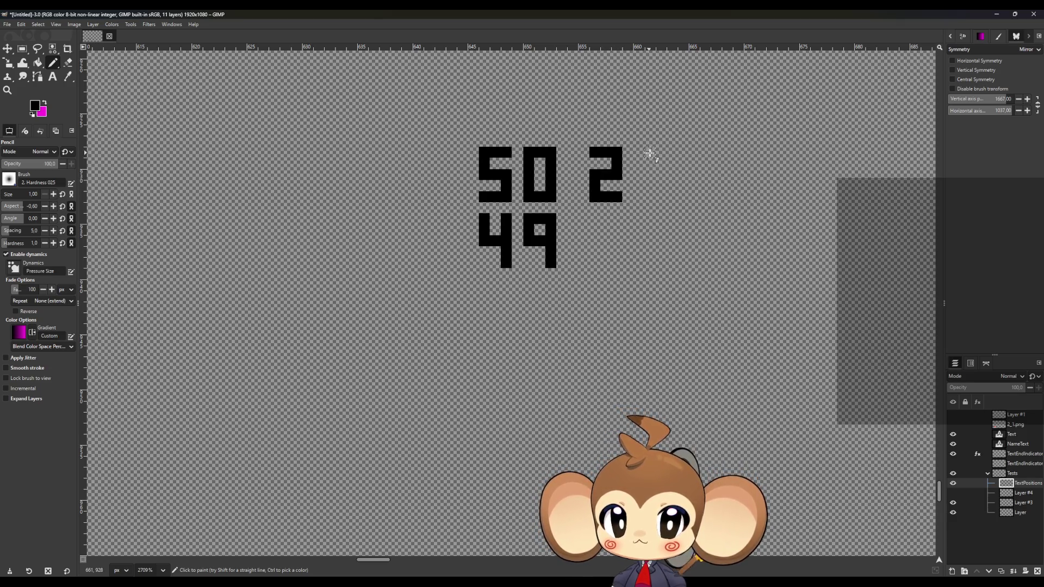
mouse_move(661, 153)
left_mouse_down()
mouse_move(636, 153)
mouse_move(662, 187)
mouse_move(662, 201)
mouse_move(643, 196)
left_mouse_up()
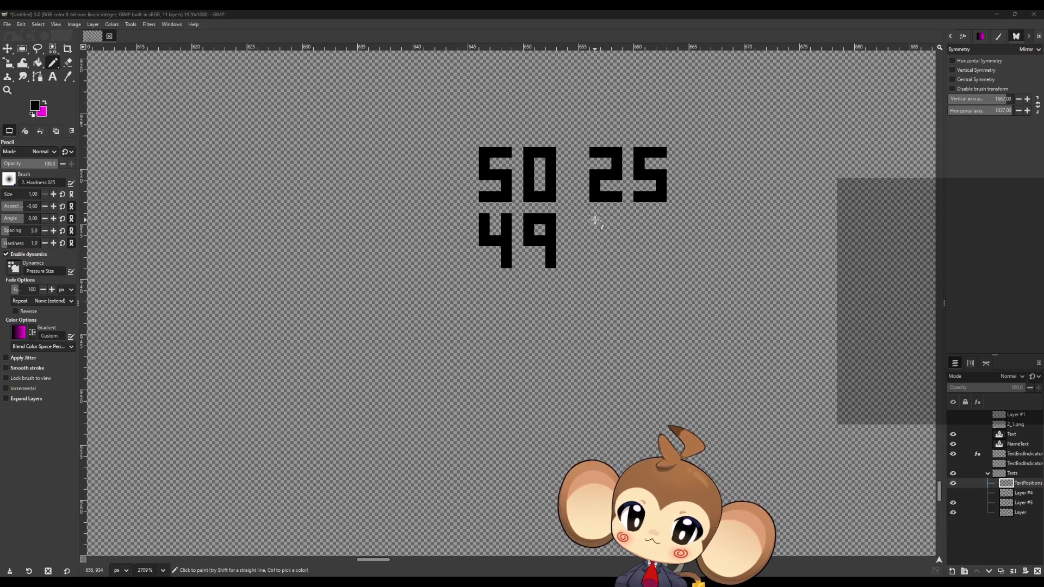
Step: Draw the digits 2 and 4 beside the 49, undoing a misplaced stroke and erasing a stray pixel
mouse_move(596, 221)
left_mouse_down()
mouse_move(615, 220)
mouse_move(615, 243)
mouse_move(597, 245)
mouse_move(595, 260)
mouse_move(621, 264)
left_mouse_up()
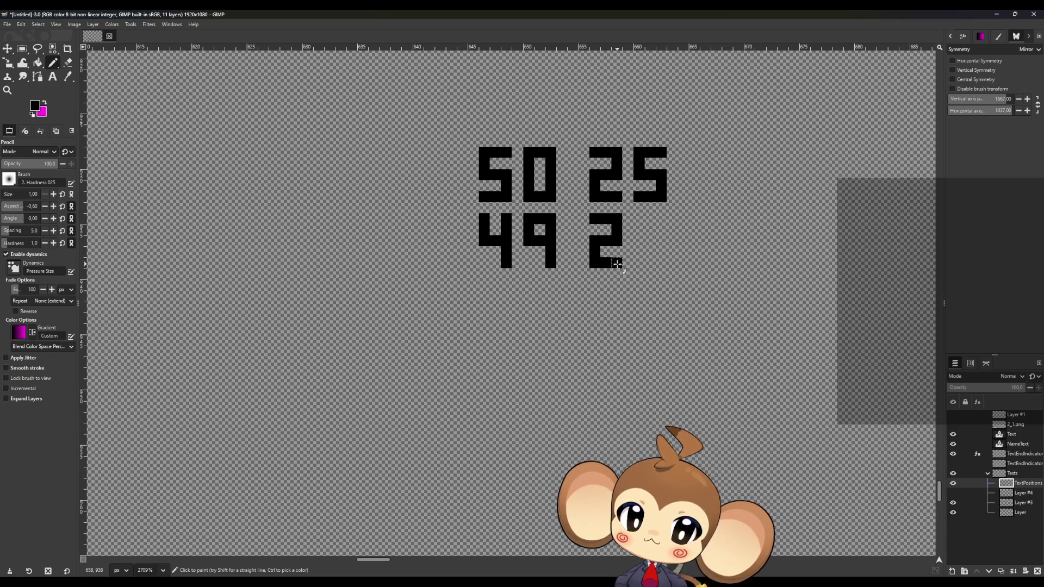
left_click_drag(665, 220, 647, 220)
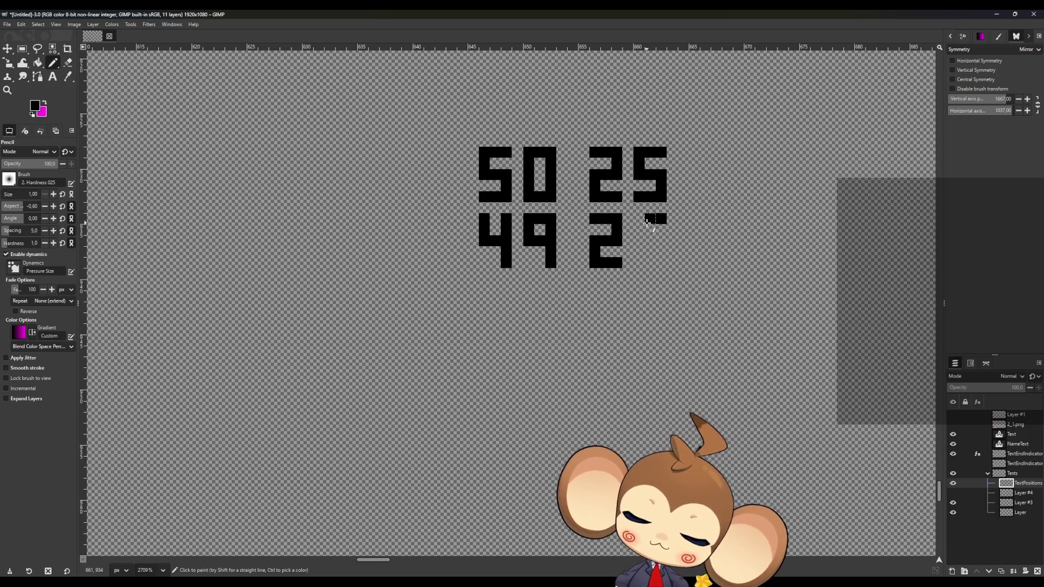
key("ctrl+z")
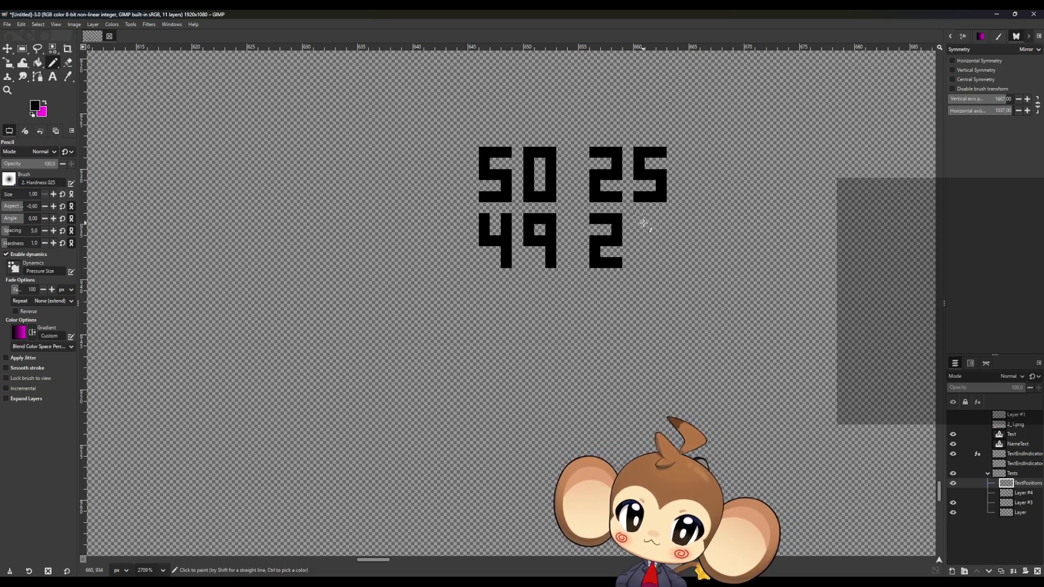
left_click(640, 219)
mouse_move(643, 227)
left_mouse_down()
mouse_move(641, 241)
mouse_move(660, 240)
mouse_move(662, 253)
left_mouse_up()
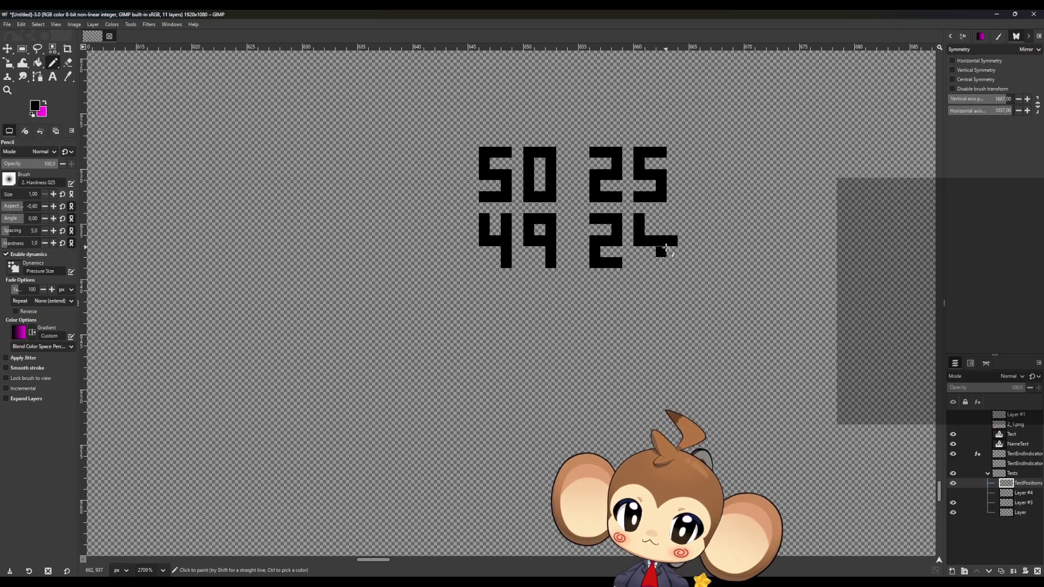
left_click(672, 242)
left_click_drag(660, 214, 661, 268)
key("shift+e")
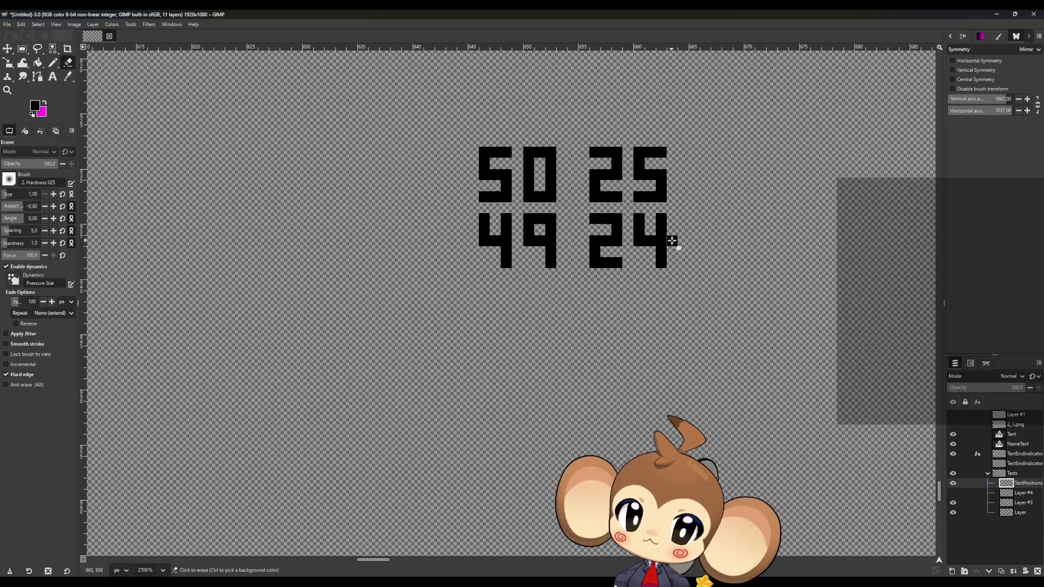
left_click(672, 241)
Step: Add a decimal point and a 5 to complete 24.5
left_click(53, 62)
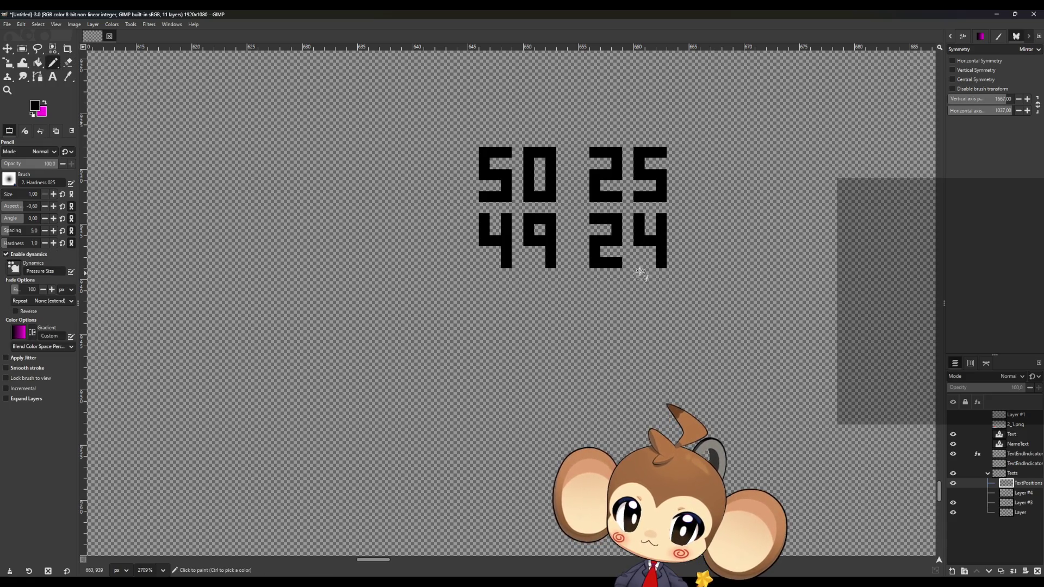
left_click(682, 264)
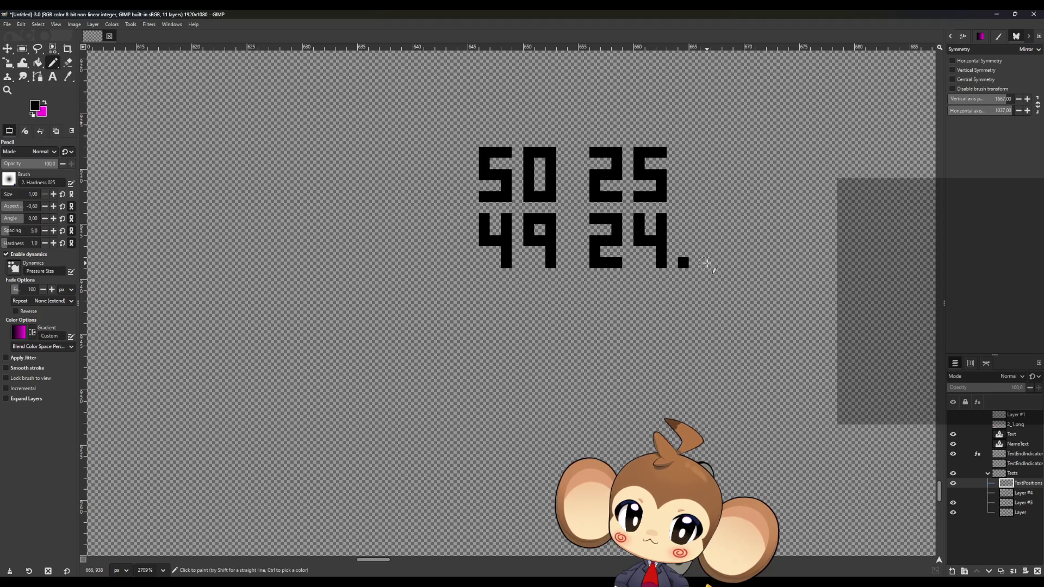
left_click(706, 263)
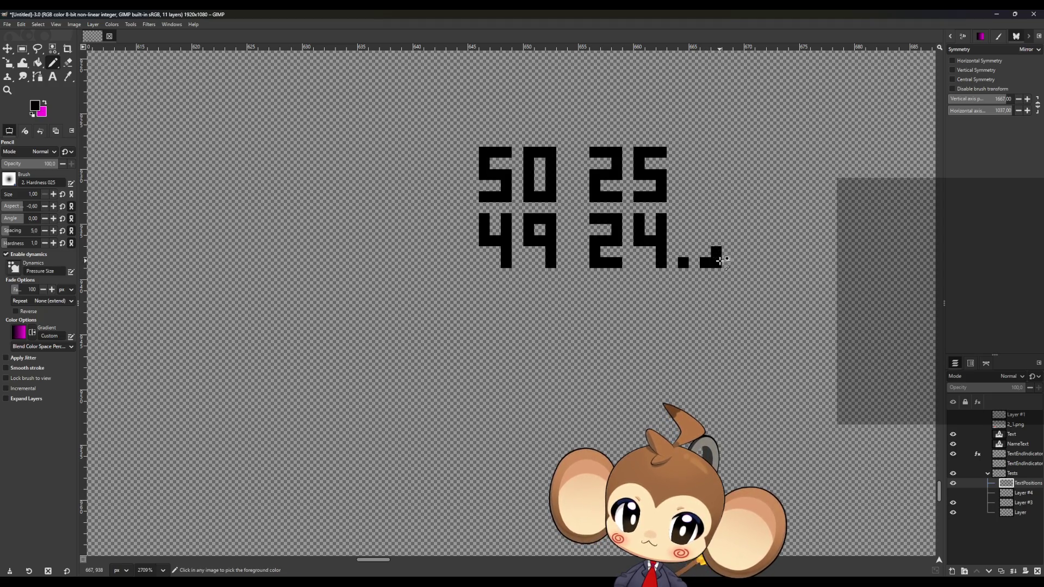
mouse_move(709, 263)
left_mouse_down()
mouse_move(729, 262)
mouse_move(730, 238)
mouse_move(710, 239)
mouse_move(705, 227)
mouse_move(729, 217)
left_mouse_up()
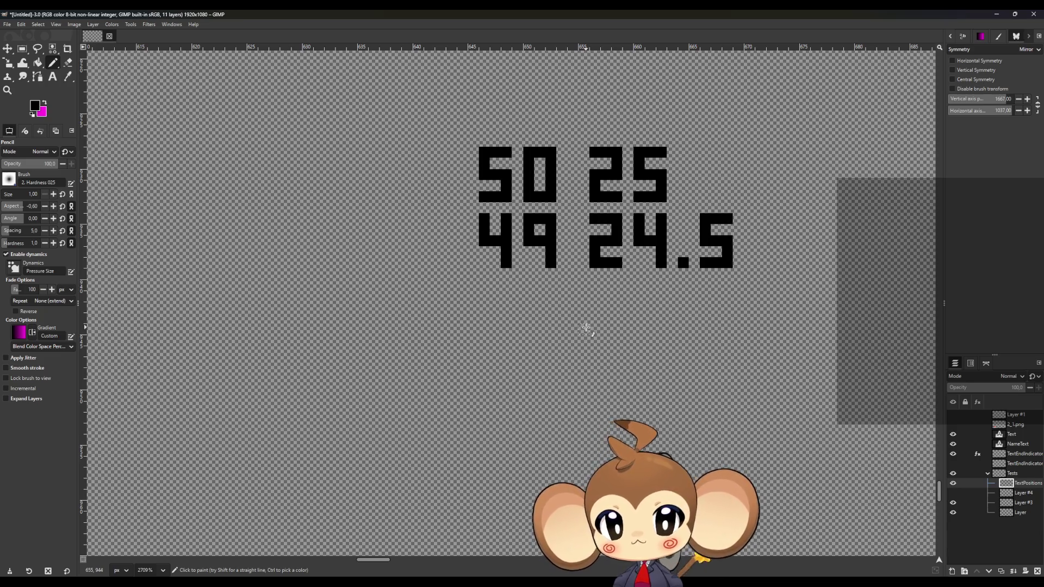
Step: Erase the 49 24.5 row, keeping only the 50 25 pair
scroll(585, 294, "down", 4)
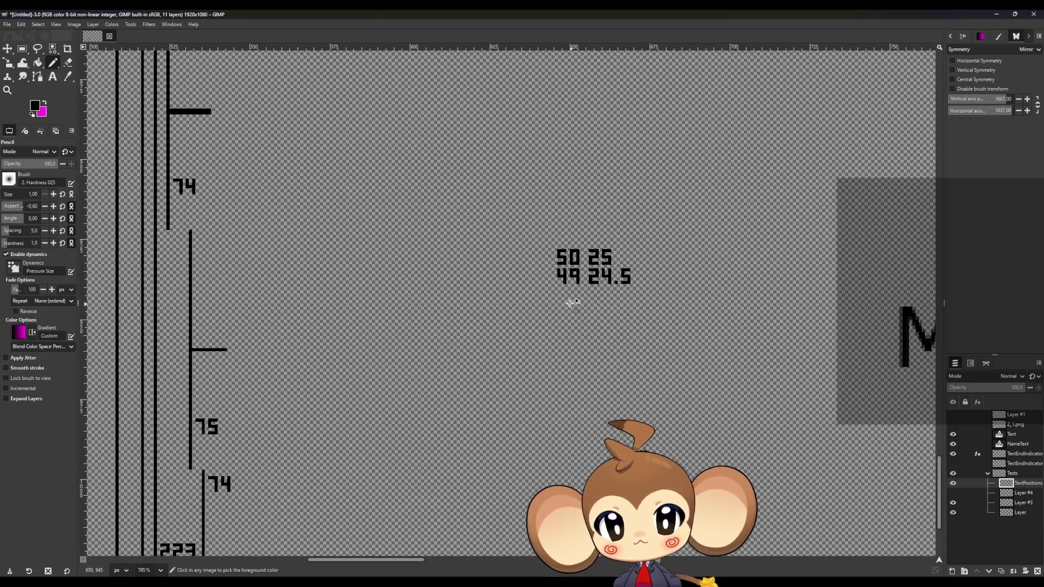
scroll(571, 303, "down", 3)
scroll(428, 370, "up", 2)
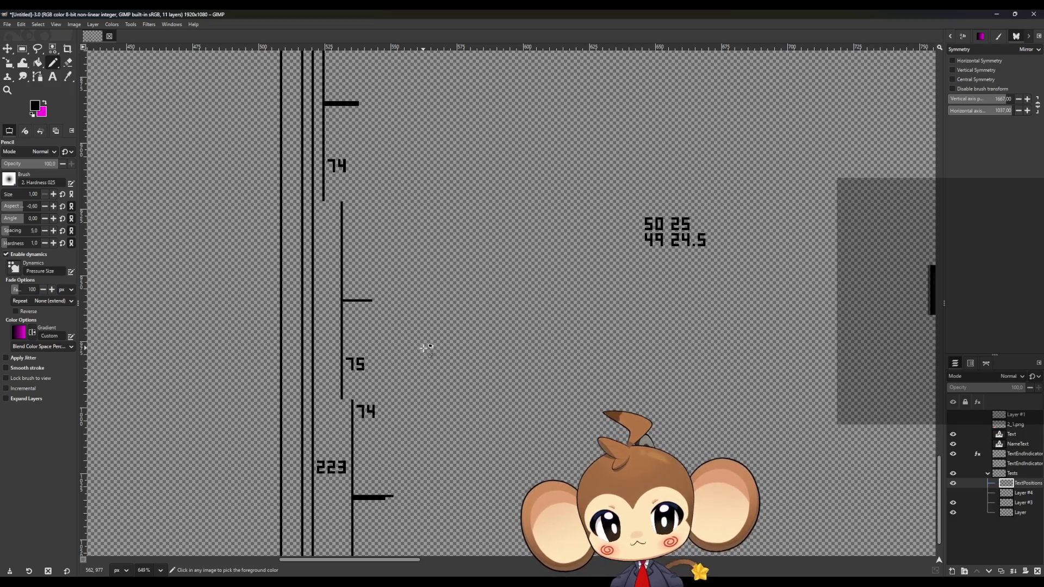
scroll(674, 223, "up", 4)
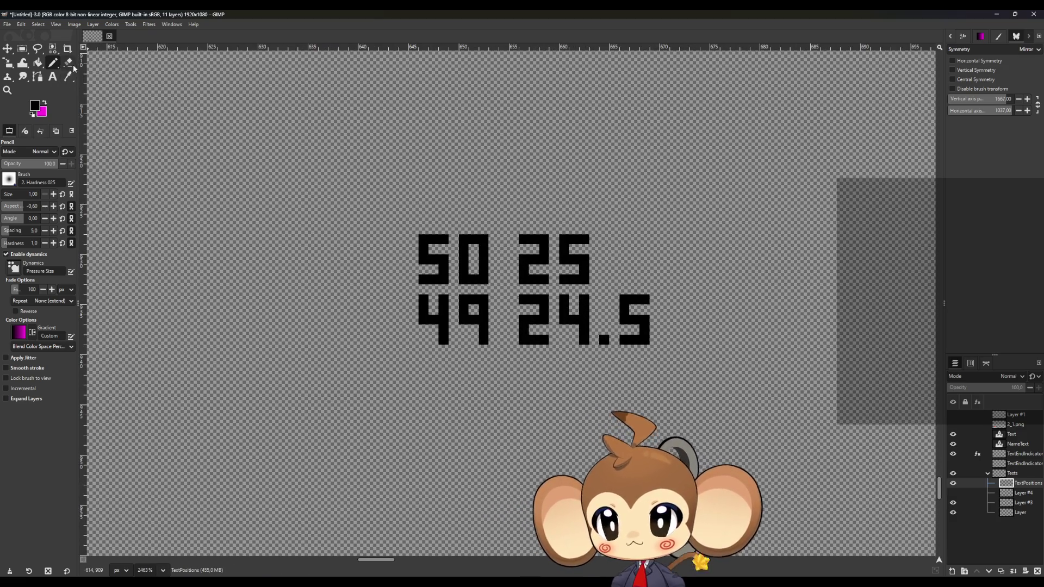
left_click(68, 62)
mouse_move(649, 300)
left_mouse_down()
mouse_move(422, 303)
mouse_move(481, 321)
mouse_move(657, 340)
mouse_move(565, 321)
mouse_move(675, 318)
mouse_move(402, 326)
left_mouse_up()
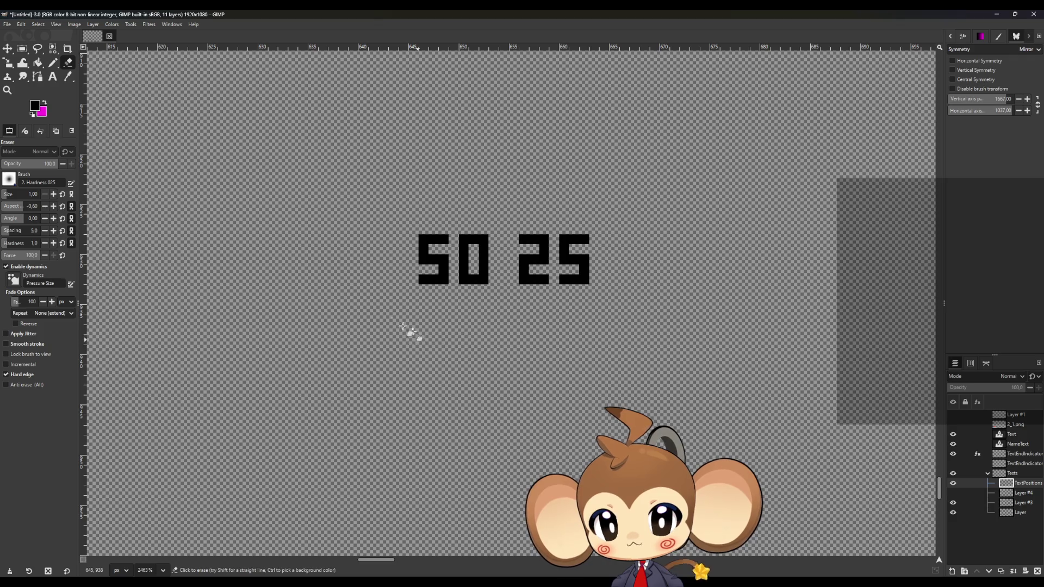
left_click(53, 63)
Step: Zoom in on the 223 position marker's tick
scroll(508, 272, "down", 5)
scroll(324, 290, "up", 2)
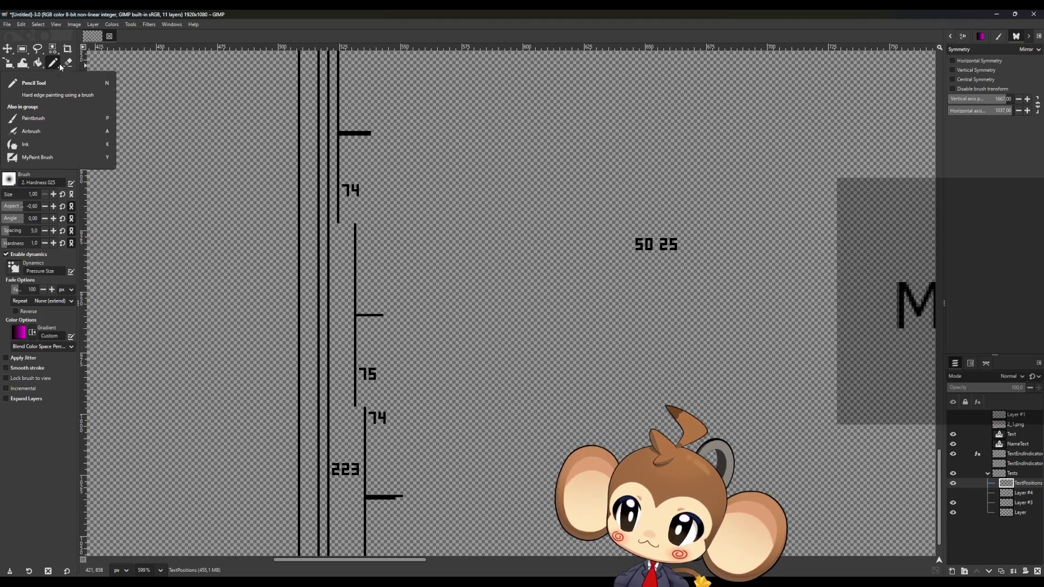
scroll(431, 194, "up", 5)
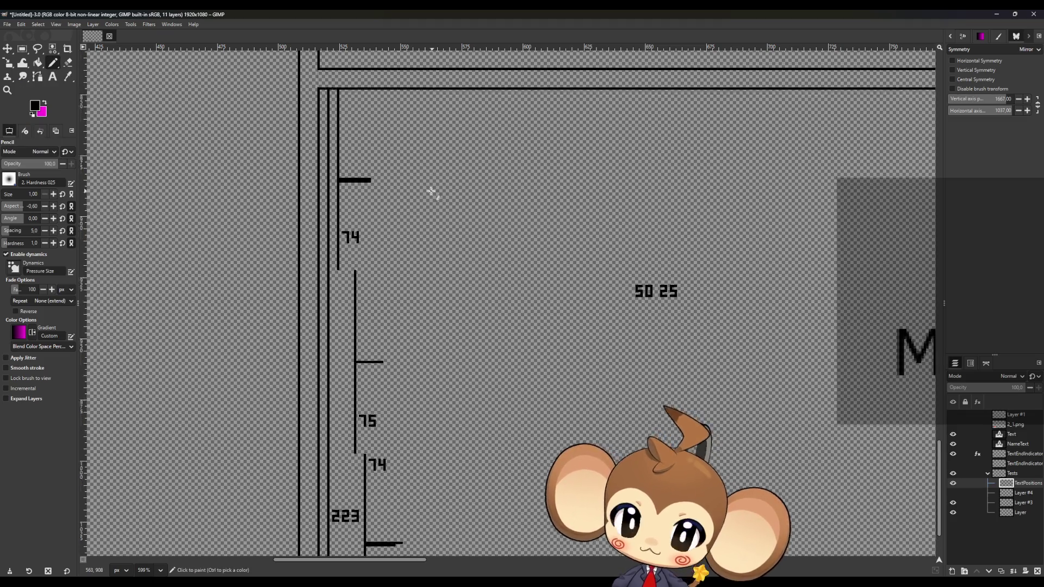
scroll(430, 196, "up", 1)
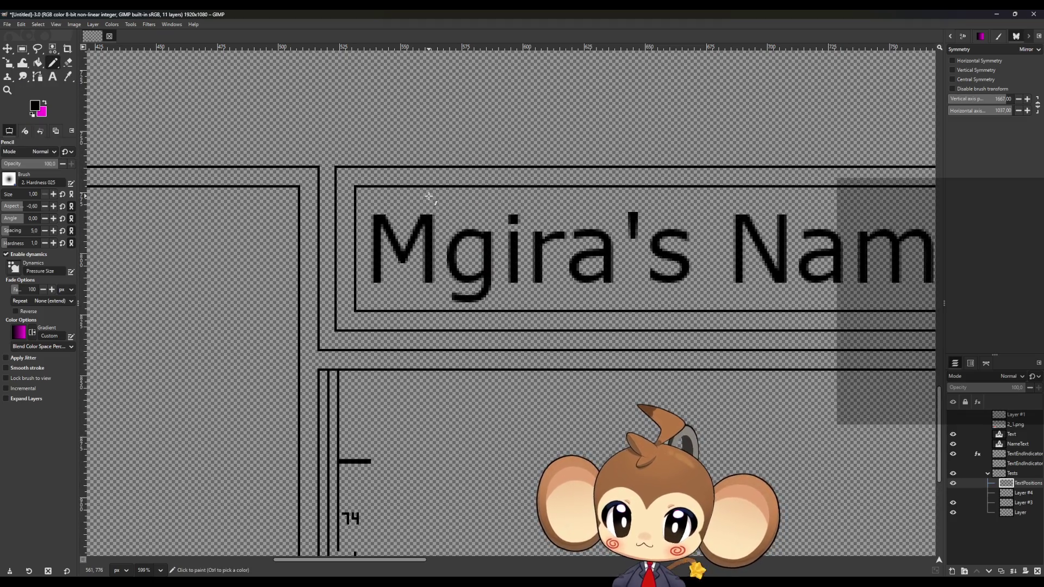
scroll(430, 201, "down", 5)
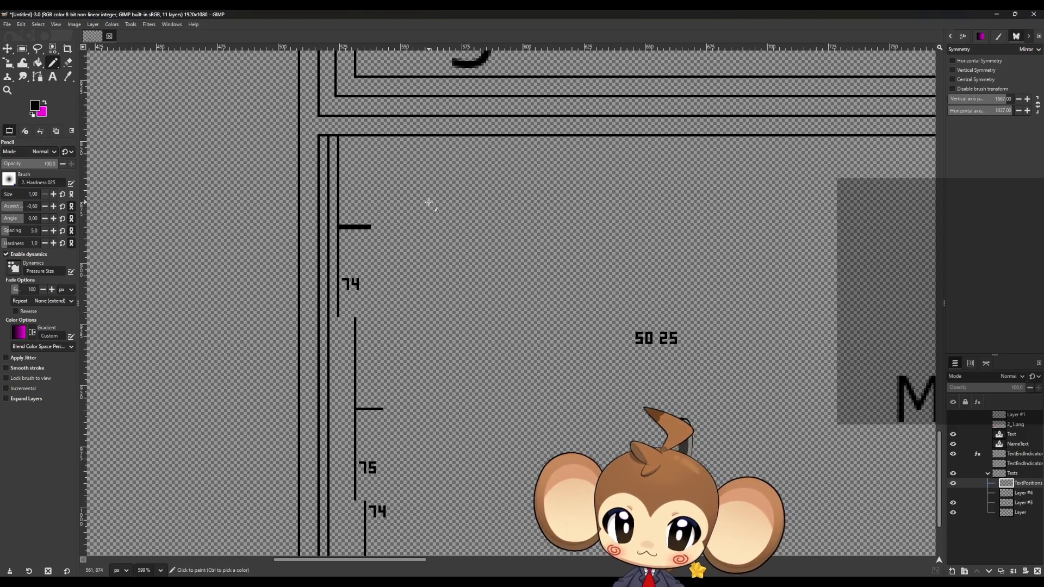
scroll(455, 271, "down", 3)
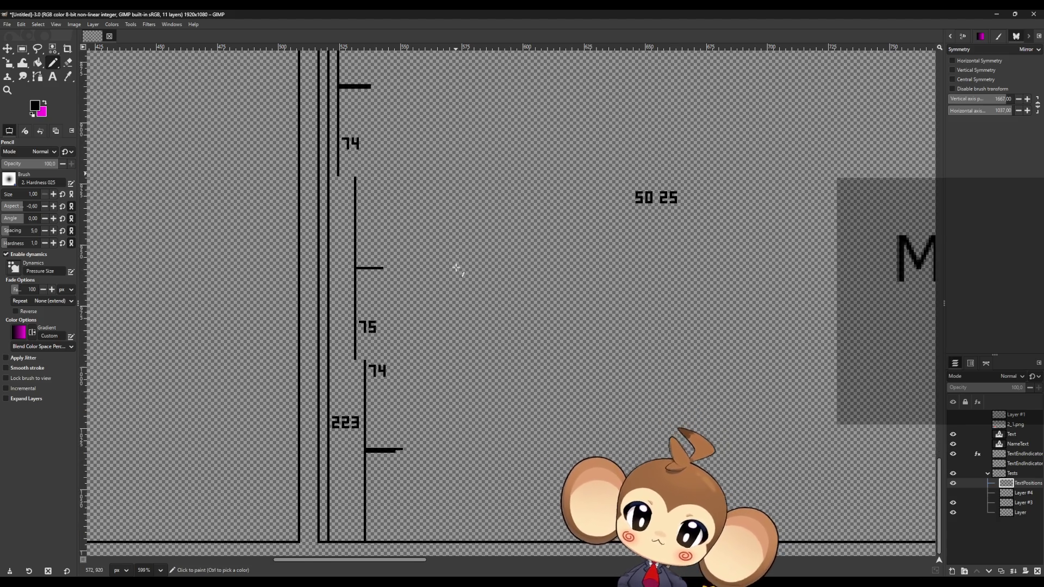
scroll(440, 270, "down", 2)
scroll(440, 270, "down", 1)
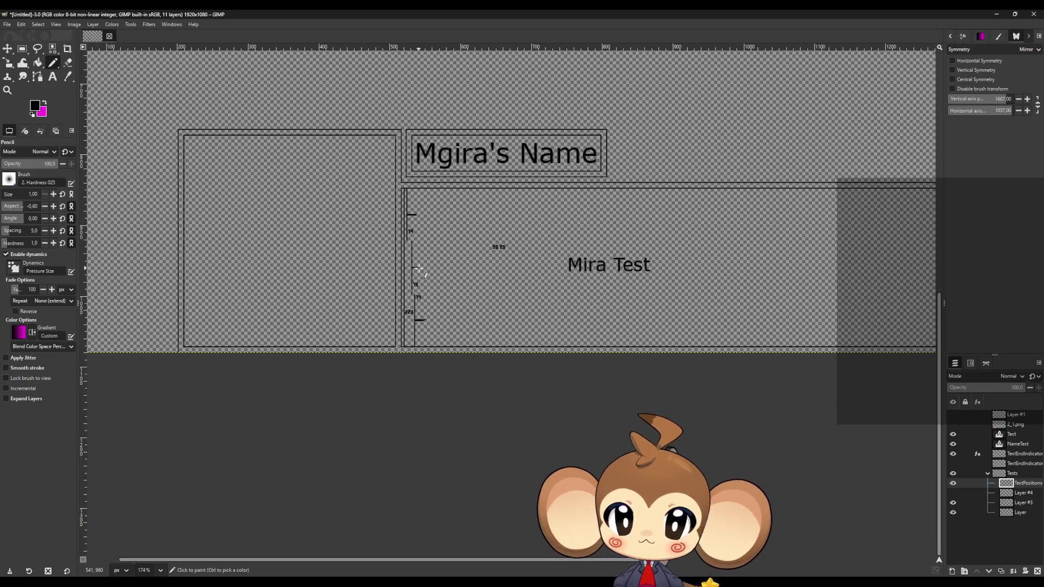
scroll(419, 265, "up", 1, "ctrl")
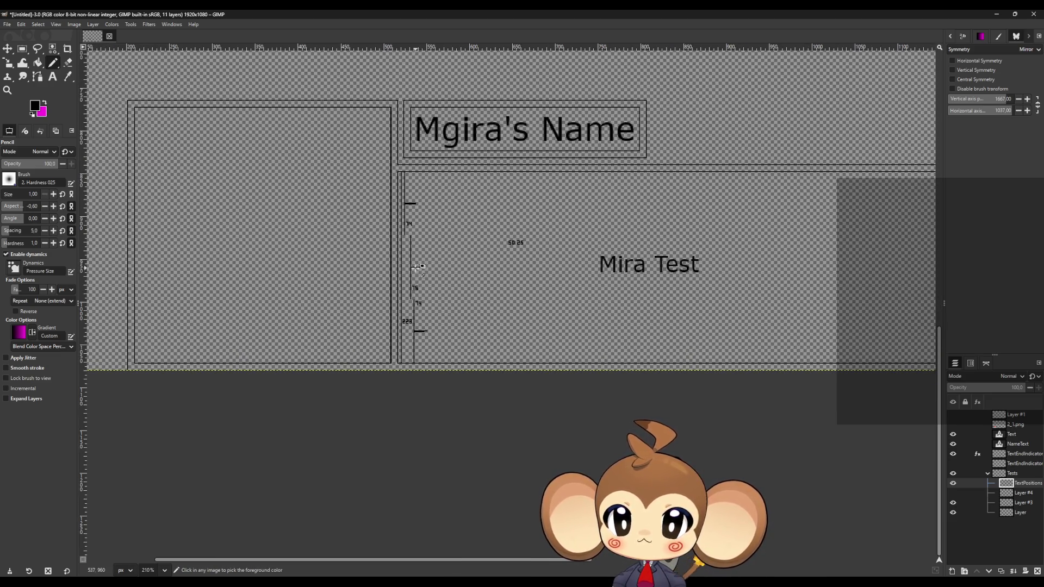
scroll(430, 327, "up", 5, "ctrl")
scroll(439, 373, "up", 1, "ctrl")
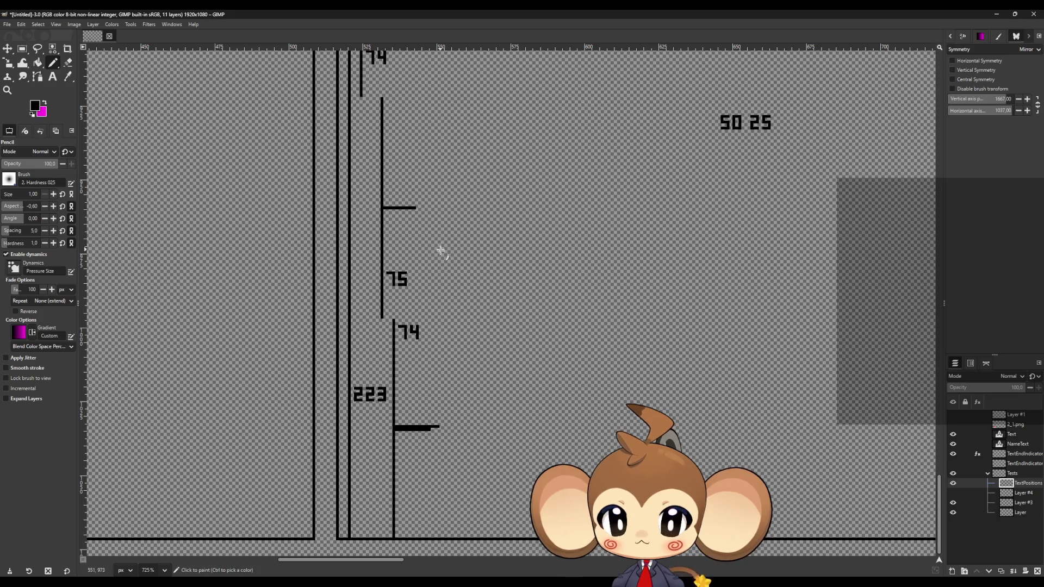
scroll(503, 351, "up", 3, "ctrl")
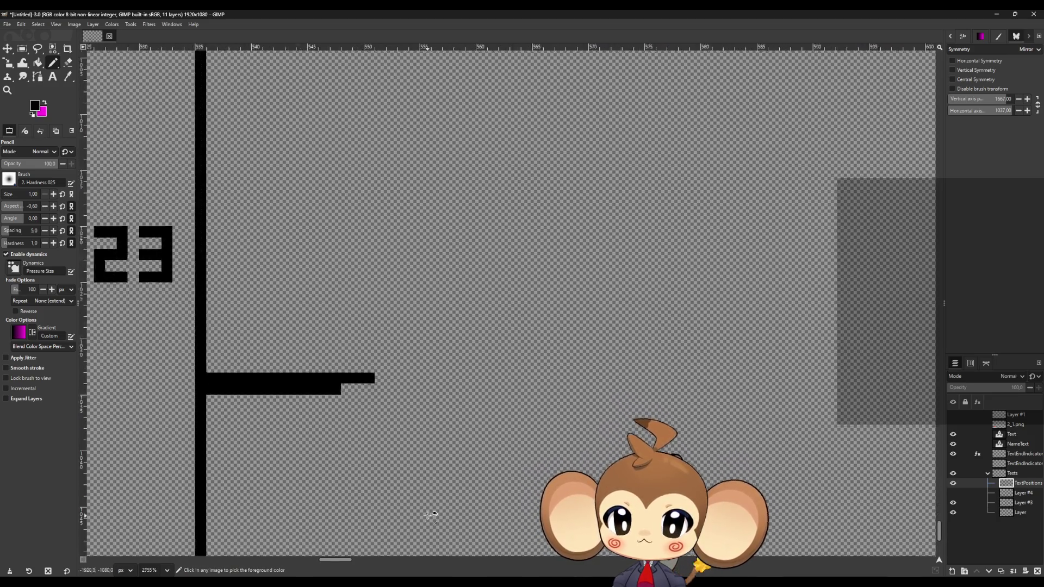
scroll(427, 325, "down", 1, "ctrl")
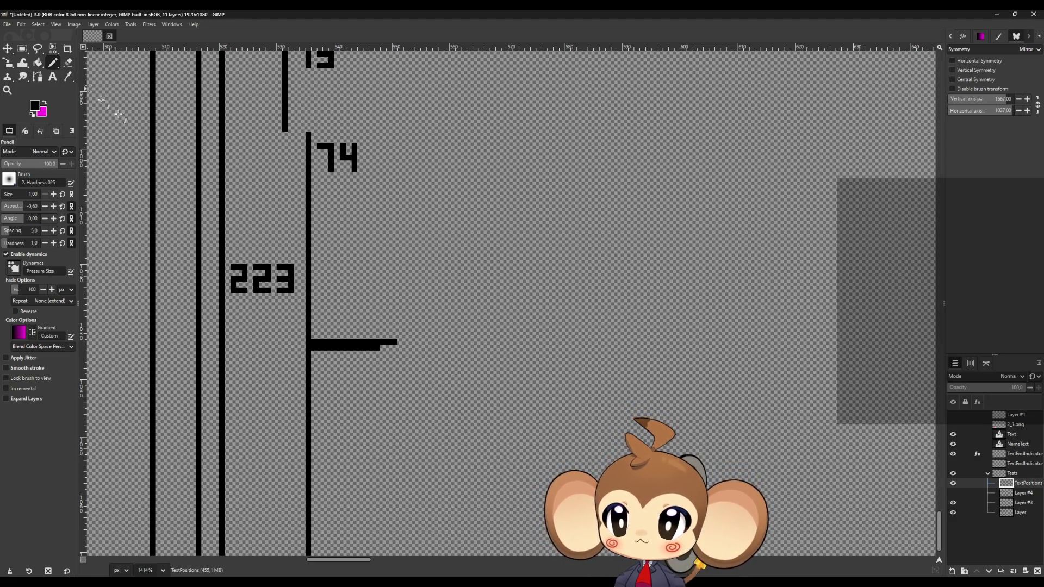
Step: Draw a straight vertical line right of the 223 tick, running down and up
left_click(418, 347)
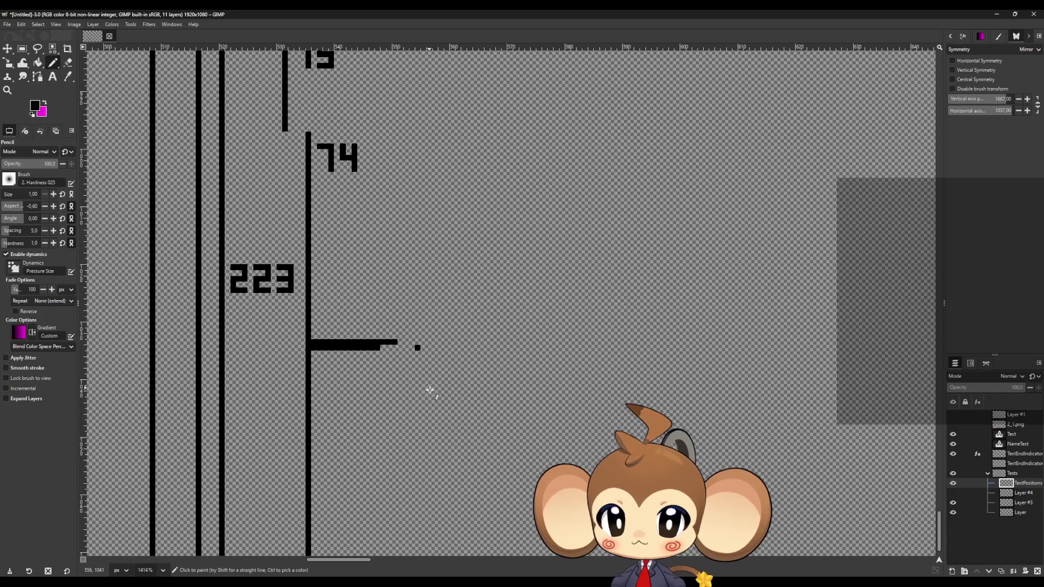
scroll(427, 389, "down", 1)
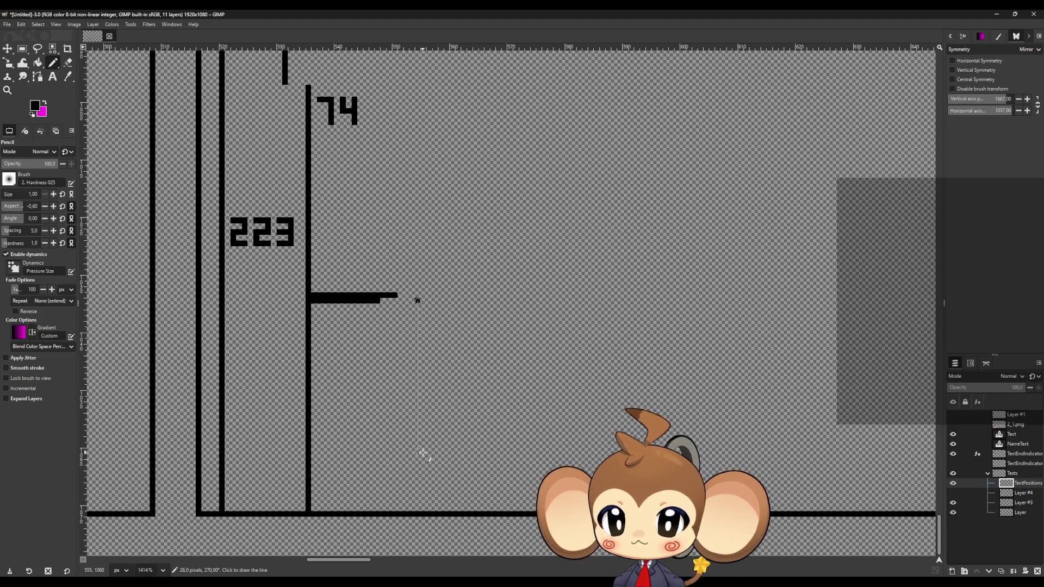
left_click(420, 441, "shift")
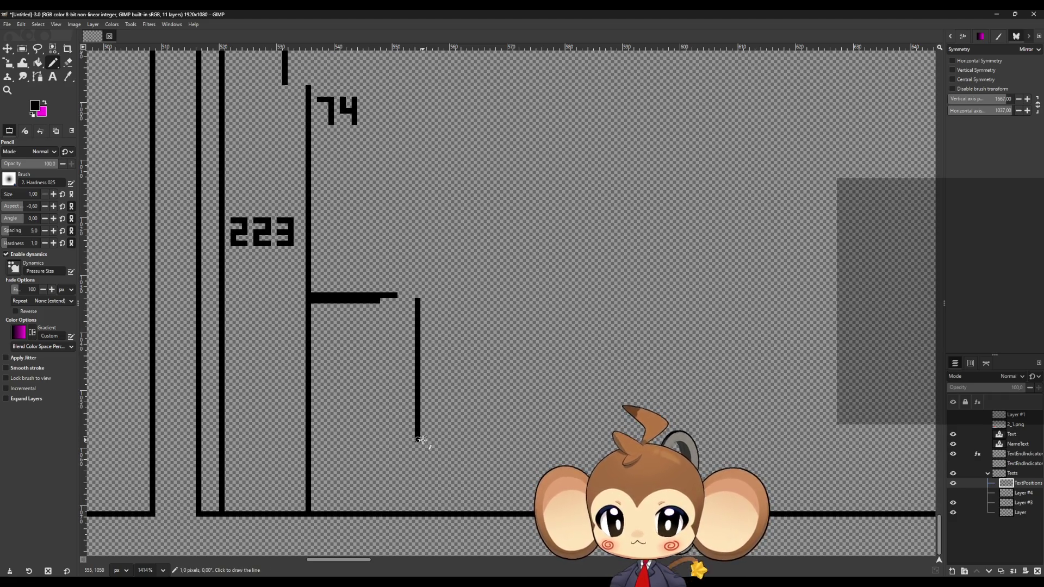
left_click(419, 295)
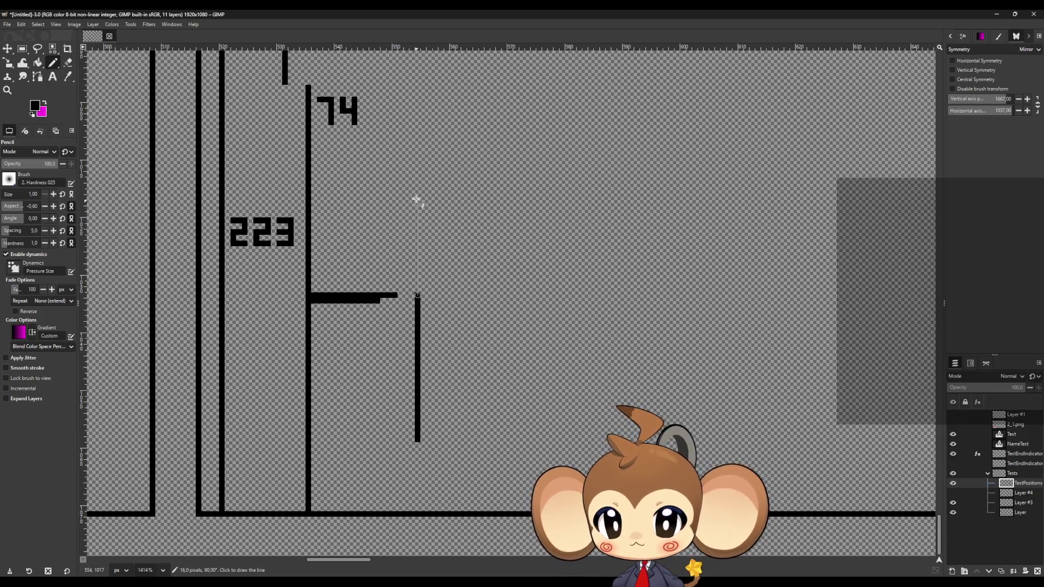
left_click(422, 158, "shift")
scroll(495, 217, "up", 10)
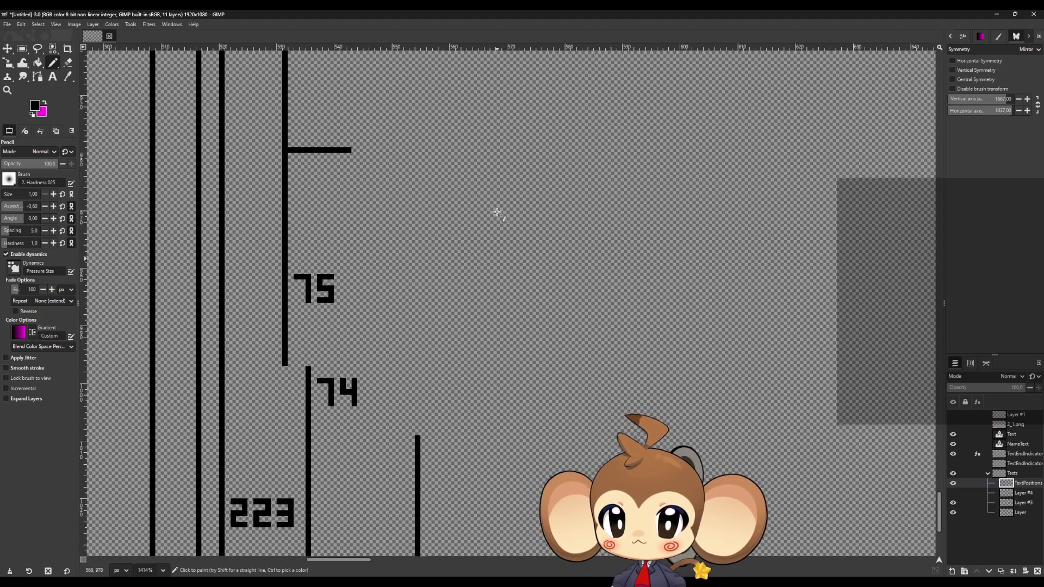
scroll(413, 378, "down", 3)
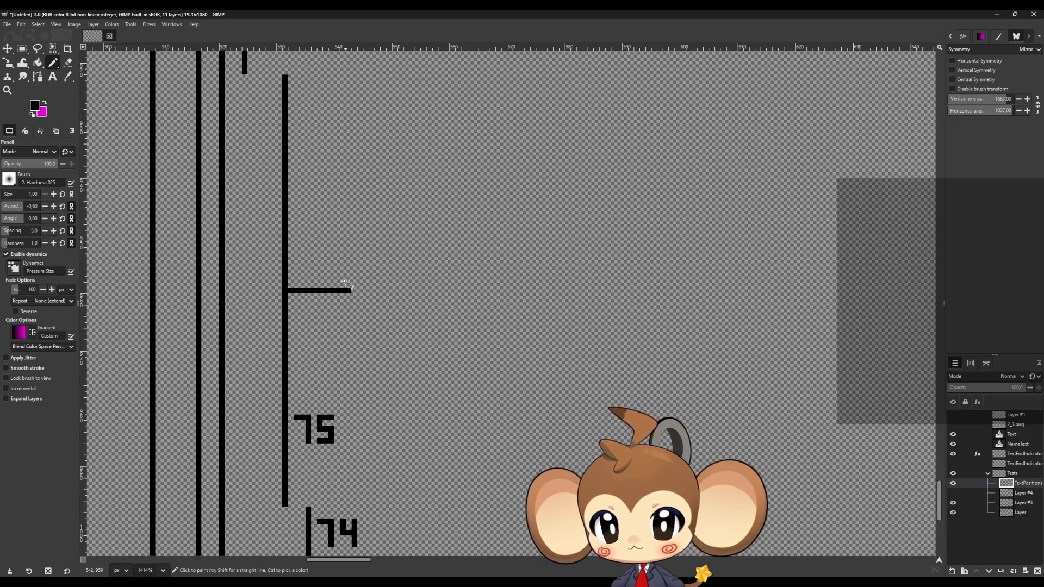
Step: Draw a vertical line beside the 75 tick, in upper and lower segments
left_click(377, 285)
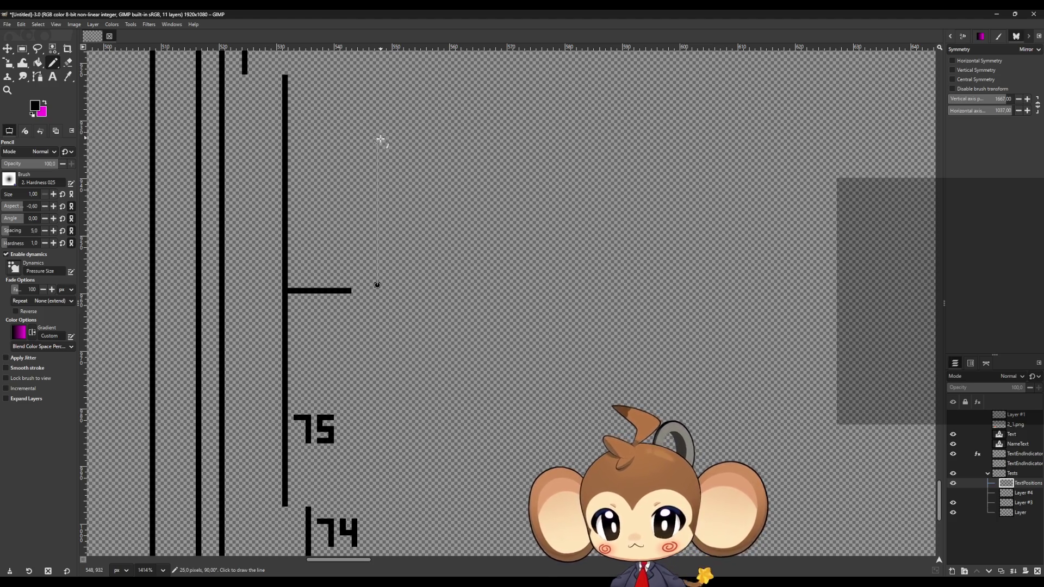
left_click(380, 145, "shift")
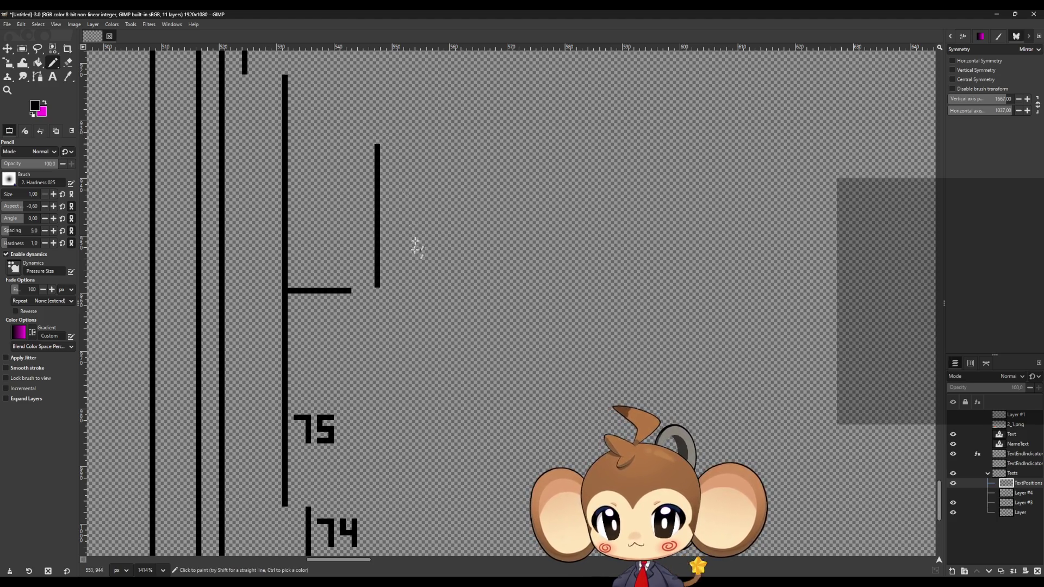
left_click(378, 297)
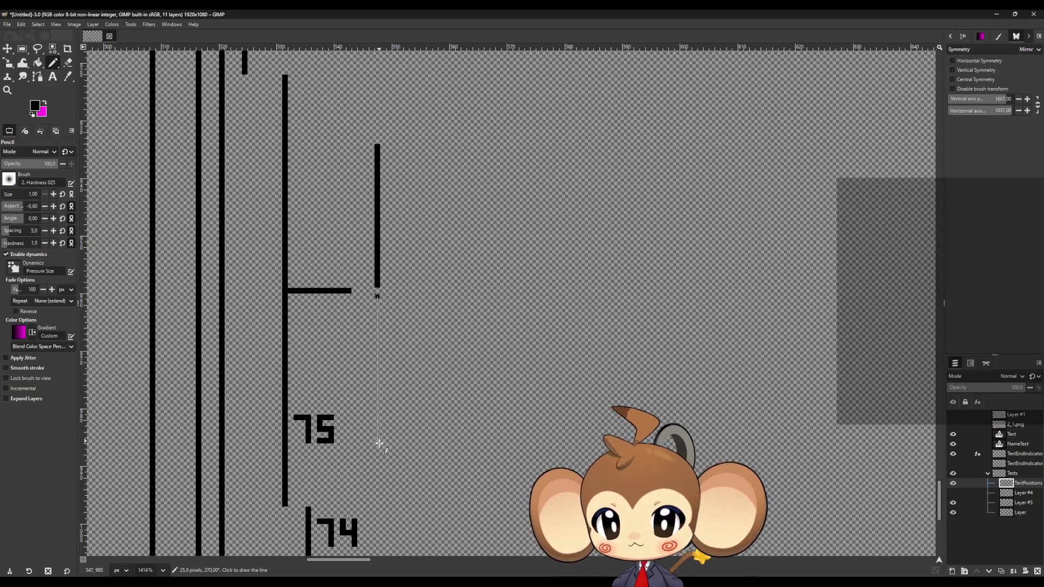
left_click(377, 439, "shift")
scroll(354, 370, "up", 7)
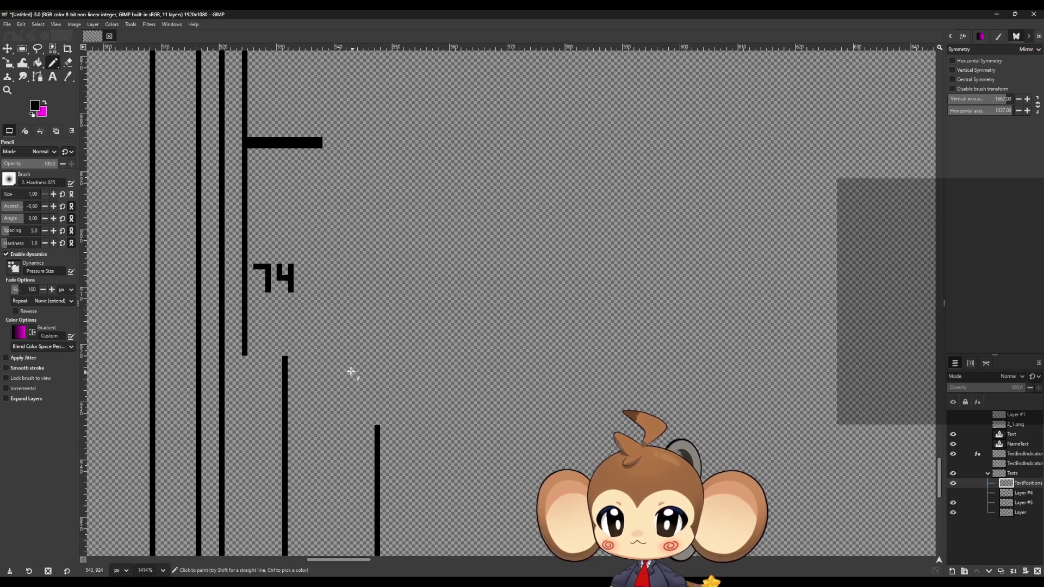
Step: Draw a vertical line beside the 74 marker with the bracket's top and bottom edges
left_click(342, 286)
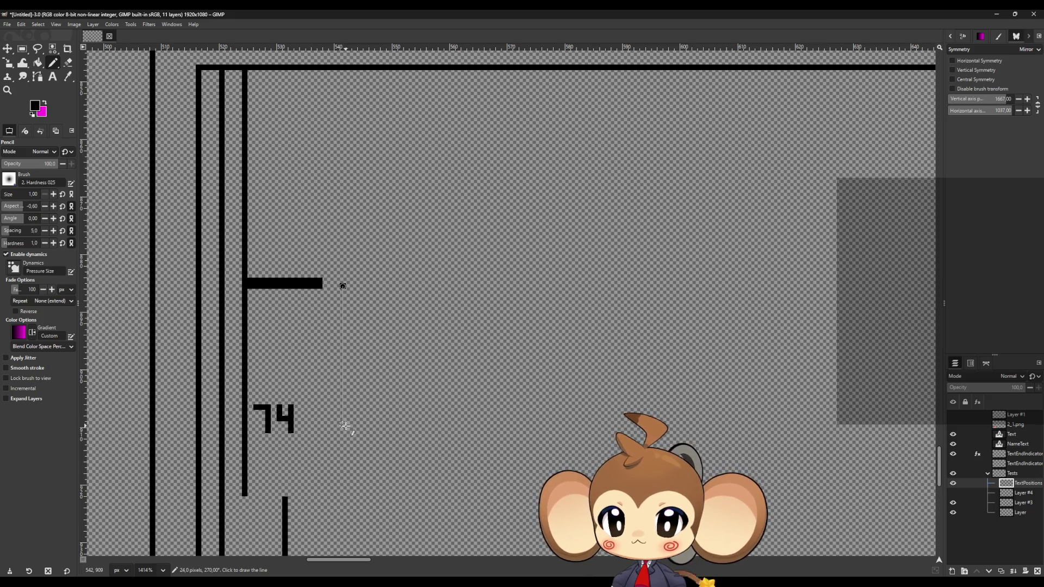
left_click(345, 426, "shift")
left_click(343, 281)
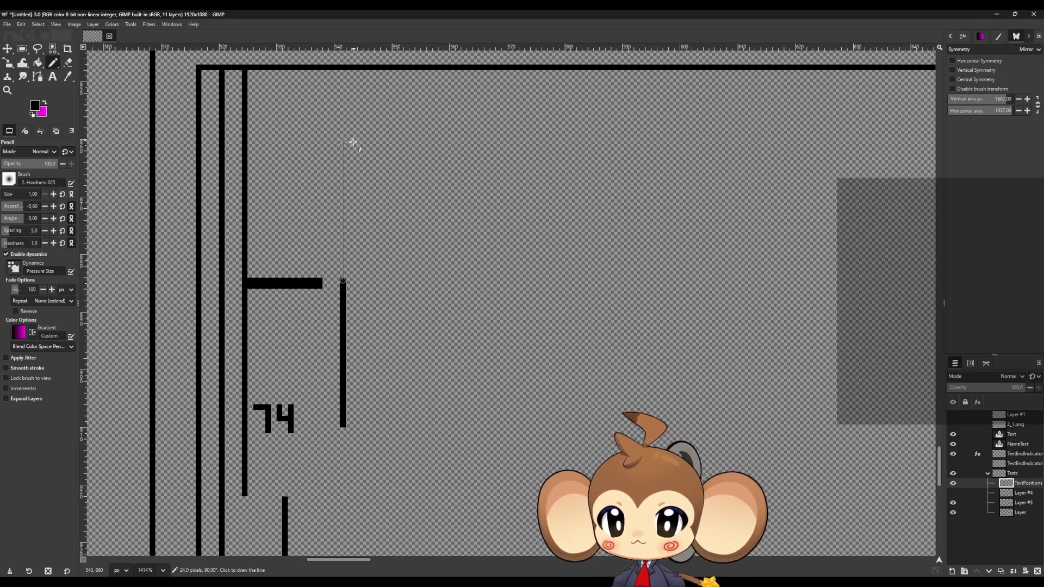
left_click(343, 143, "shift")
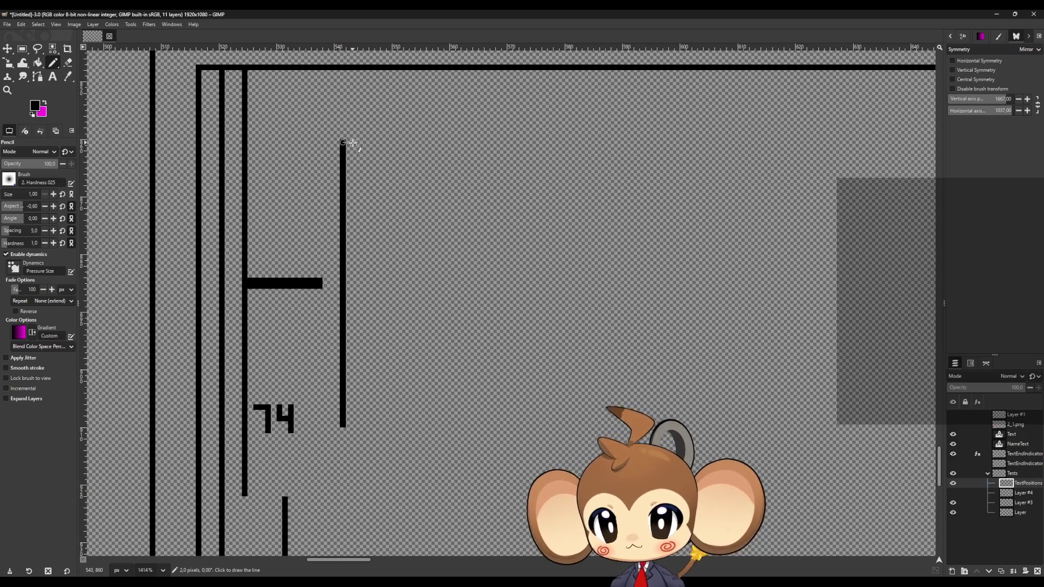
left_click(612, 143, "shift")
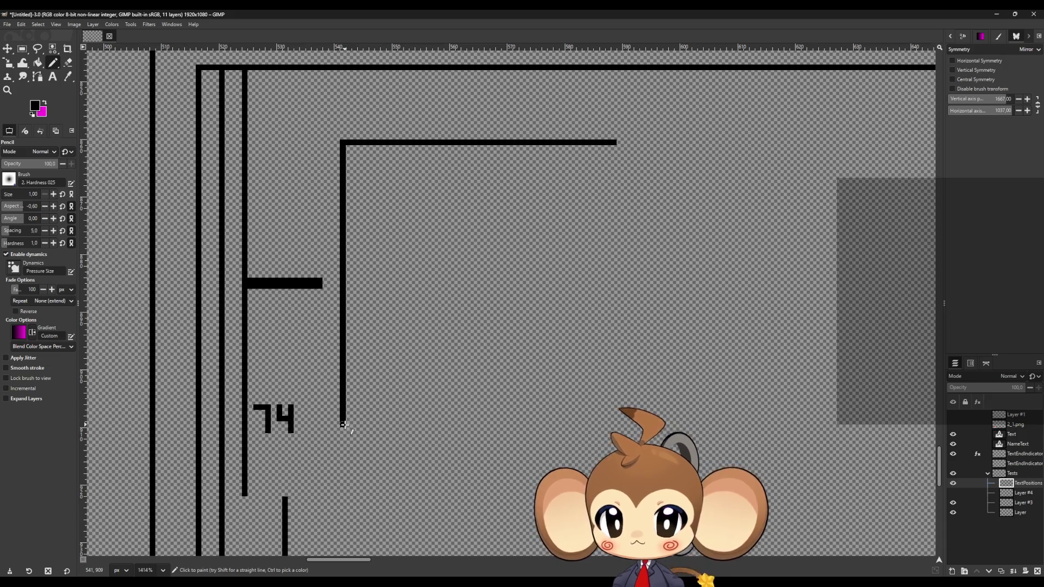
left_click(630, 425, "shift")
scroll(415, 387, "down", 4, "ctrl")
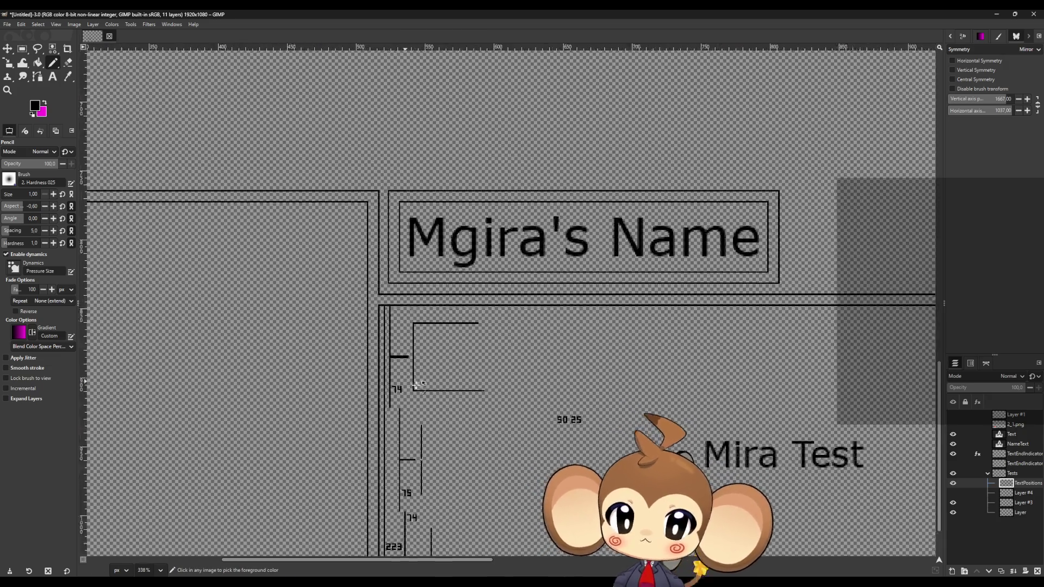
Step: Draw the top and bottom horizontal edges of the 75 bracket
scroll(418, 386, "down", 2, "ctrl")
scroll(362, 325, "up", 7, "ctrl")
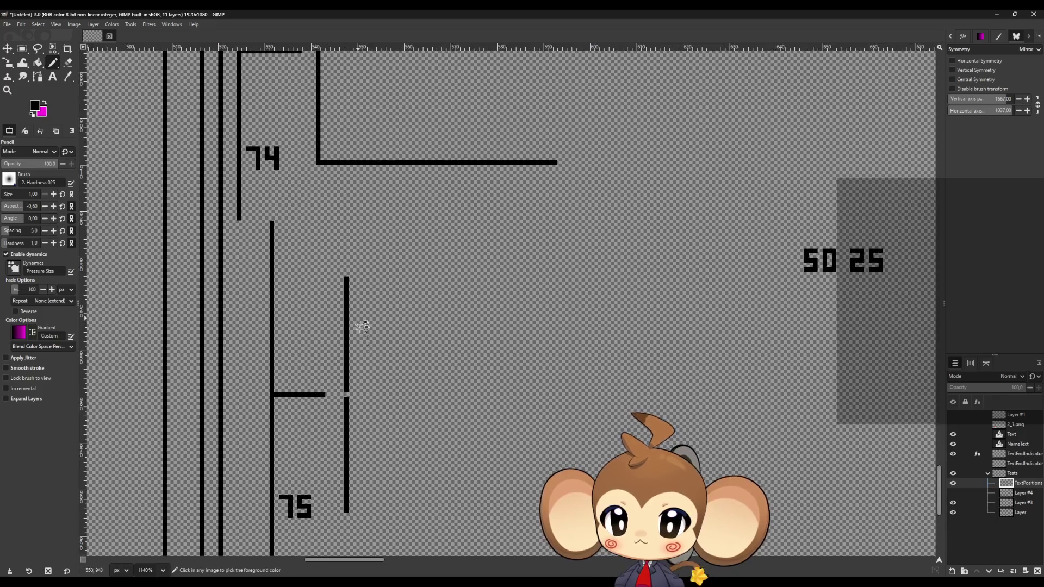
scroll(341, 427, "up", 3, "ctrl")
scroll(337, 427, "down", 3)
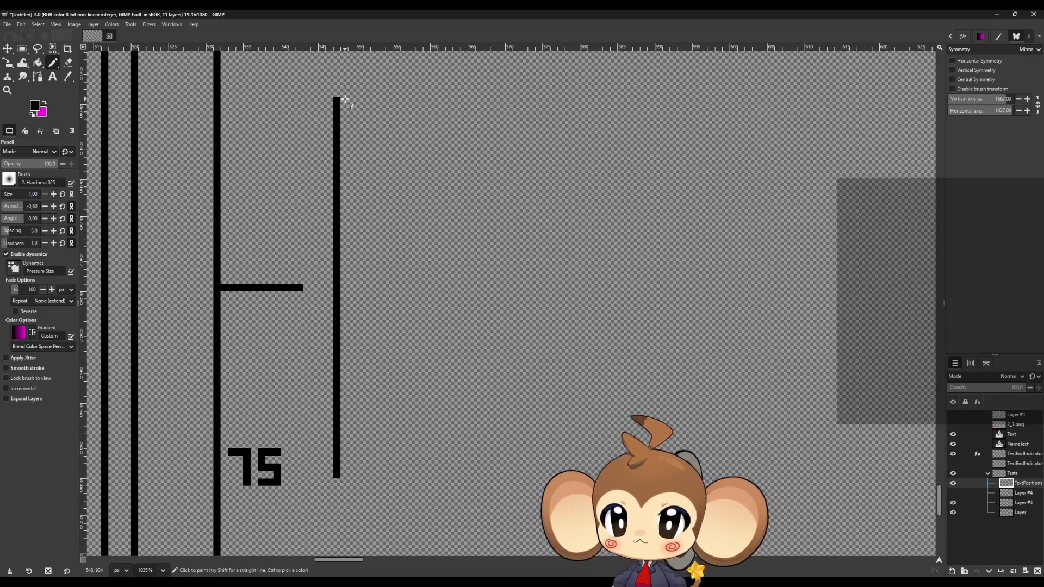
left_click(767, 101, "shift")
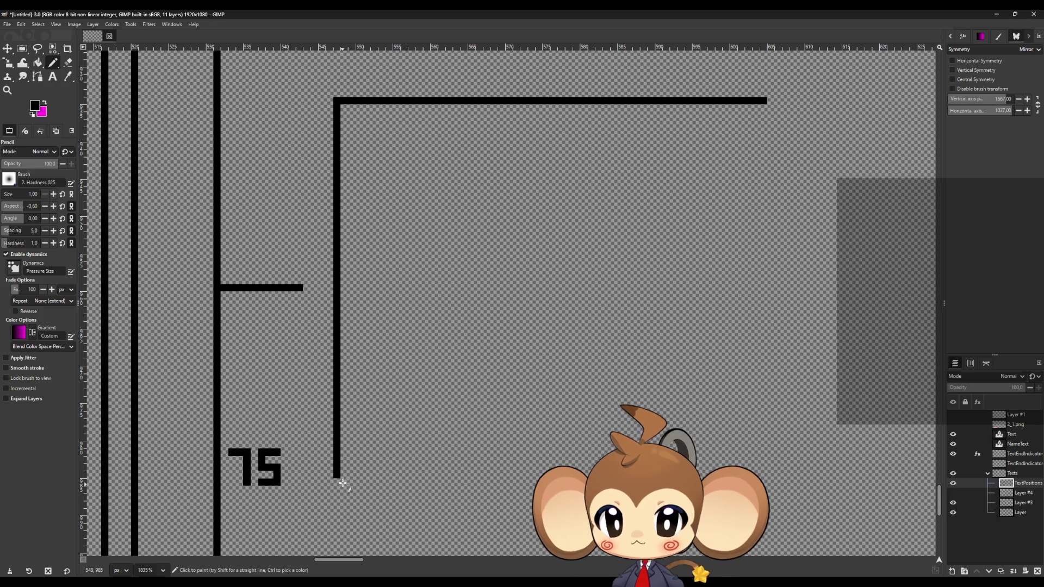
left_click(829, 473, "shift")
Step: Draw the top and bottom horizontal edges of the 223 bracket, then zoom out
scroll(540, 414, "down", 3)
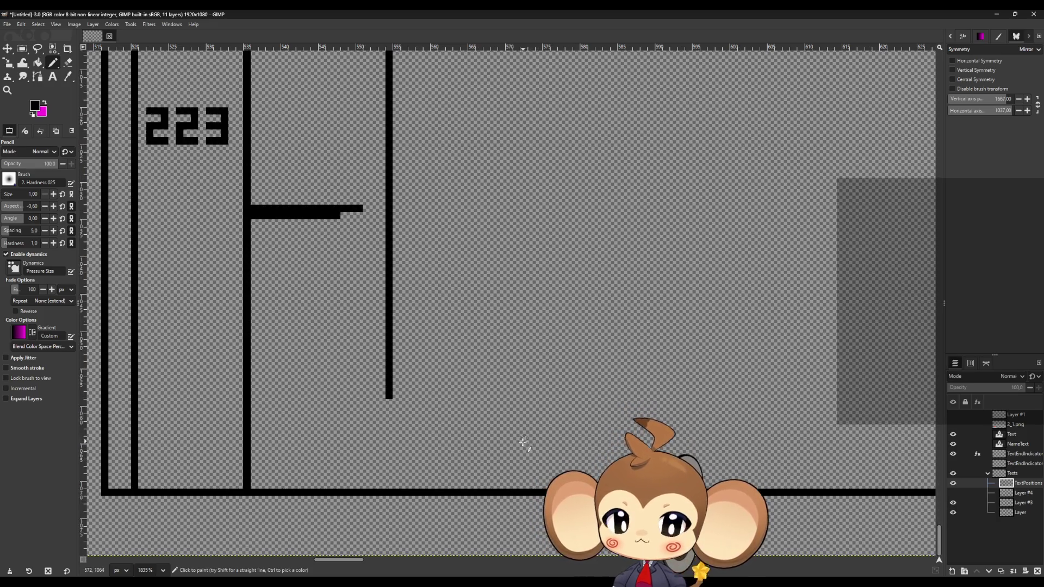
scroll(495, 347, "down", 5)
scroll(434, 300, "up", 4)
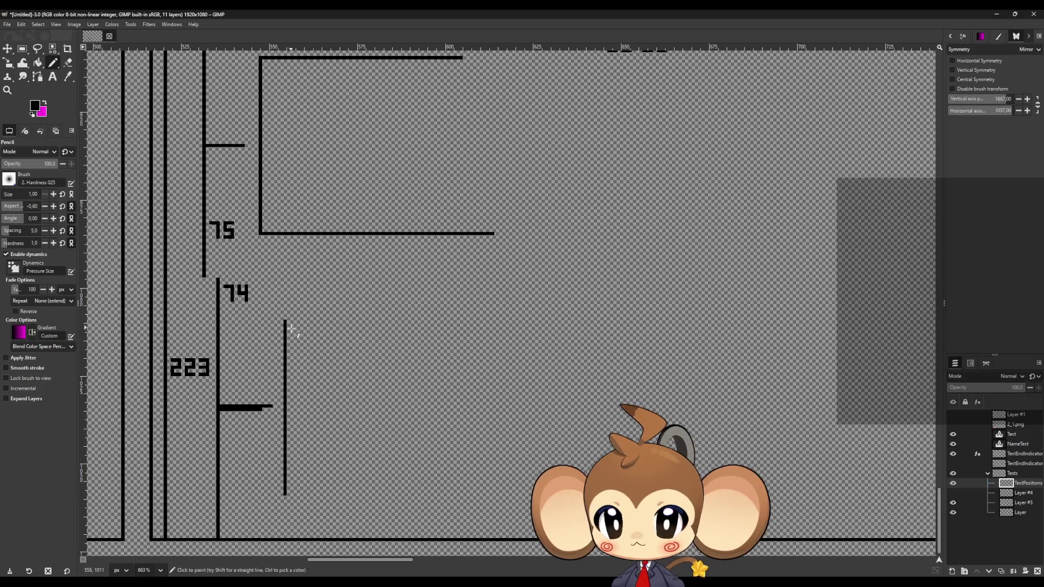
scroll(281, 309, "up", 1)
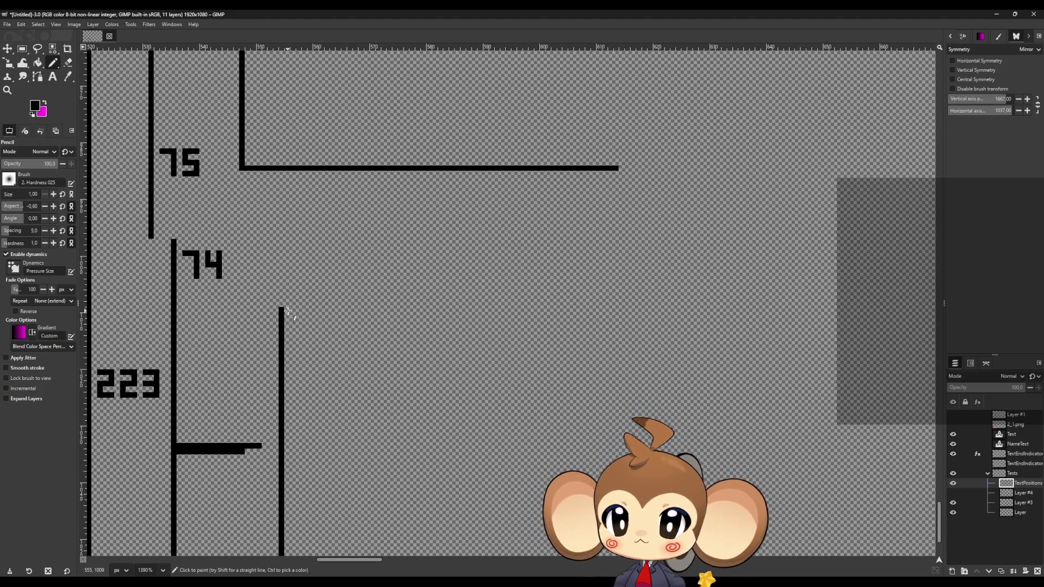
left_click(662, 311, "shift")
scroll(485, 392, "down", 3)
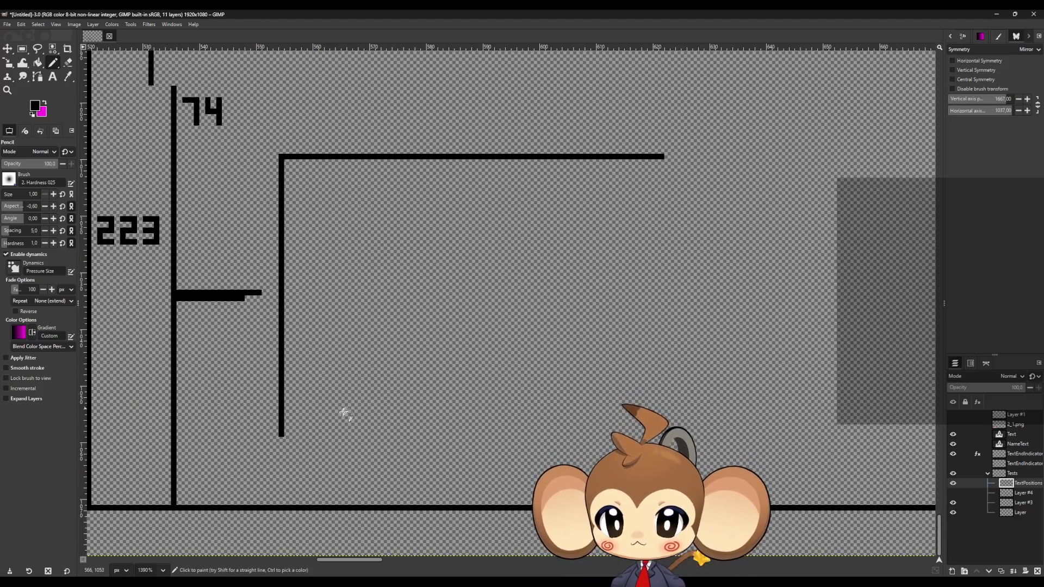
left_click(662, 433, "shift")
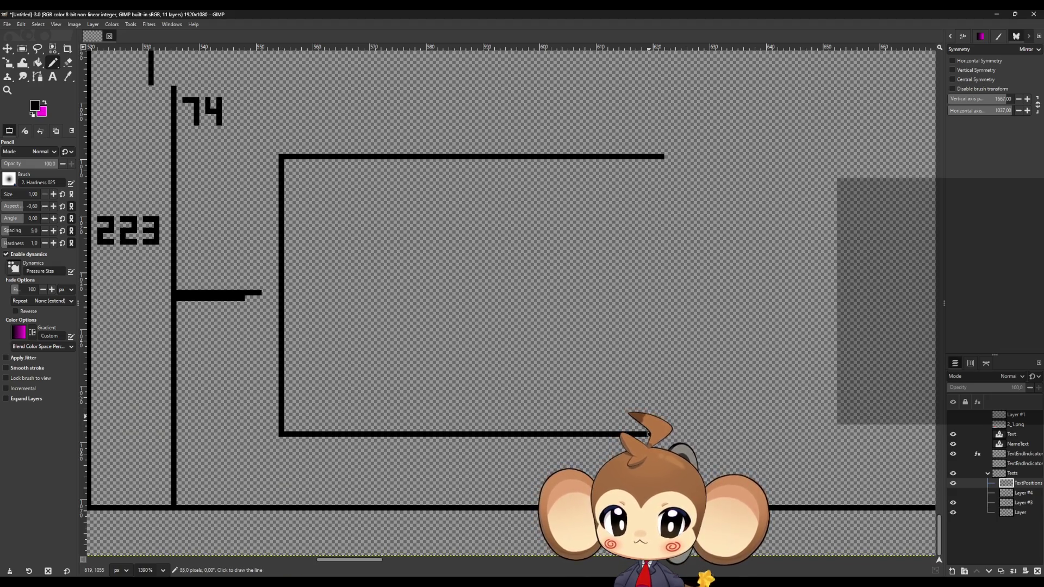
scroll(399, 375, "down", 6)
scroll(401, 377, "up", 4)
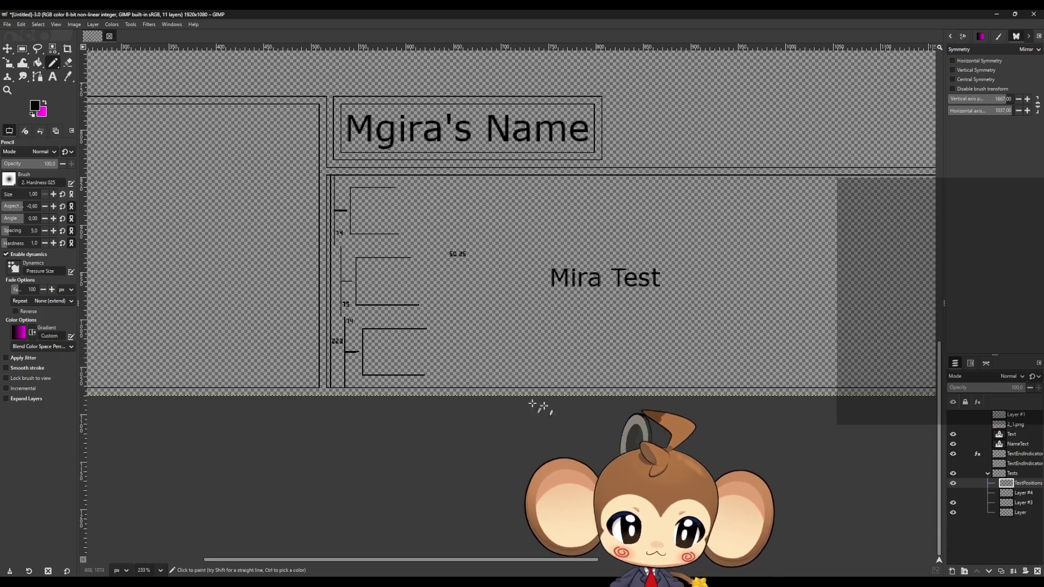
Step: Duplicate the TextPositions layer and zoom in on the canvas
left_click(1001, 572)
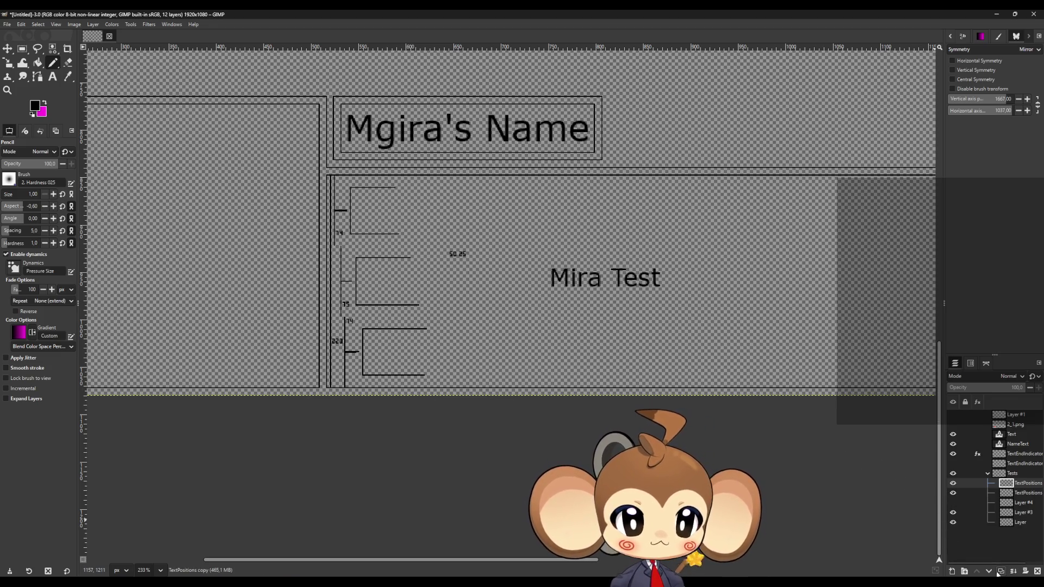
scroll(320, 167, "up", 2, "ctrl")
scroll(319, 167, "up", 1, "ctrl")
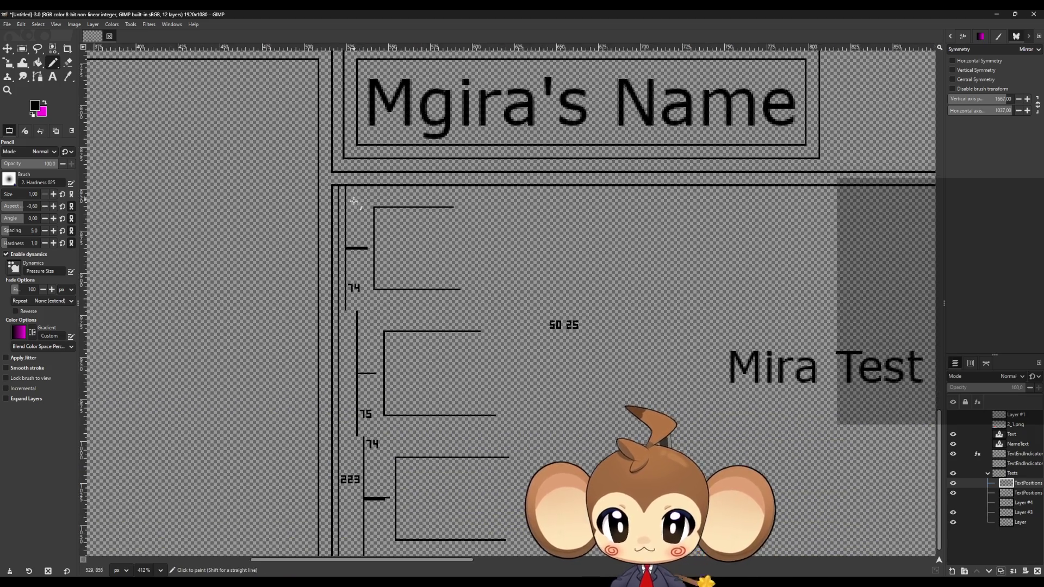
scroll(356, 223, "up", 2, "ctrl")
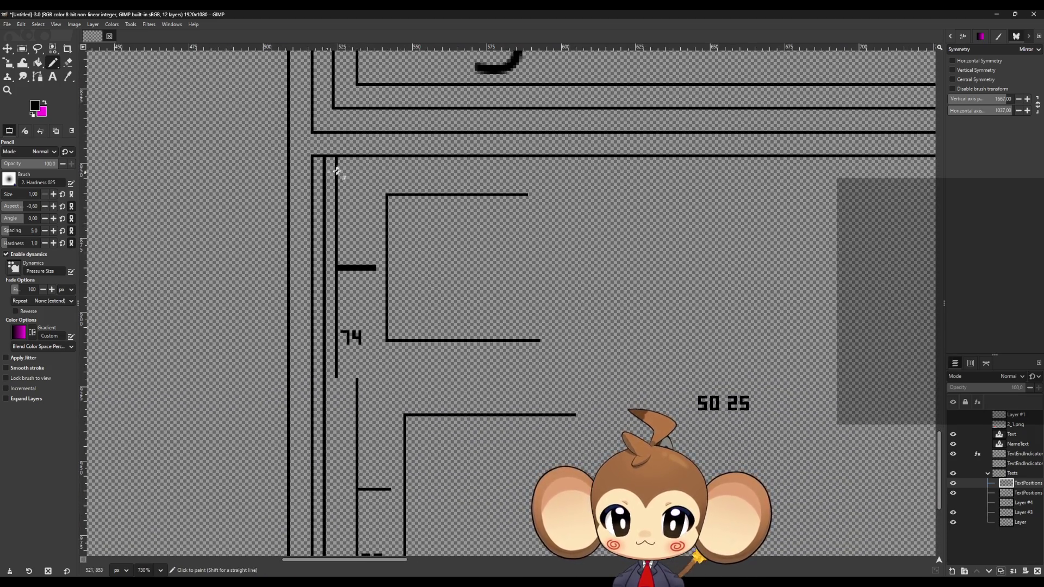
scroll(338, 171, "up", 2, "ctrl")
scroll(398, 188, "up", 1, "ctrl")
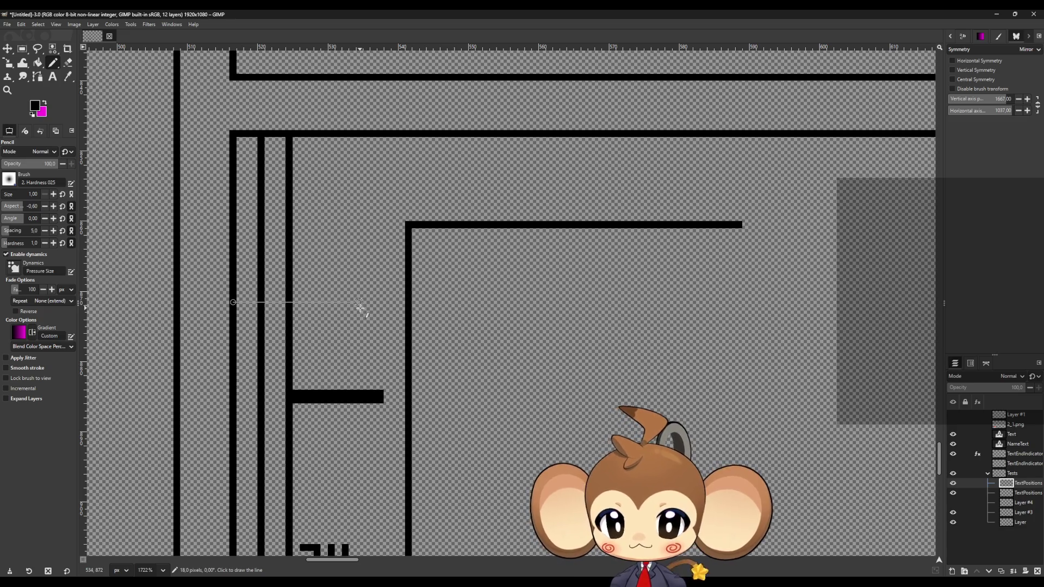
Step: On the copied layer, draw a vertical bracket line joined to the guide, extending the guide leftward
left_click(324, 302)
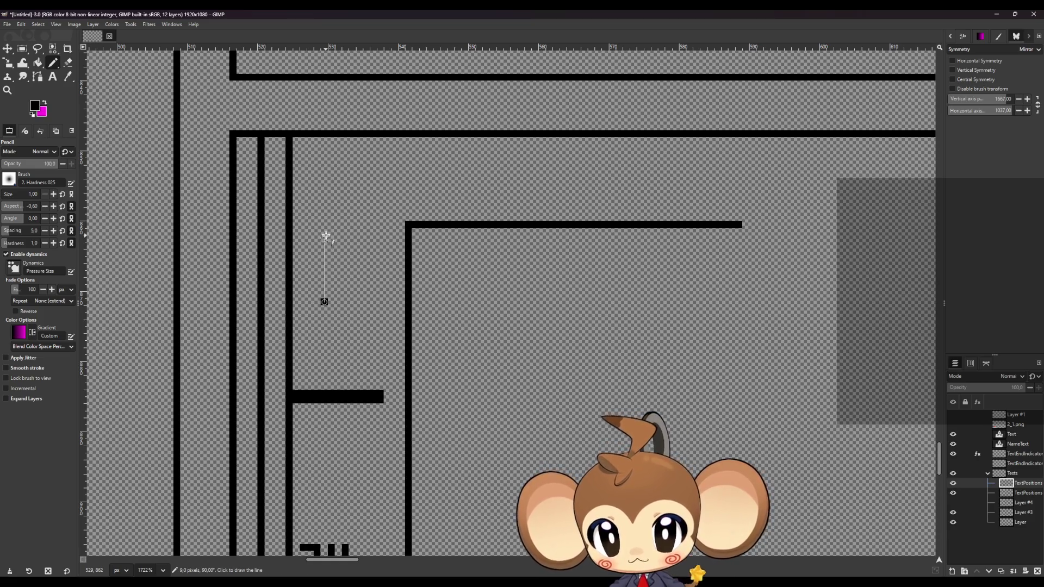
left_click(324, 224, "shift")
left_click(627, 225, "shift")
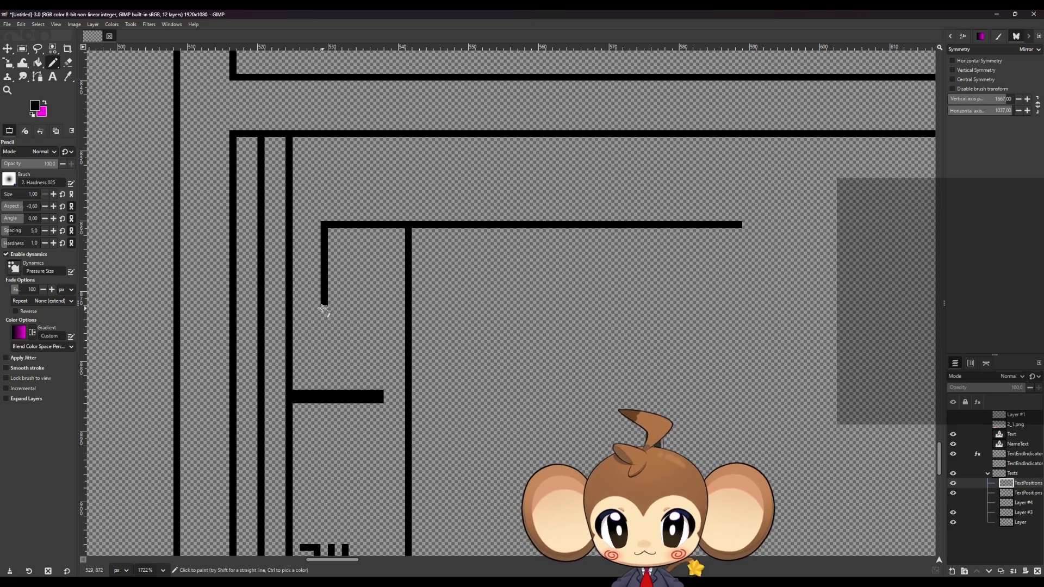
left_click(323, 308)
scroll(323, 309, "down", 5)
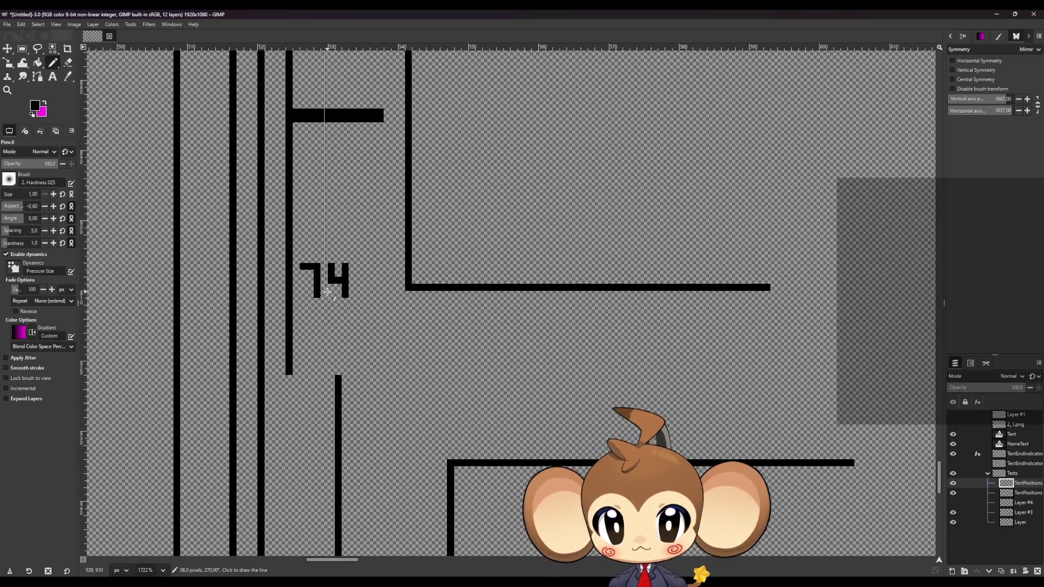
left_click(326, 288, "shift")
left_click(523, 288)
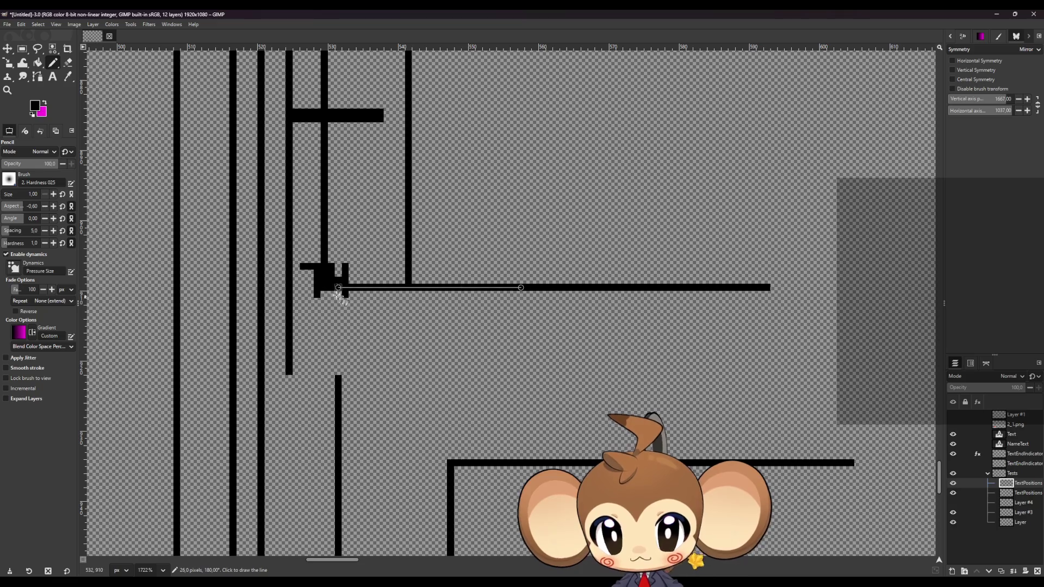
left_click(324, 288, "shift")
Step: Close the guide's gap and draw the bracket line down to the 75 label, joined horizontally
left_click(326, 259)
scroll(326, 259, "down", 2)
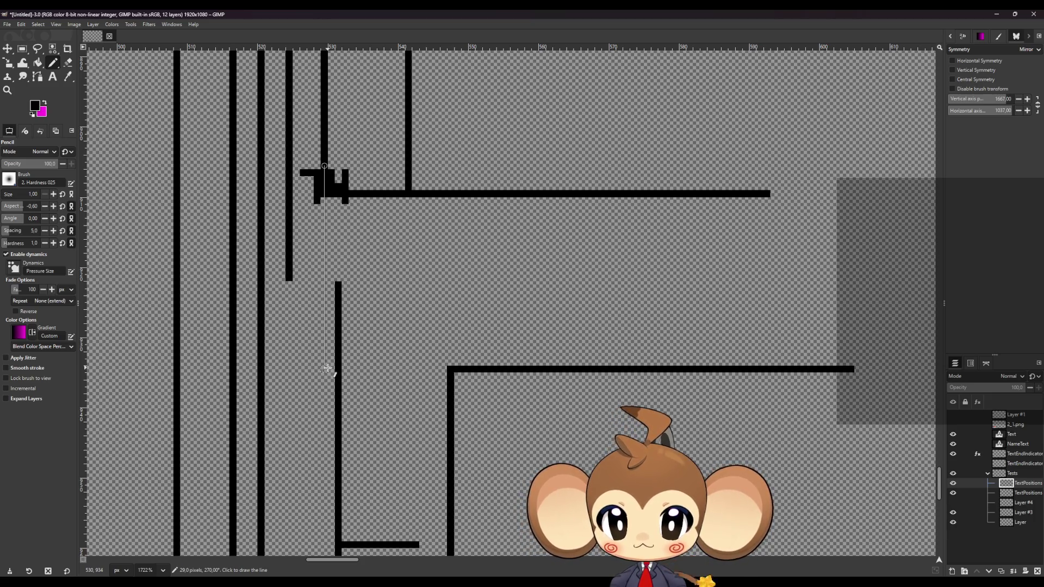
left_click(328, 369, "shift")
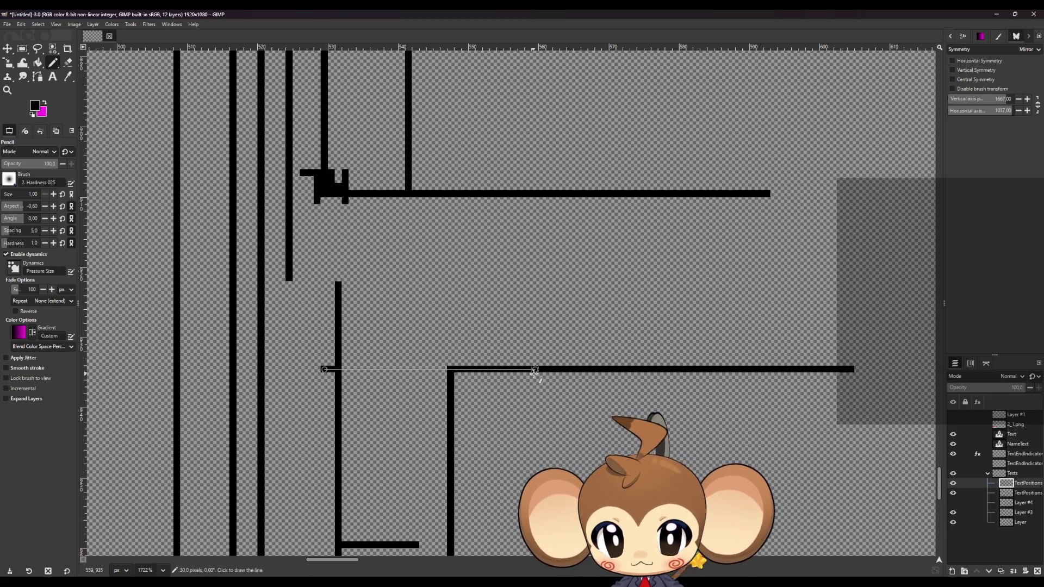
left_click(538, 370, "shift")
scroll(325, 376, "down", 5)
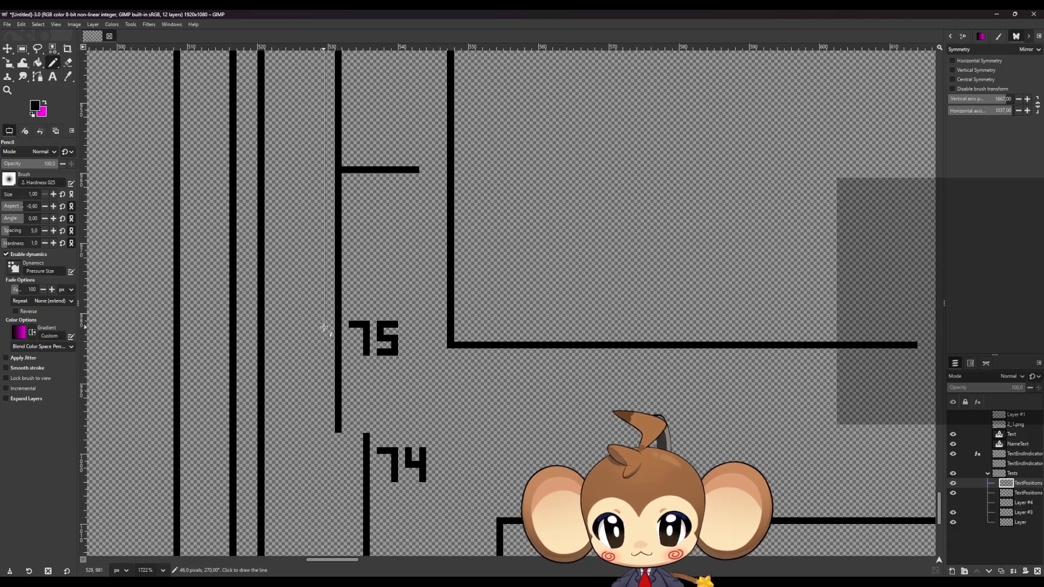
left_click(323, 327, "shift")
left_click(323, 346)
left_click(493, 346, "shift")
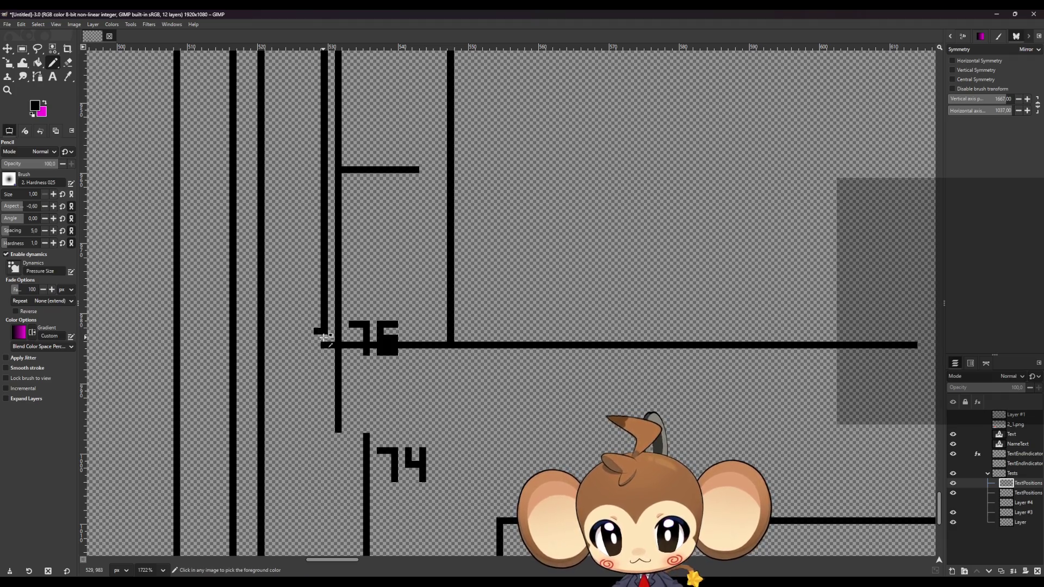
Step: Extend the bracket down past 223 with horizontal joins and a line along the box bottom
scroll(318, 305, "down", 3)
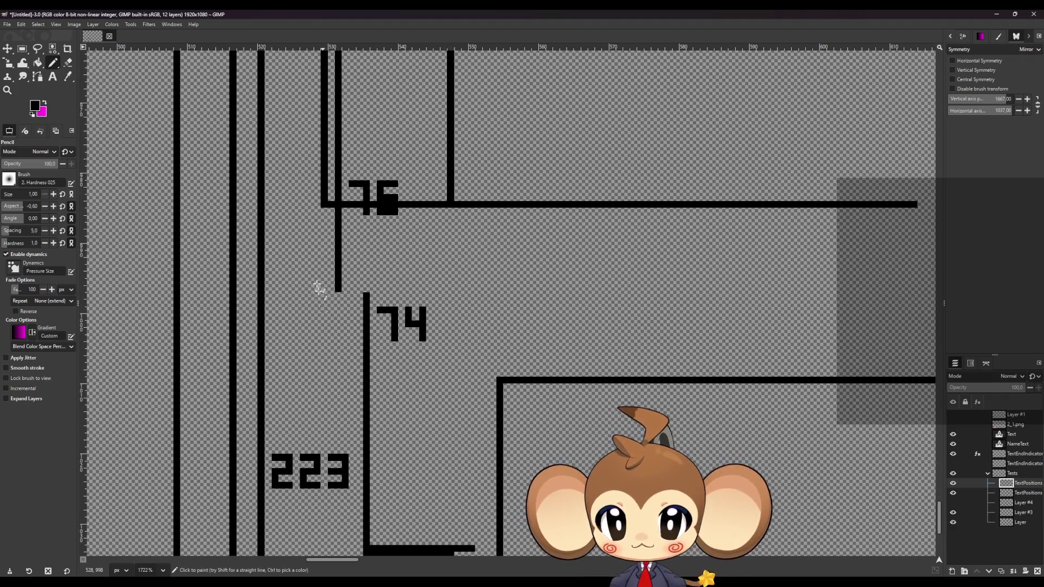
left_click(323, 204)
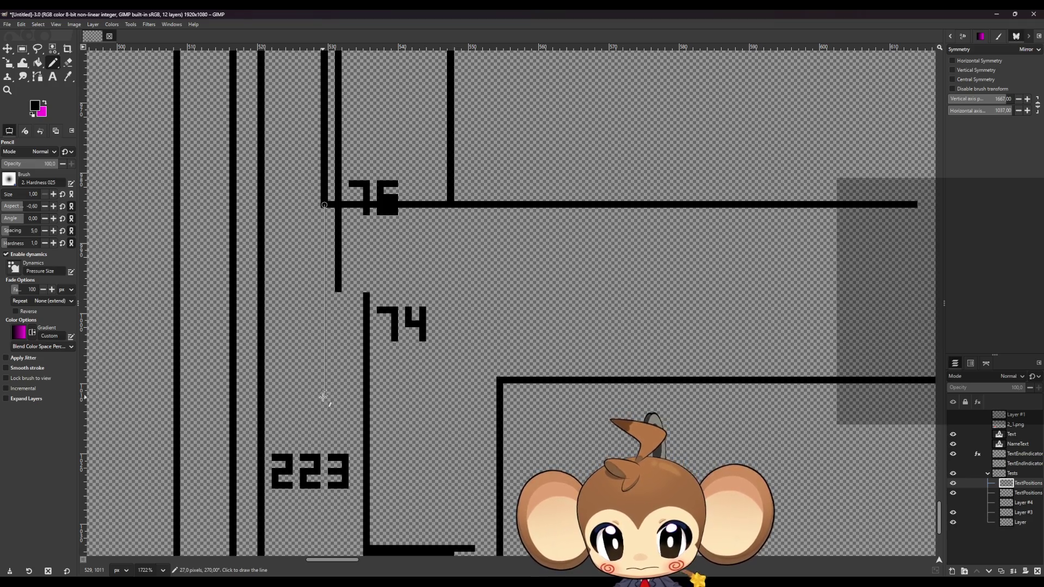
left_click(323, 394)
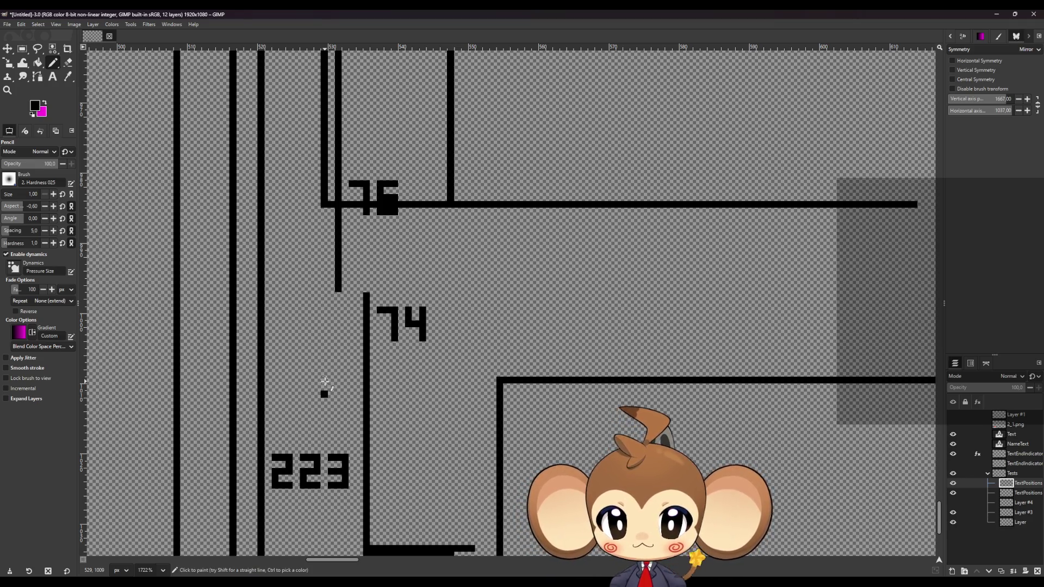
left_click(325, 380)
left_click(531, 398, "ctrl+shift")
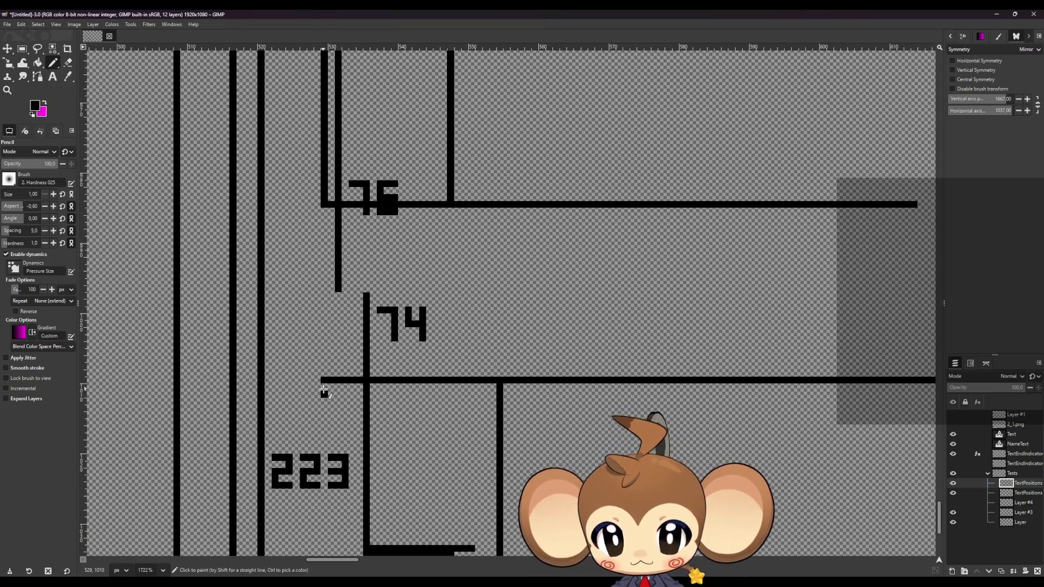
scroll(324, 392, "down", 5)
left_click(325, 436, "shift")
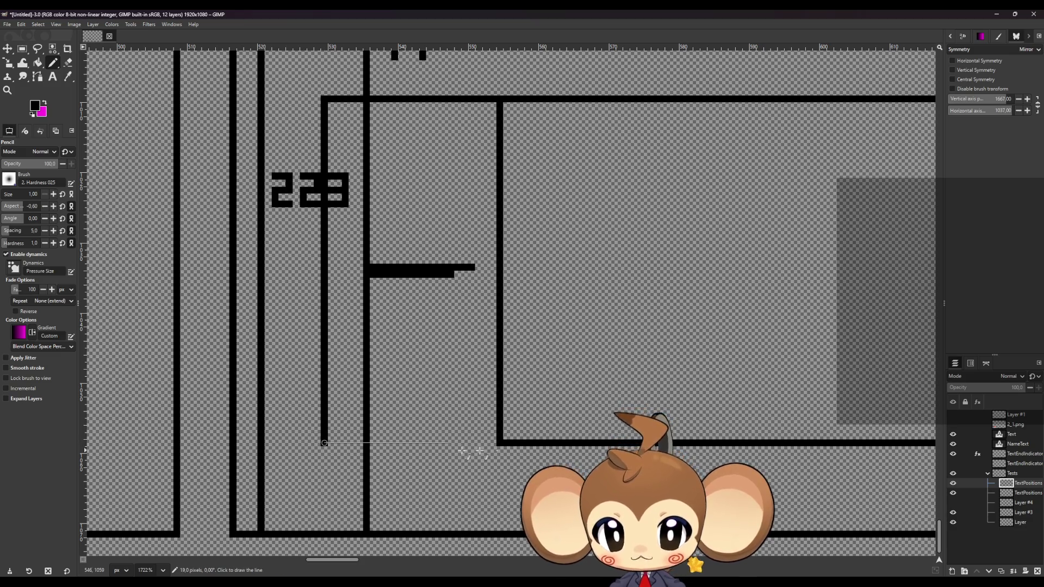
left_click(528, 442, "shift")
scroll(518, 400, "down", 4)
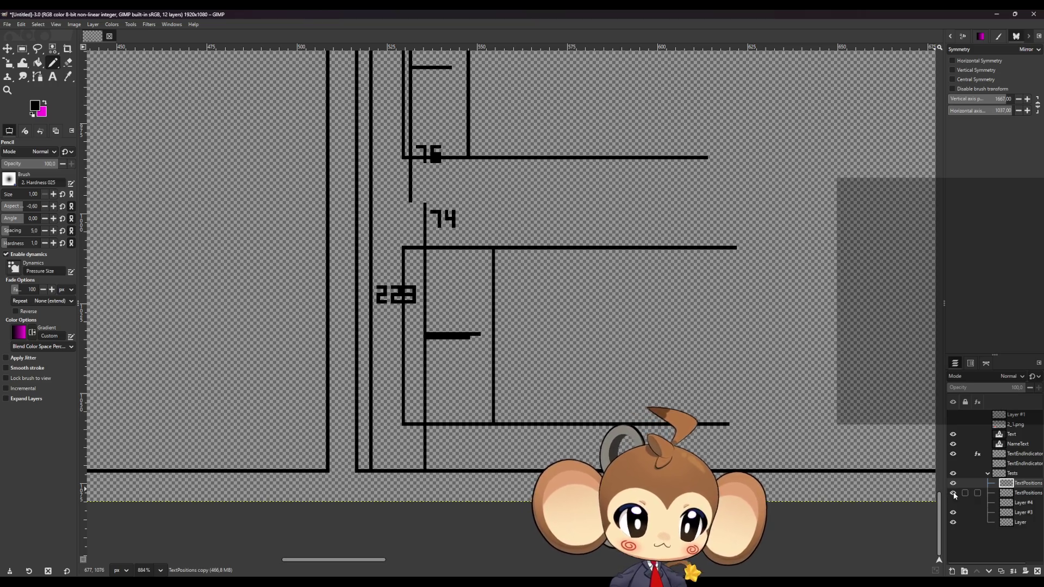
Step: Toggle visibility of the TextPositions copy, Layer #3 and the bottom layer to compare guides
left_click(954, 484)
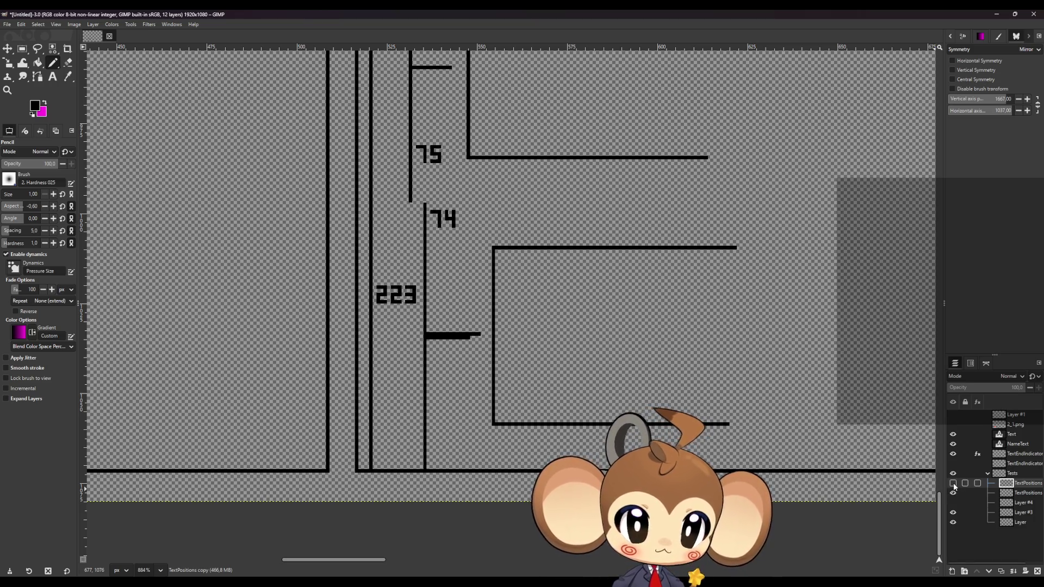
left_click(954, 484)
left_click(954, 484)
left_click(954, 484)
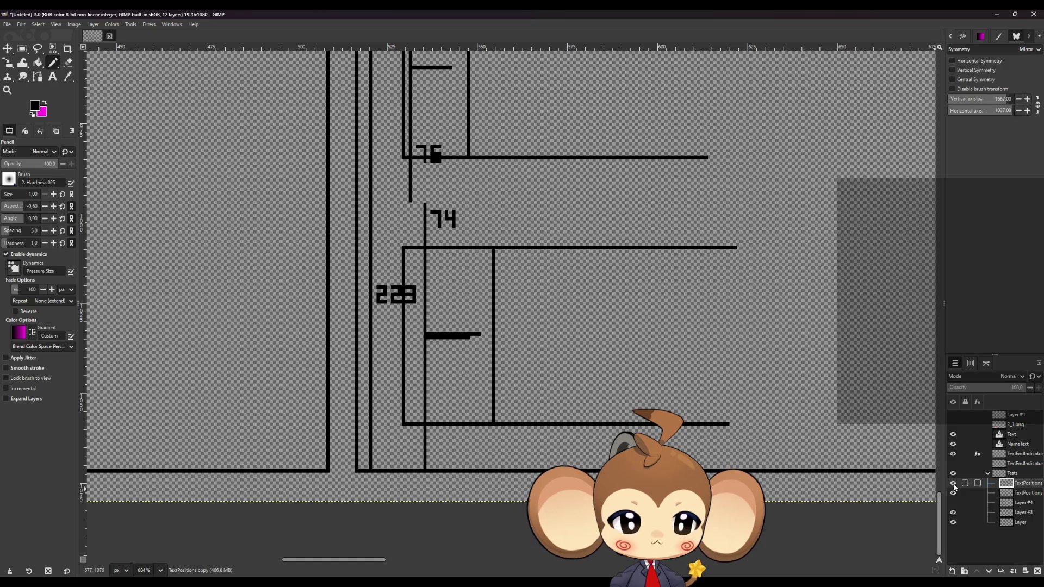
left_click(953, 513)
left_click(952, 522)
left_click(953, 523)
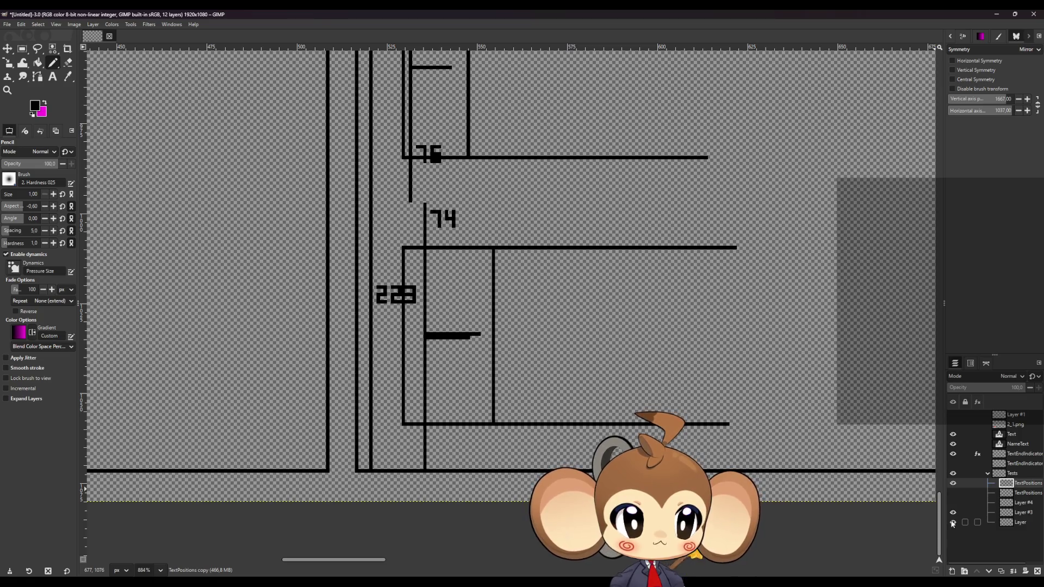
scroll(706, 381, "down", 4)
scroll(756, 345, "up", 2)
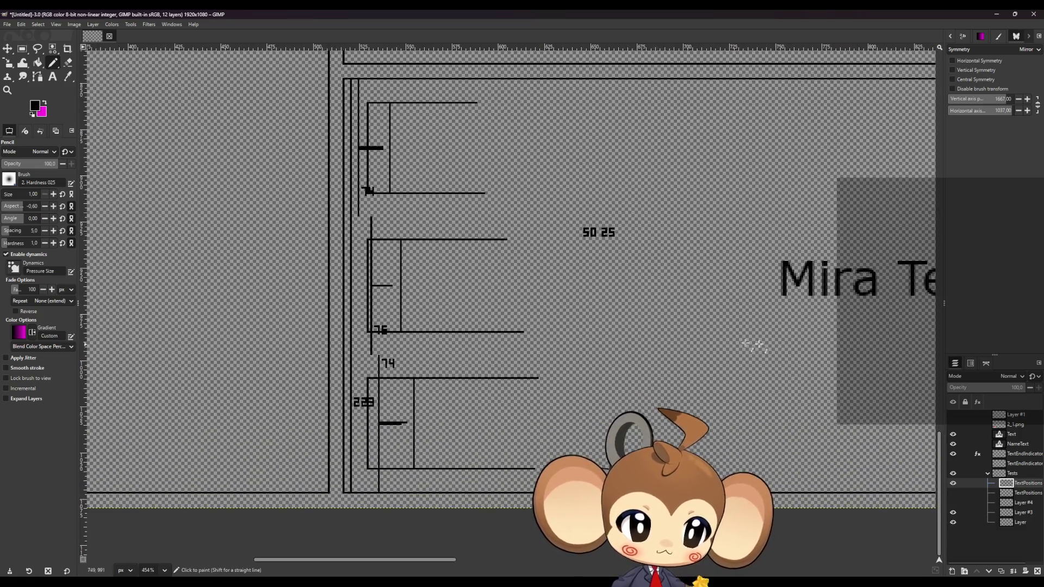
scroll(756, 345, "down", 3)
scroll(510, 335, "up", 1)
Step: Toggle the Tests group and both TextPositions layers, then select the second TextPositions layer
left_click(952, 473)
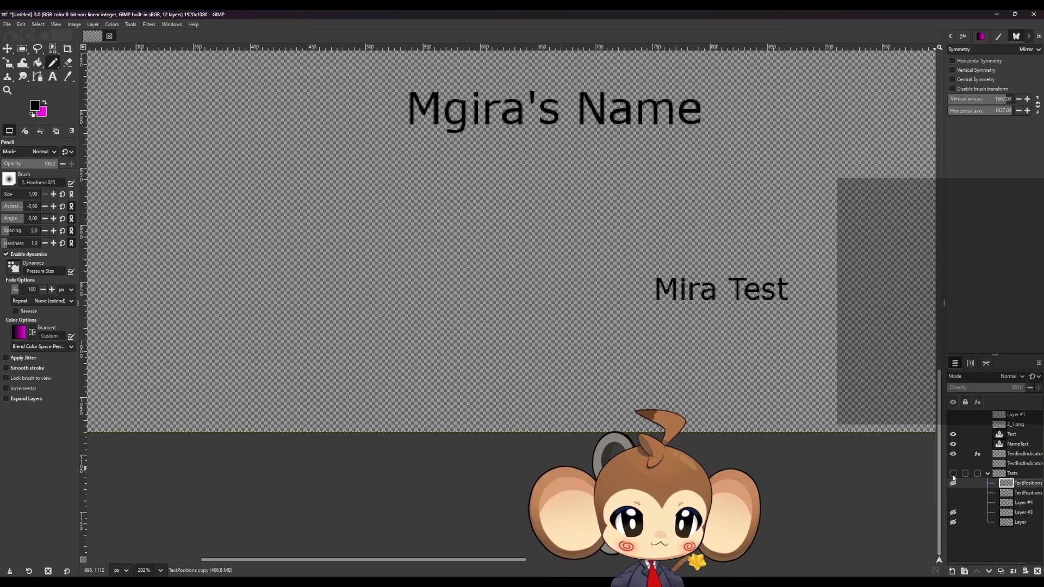
left_click(952, 475)
left_click(953, 483)
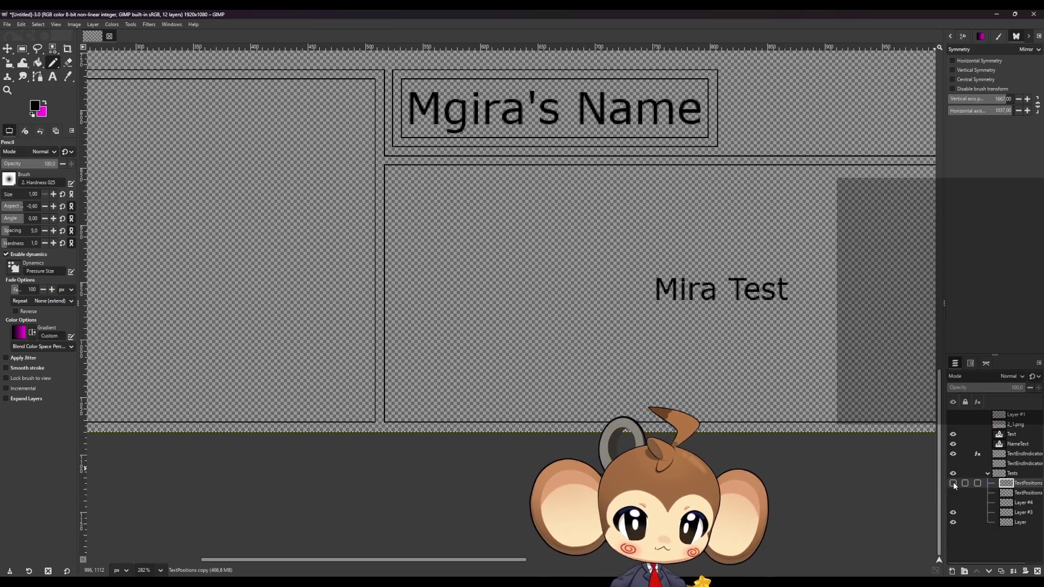
left_click(953, 492)
left_click(953, 492)
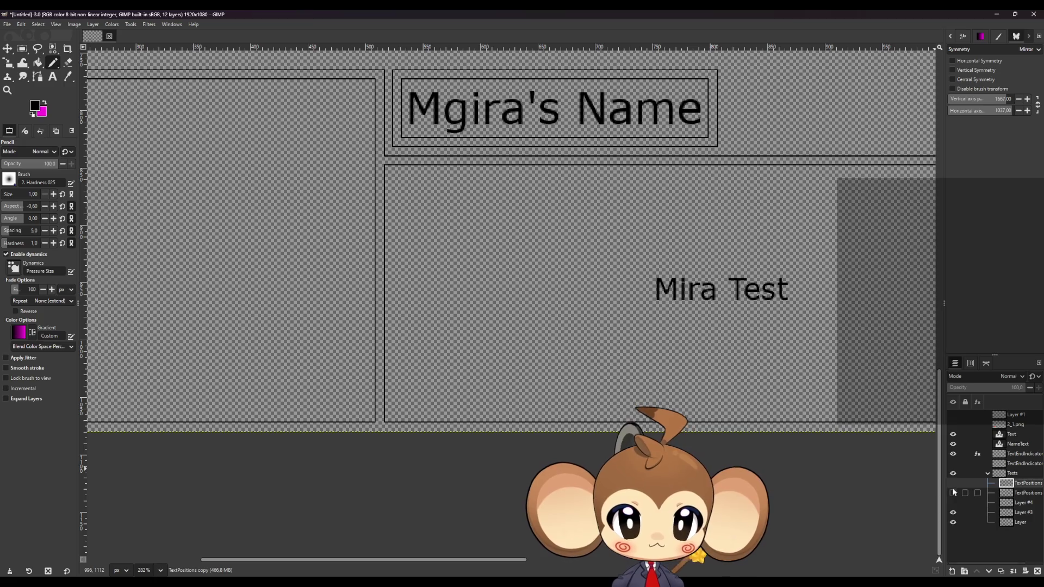
left_click(953, 482)
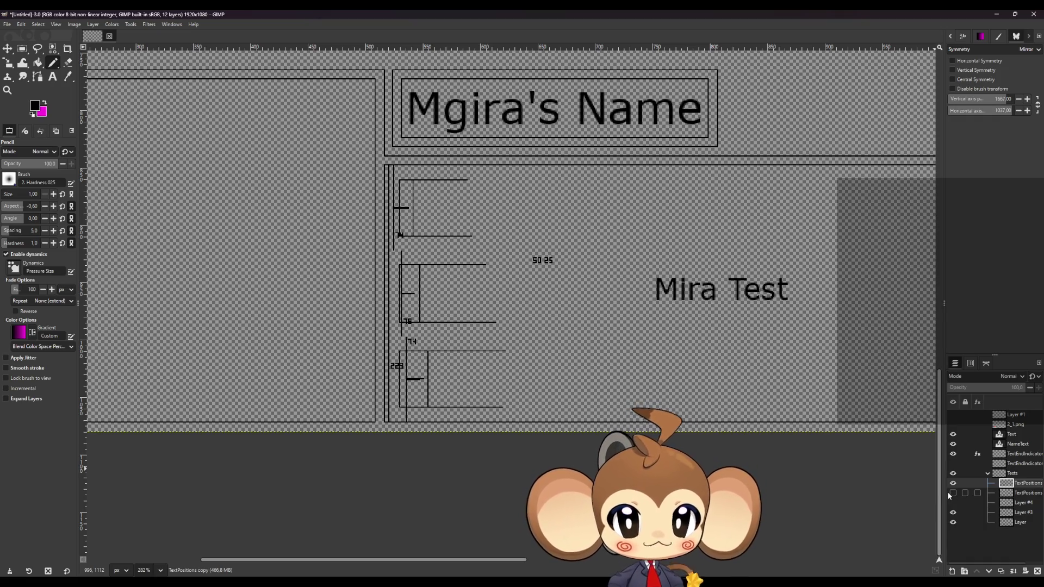
left_click(949, 493)
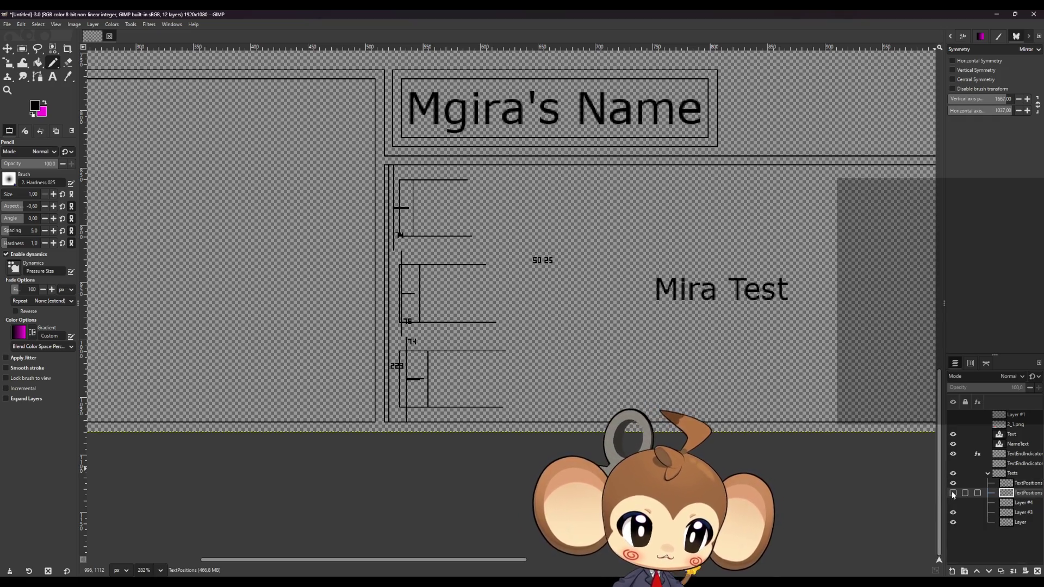
left_click(953, 483)
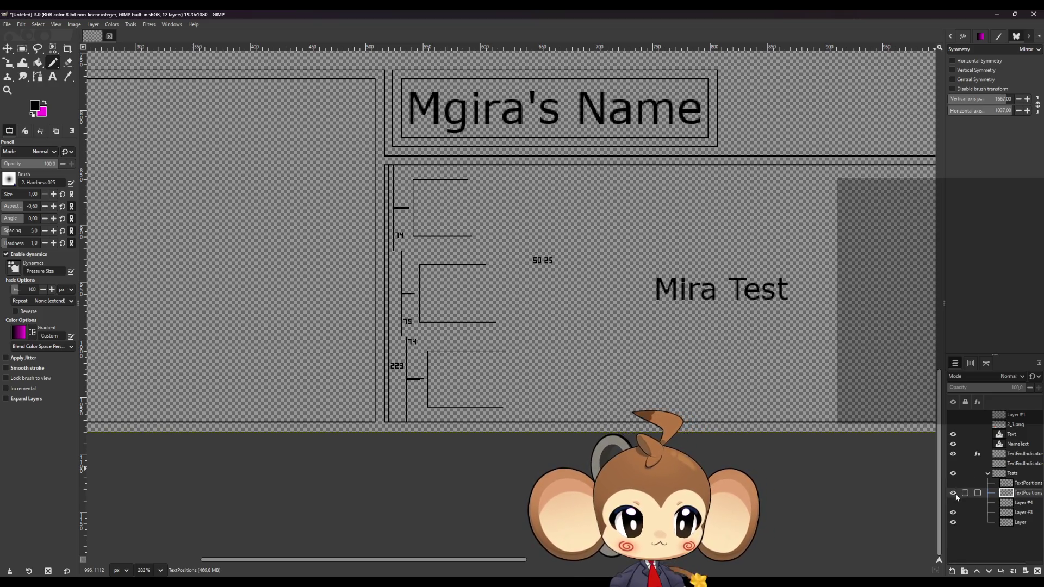
left_click(953, 484)
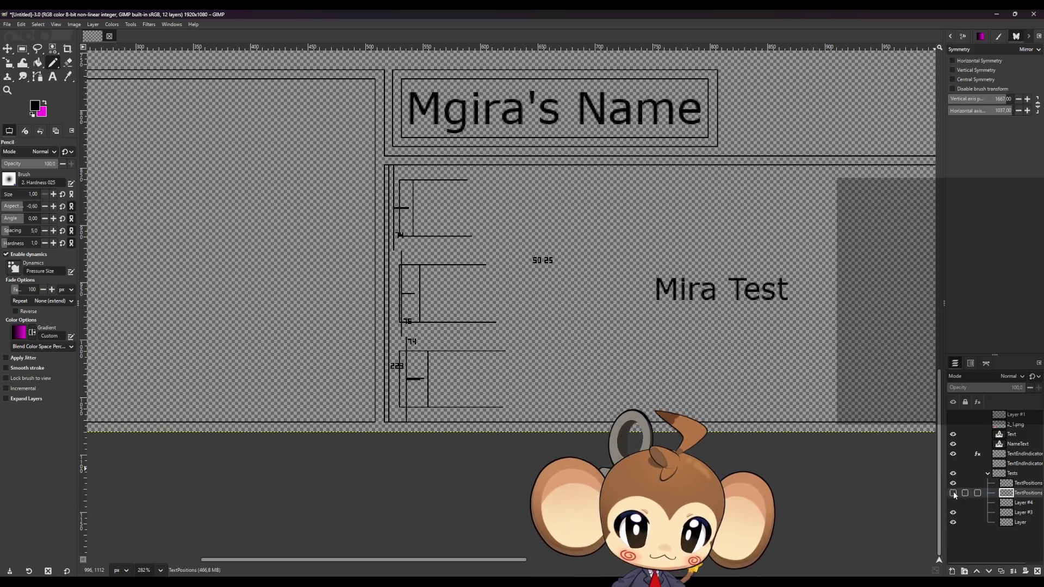
Step: Choose the Eraser and make the upper TextPositions layer active
left_click(68, 62)
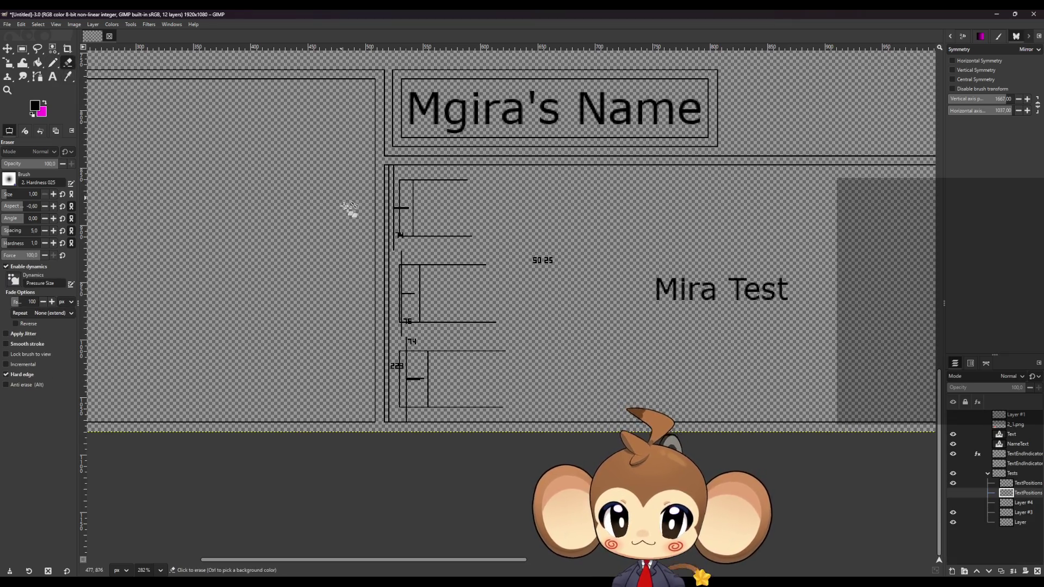
scroll(419, 217, "up", 5)
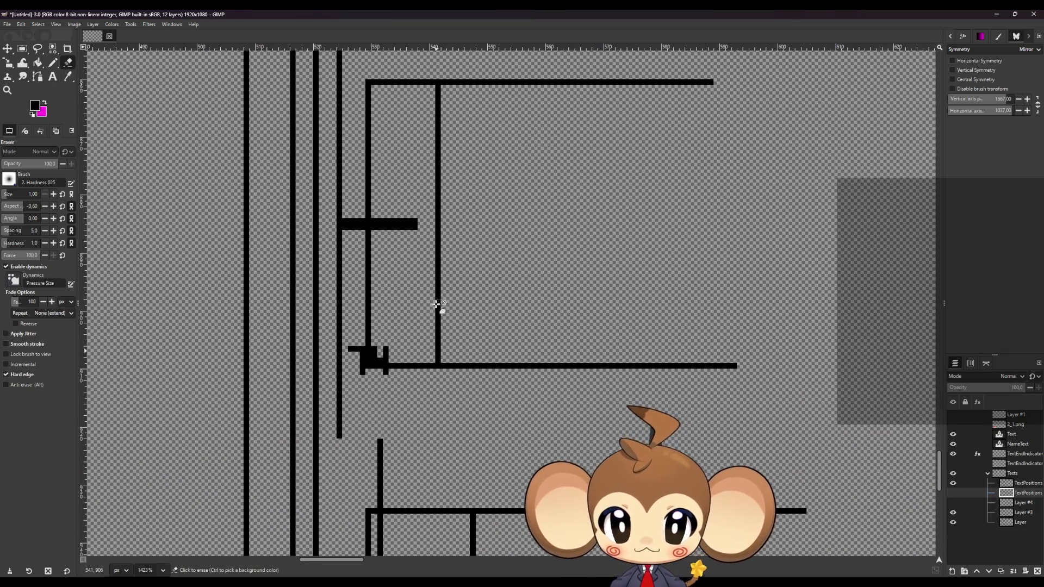
left_click(1017, 483)
scroll(388, 343, "down", 2)
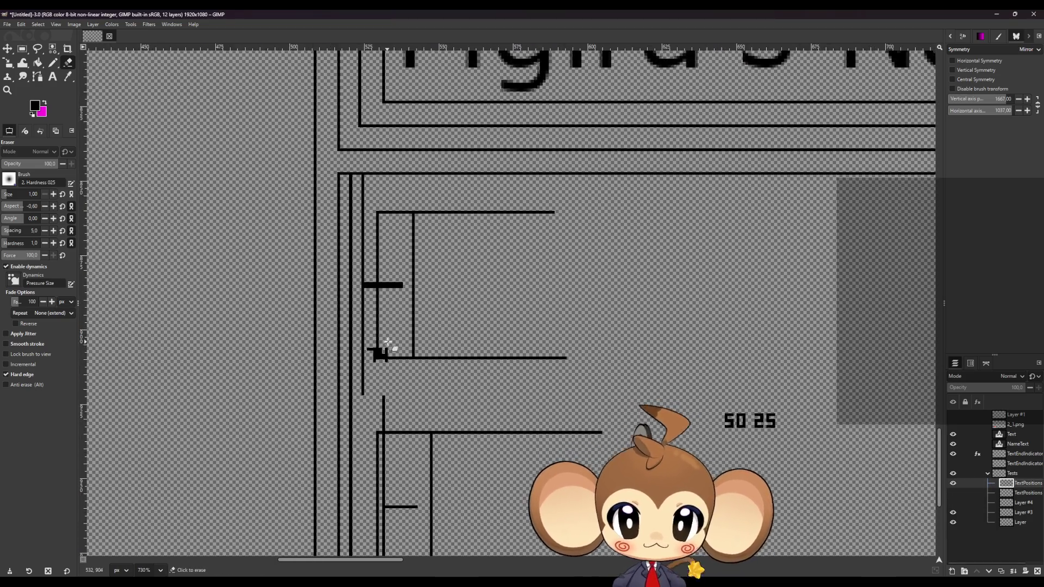
scroll(388, 342, "down", 1)
scroll(364, 228, "up", 3)
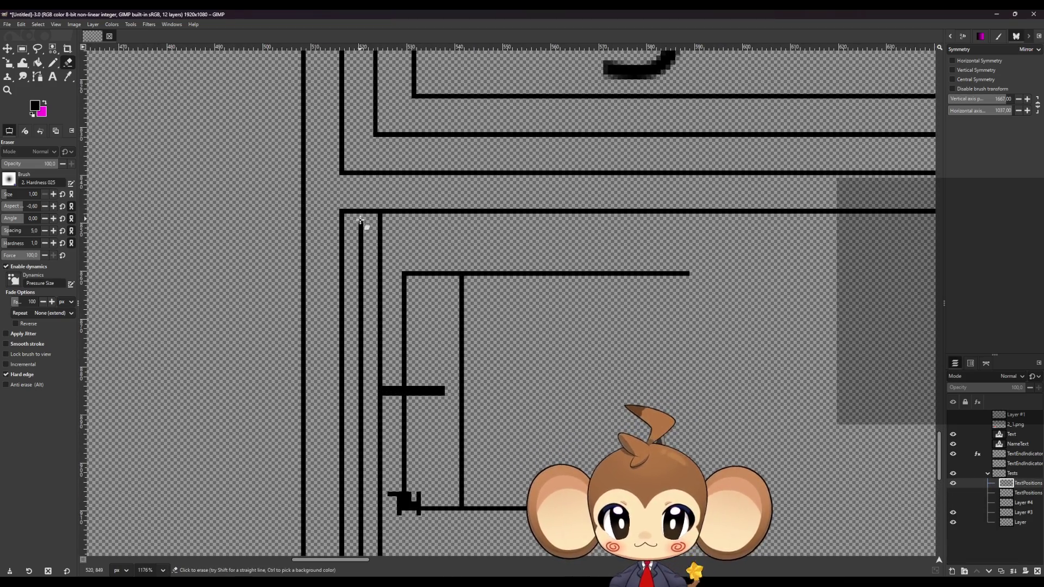
scroll(360, 220, "down", 10)
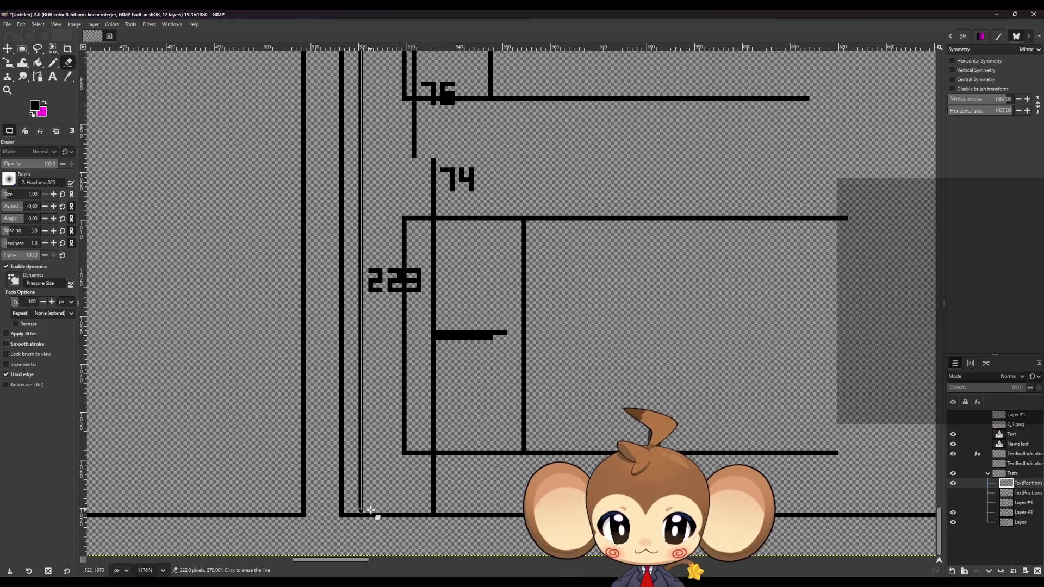
Step: Erase the extra vertical line, the 3 of the 223 label and the top of the 74 label, and trim the short horizontal stroke
left_click(433, 510)
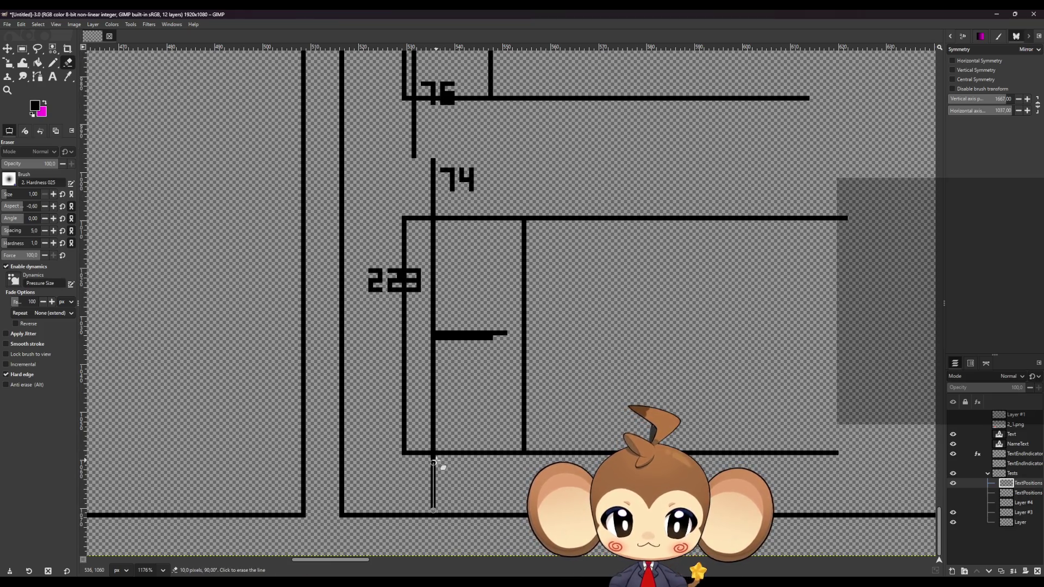
left_click(444, 226)
mouse_move(414, 274)
left_mouse_down()
mouse_move(415, 295)
mouse_move(419, 284)
mouse_move(401, 296)
mouse_move(390, 268)
mouse_move(372, 270)
mouse_move(386, 287)
left_mouse_up()
left_click(433, 213)
mouse_move(471, 171)
left_mouse_down()
mouse_move(436, 166)
mouse_move(482, 186)
mouse_move(434, 205)
mouse_move(438, 184)
mouse_move(434, 194)
mouse_move(469, 174)
mouse_move(475, 193)
left_mouse_up()
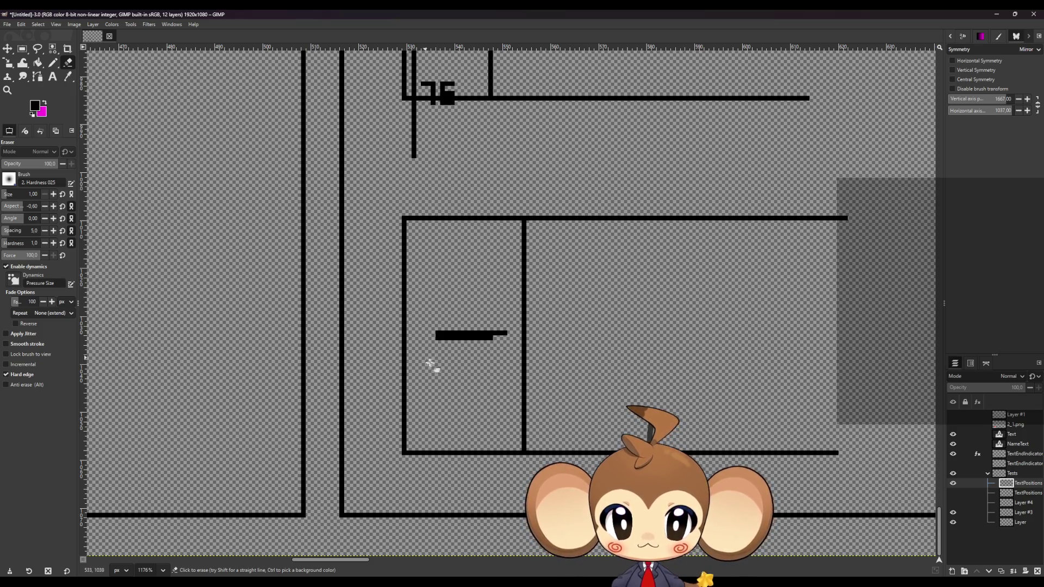
left_click_drag(435, 335, 583, 345)
left_click(443, 343)
left_click_drag(443, 342, 552, 354)
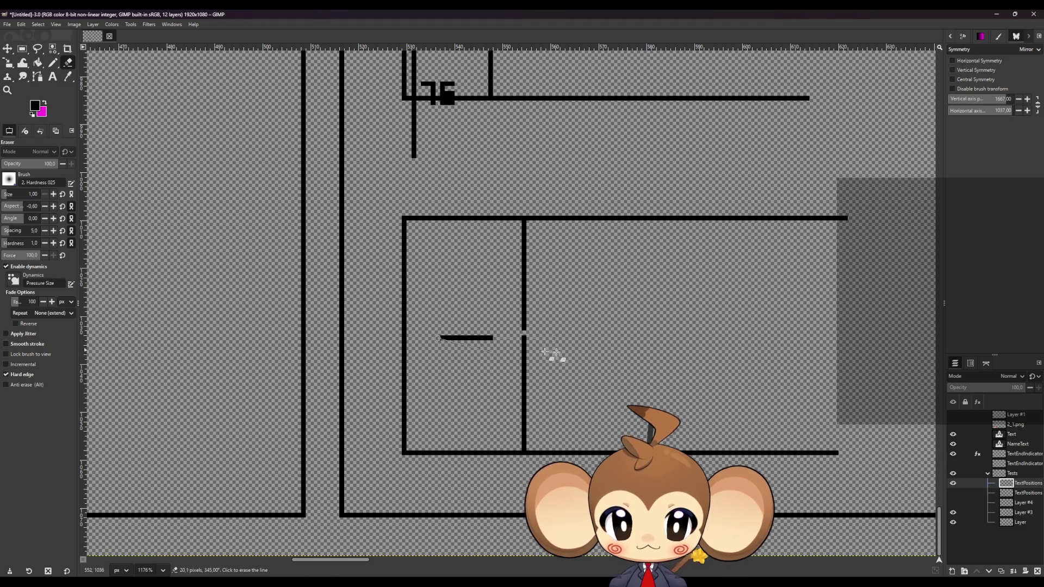
Step: Erase the vertical line from its top in one straight Shift-click stroke
left_click(524, 224)
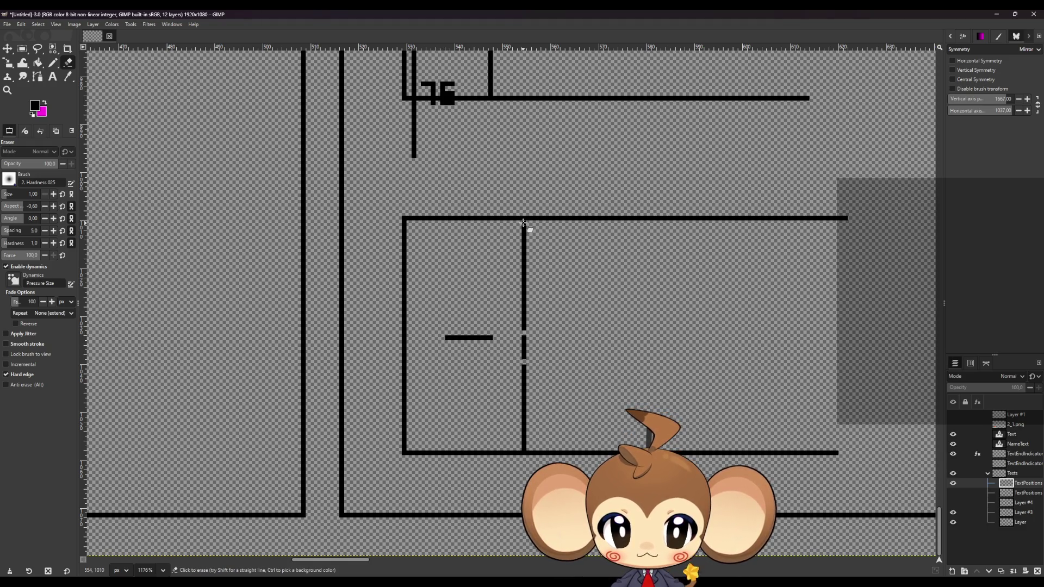
left_click(526, 447, "shift")
left_click_drag(450, 338, 536, 338)
scroll(455, 321, "up", 1)
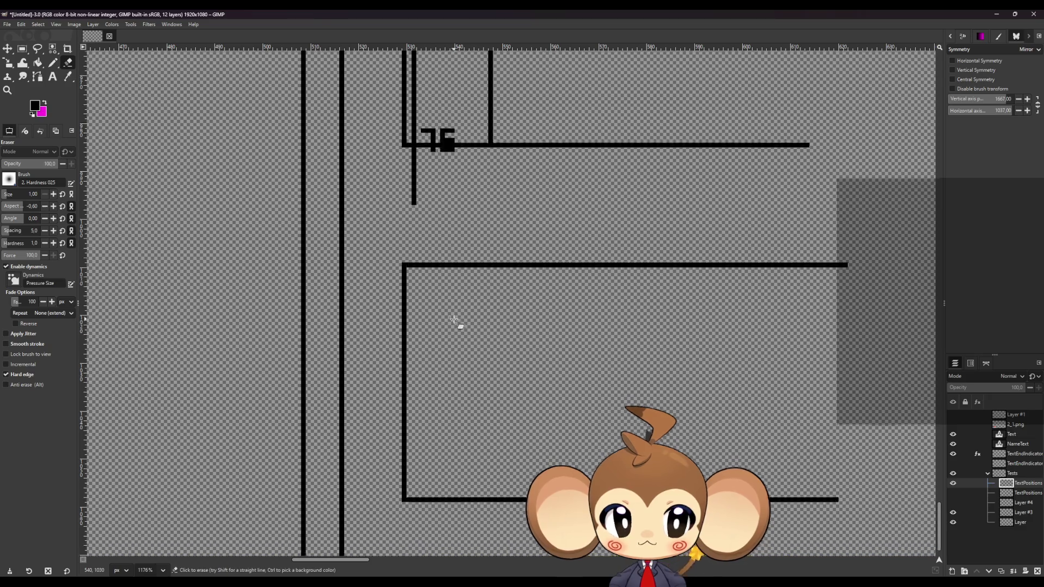
scroll(454, 321, "up", 2)
scroll(449, 312, "up", 2)
Step: Erase the vertical lines between the bars and the short horizontal line inside the bracket, plus a small blob
left_click(415, 390)
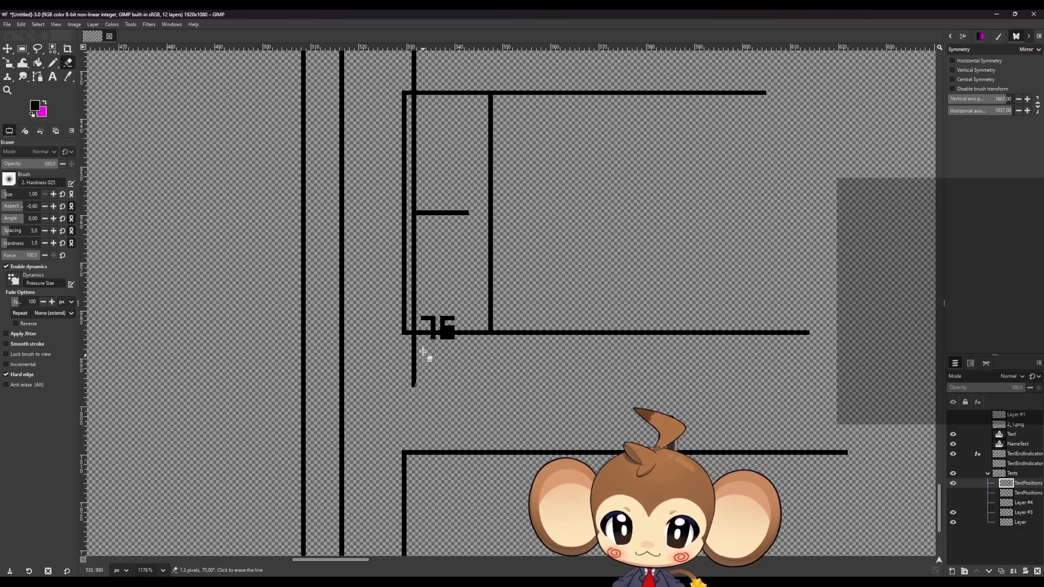
left_click(414, 334, "shift")
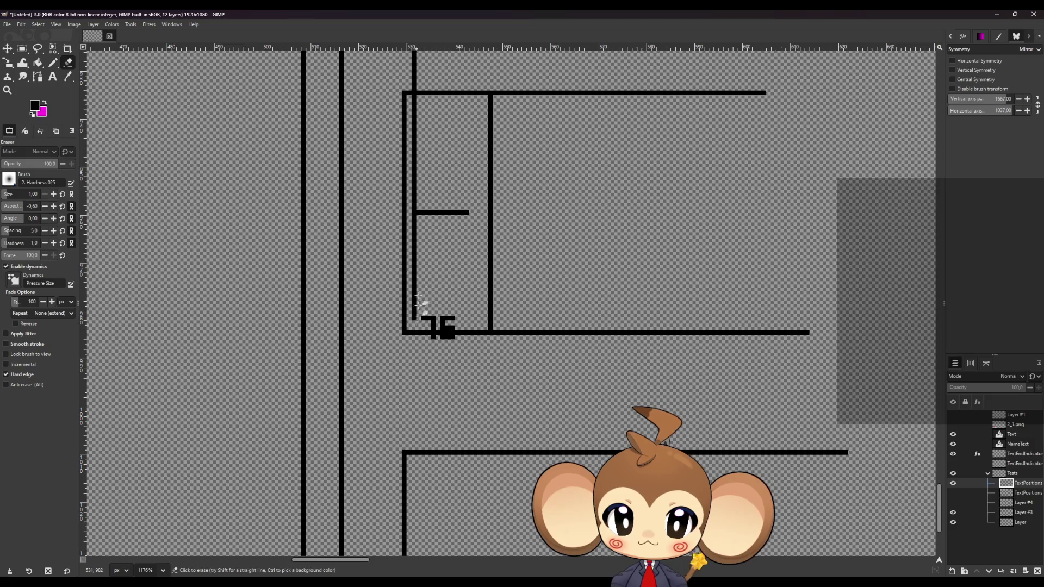
left_click(414, 97, "shift")
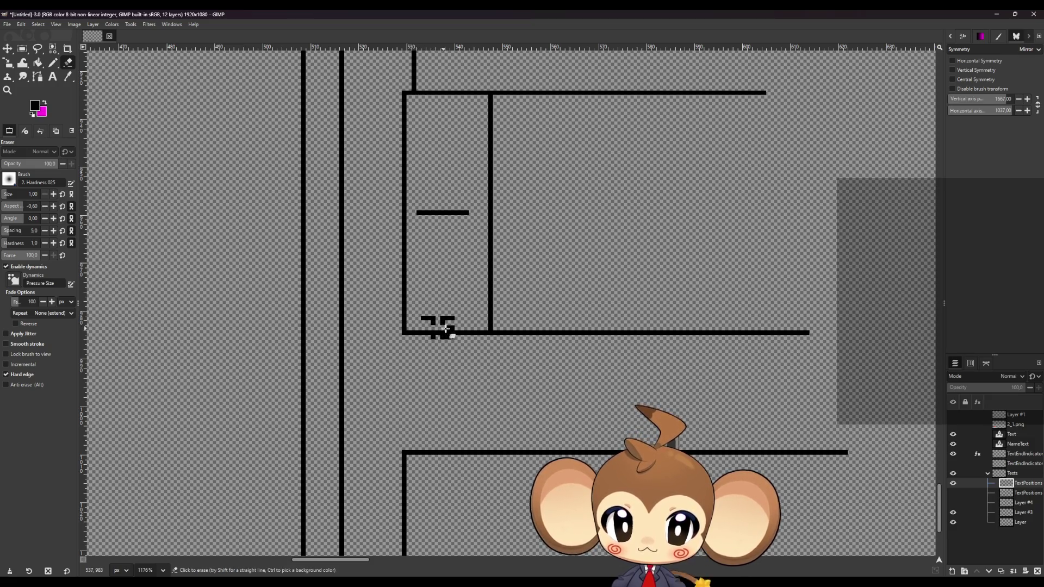
mouse_move(446, 329)
left_mouse_down()
mouse_move(434, 326)
mouse_move(489, 333)
left_mouse_up()
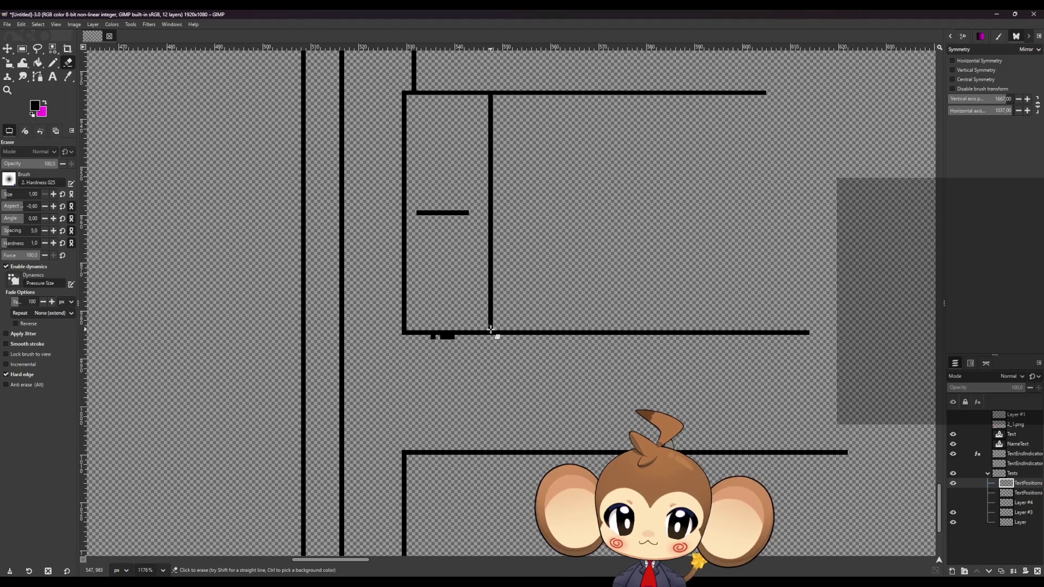
left_click(490, 97, "shift")
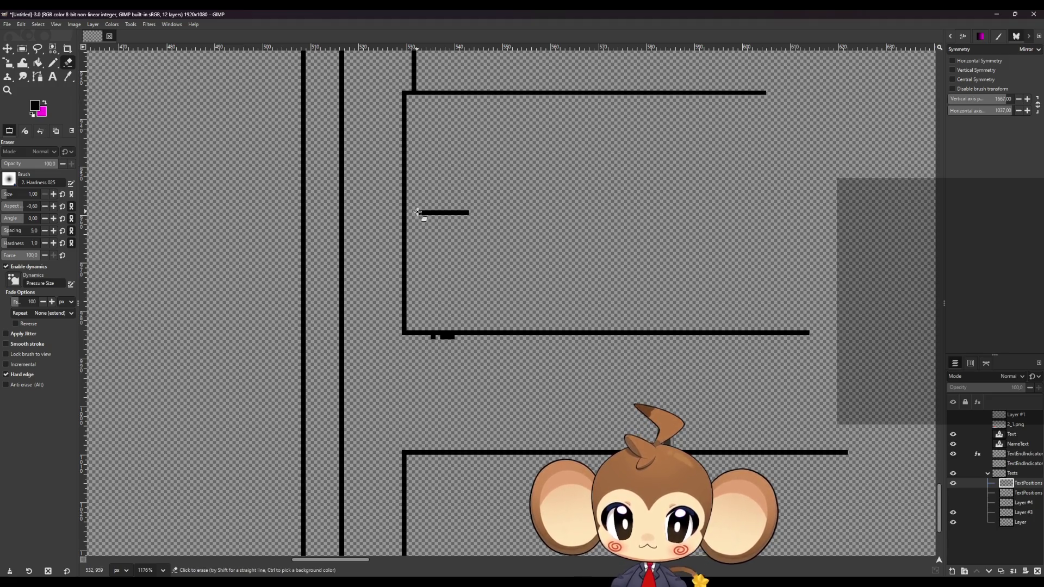
mouse_move(418, 212)
left_mouse_down()
mouse_move(483, 219)
mouse_move(468, 217)
left_mouse_up()
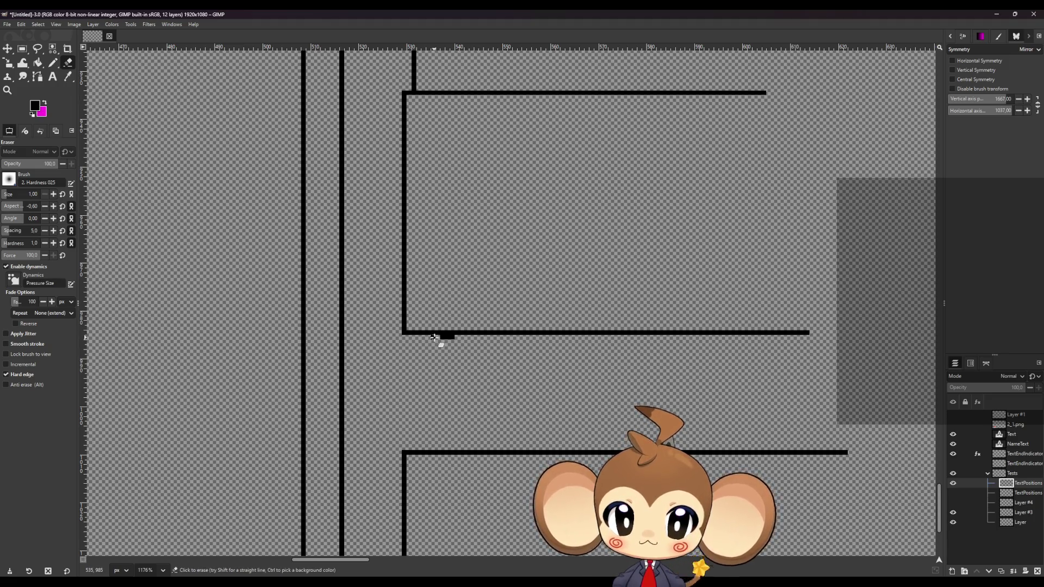
left_click_drag(433, 337, 469, 346)
Step: Trim the short horizontal bar's right end, erase the long vertical line and rub out the last blob
scroll(469, 345, "up", 7)
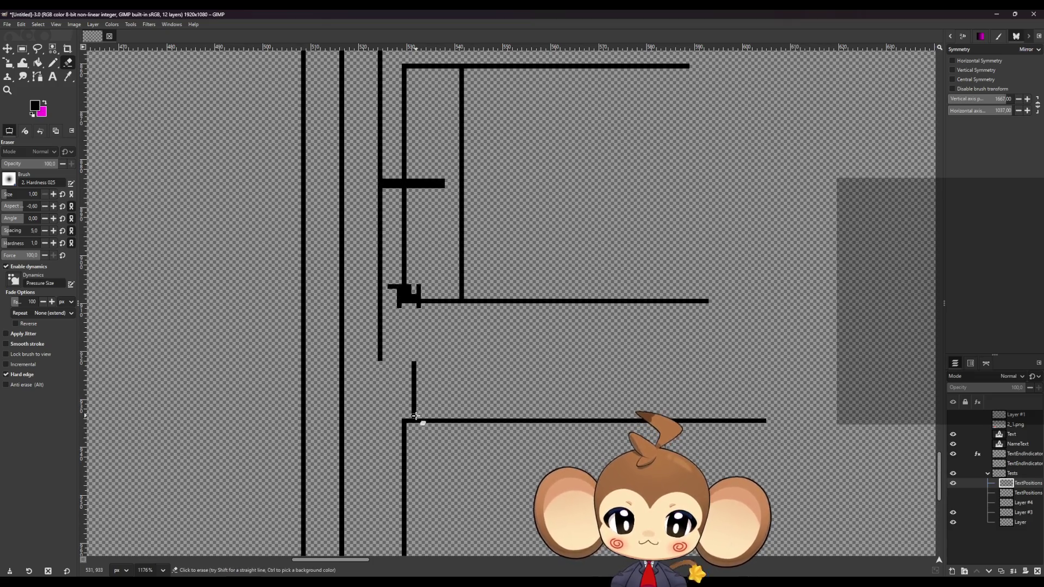
left_click_drag(416, 416, 422, 366)
scroll(420, 350, "up", 3)
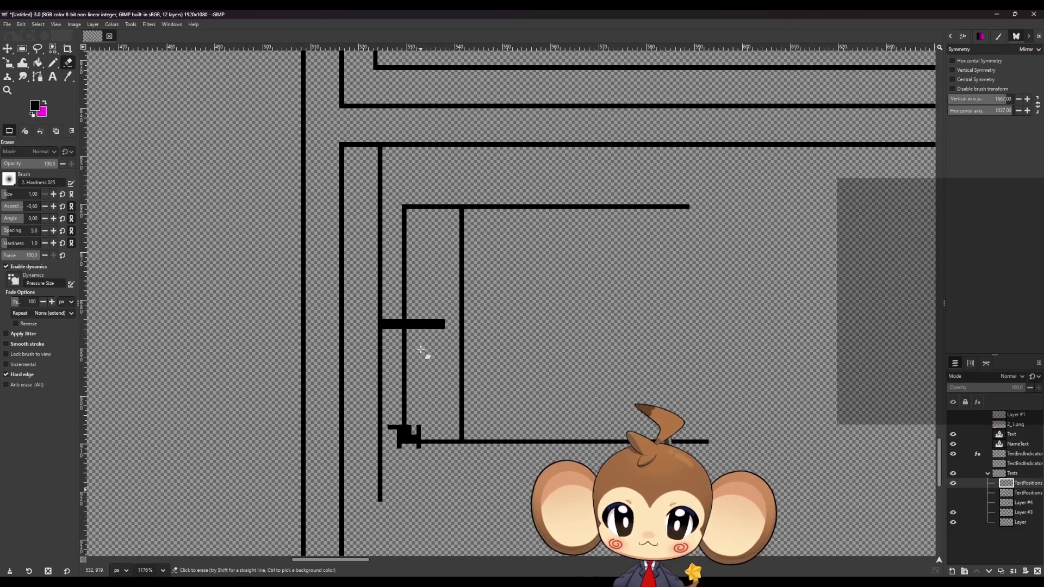
left_click_drag(445, 325, 382, 326)
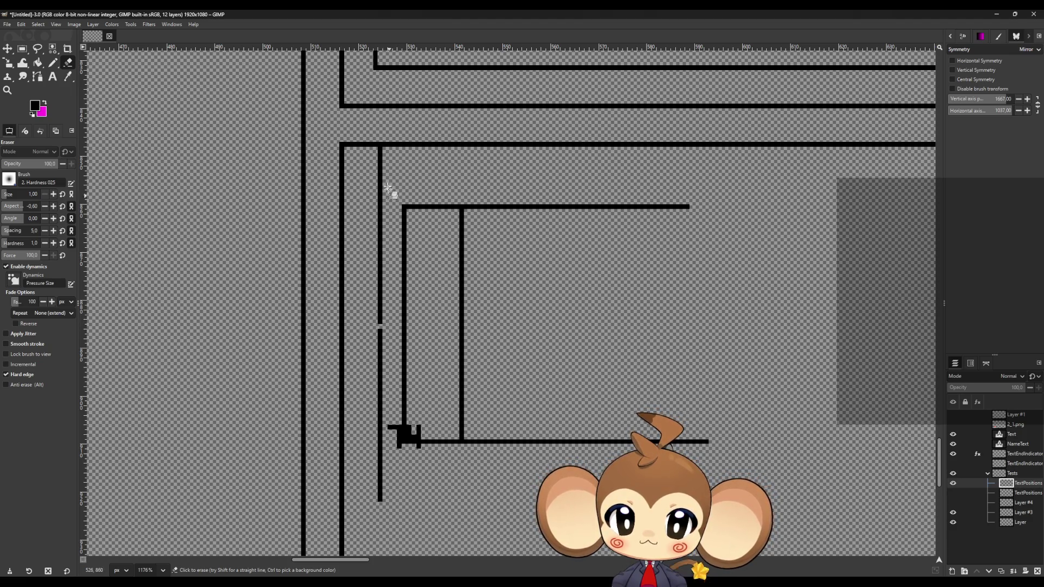
left_click(381, 148)
left_click(378, 511, "shift")
mouse_move(397, 427)
left_mouse_down()
mouse_move(402, 454)
mouse_move(462, 274)
mouse_move(463, 213)
left_mouse_up()
Step: Erase the stray 50 25 digits near the brackets
scroll(369, 354, "down", 3, "ctrl")
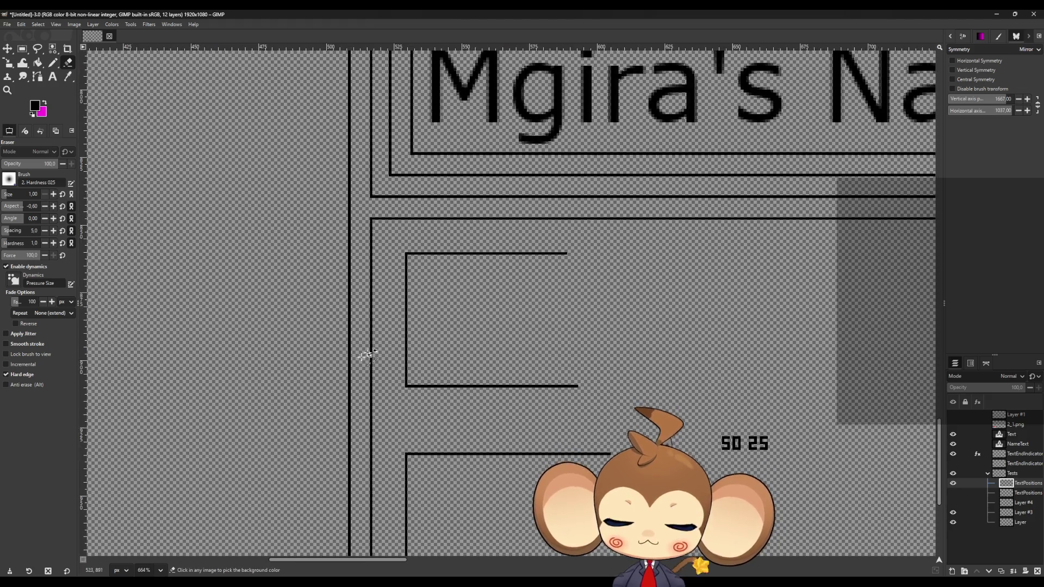
scroll(369, 356, "down", 4, "ctrl")
scroll(365, 435, "up", 1, "ctrl")
scroll(362, 478, "down", 2, "ctrl")
scroll(359, 494, "up", 1, "ctrl")
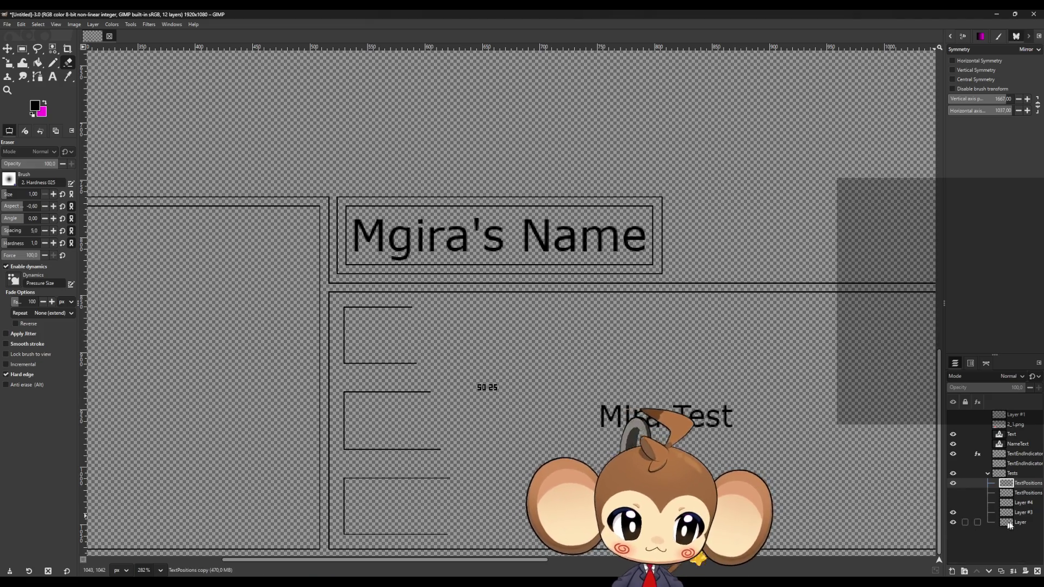
scroll(464, 382, "up", 3, "ctrl")
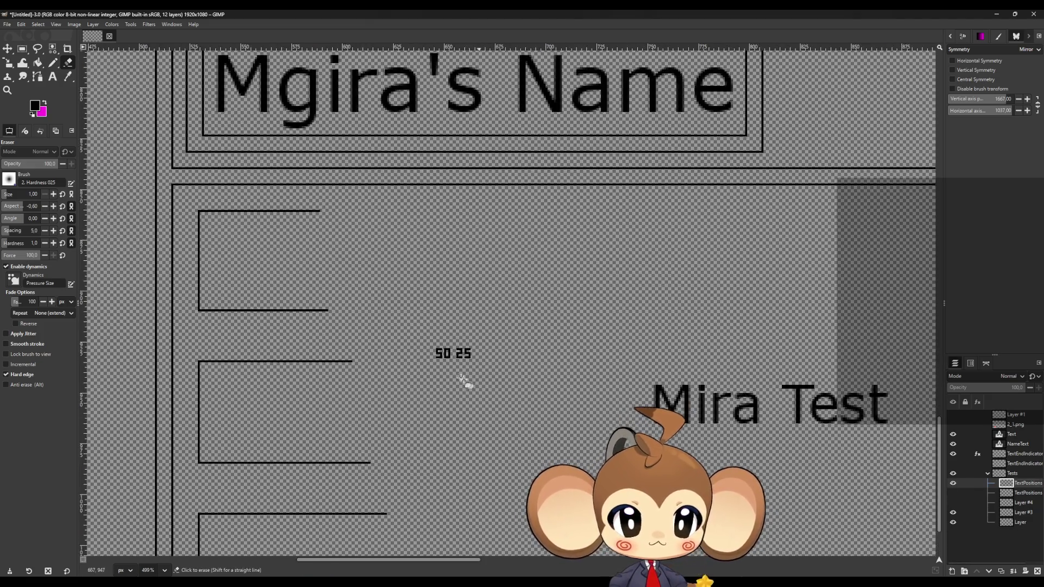
scroll(465, 381, "up", 5, "ctrl")
mouse_move(419, 342)
left_mouse_down()
mouse_move(513, 342)
mouse_move(490, 333)
mouse_move(538, 330)
mouse_move(416, 332)
mouse_move(433, 325)
left_mouse_up()
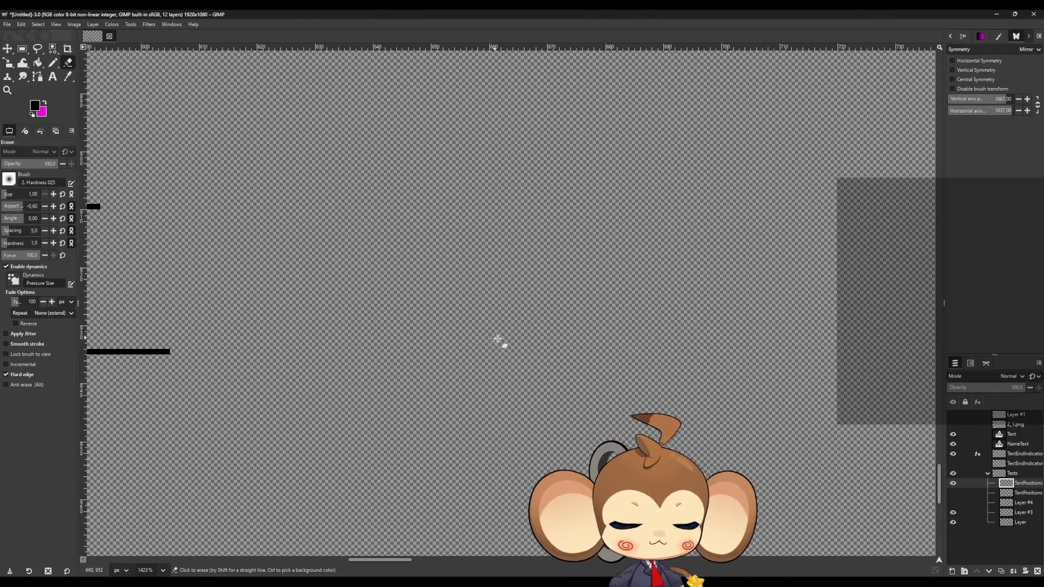
scroll(455, 373, "down", 6, "ctrl")
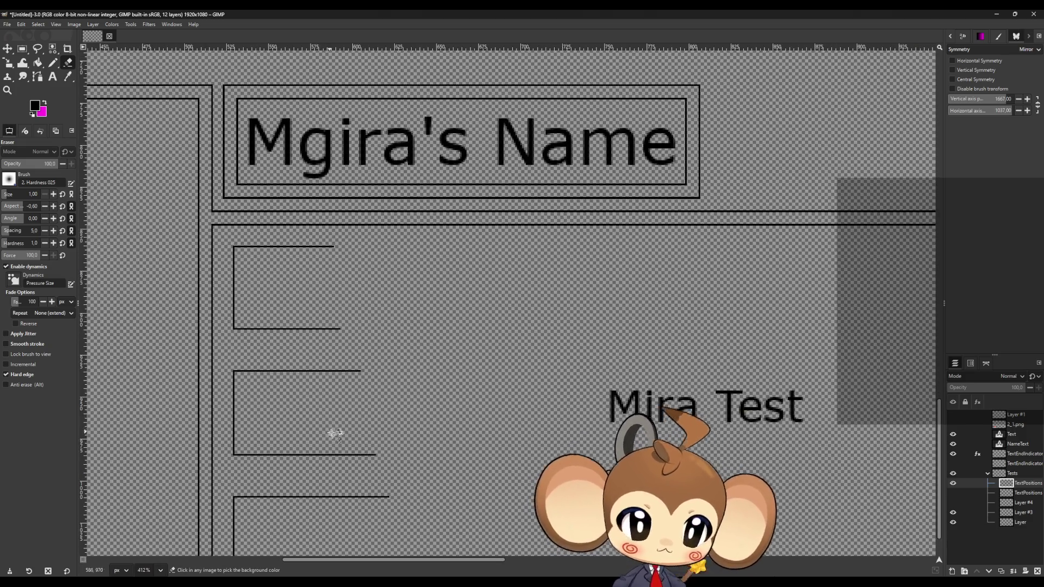
scroll(289, 441, "down", 4, "ctrl")
scroll(280, 462, "up", 3, "ctrl")
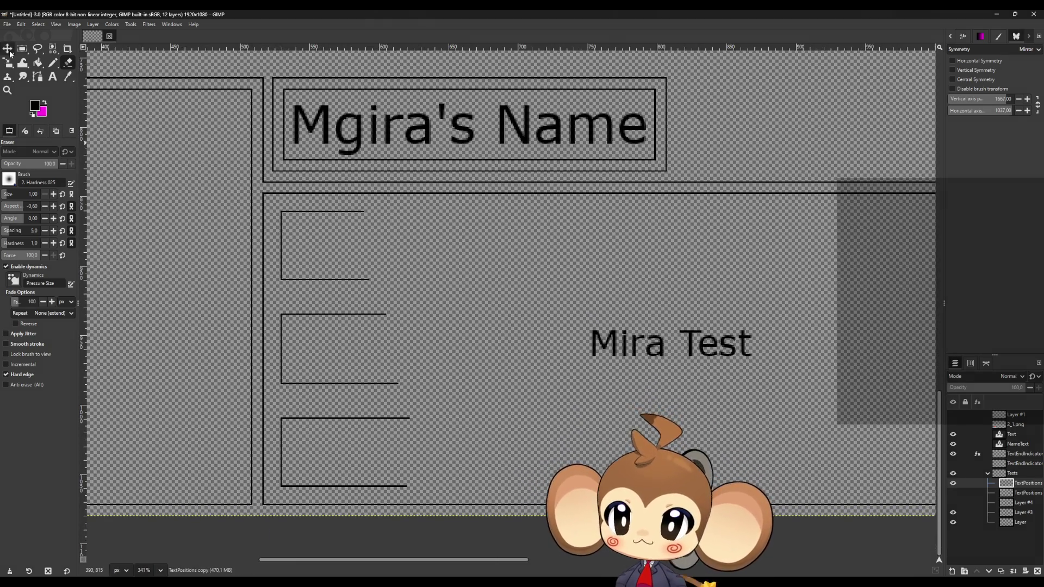
Step: Move the TextEndIndicator layer upward with the Move tool
left_click(8, 49)
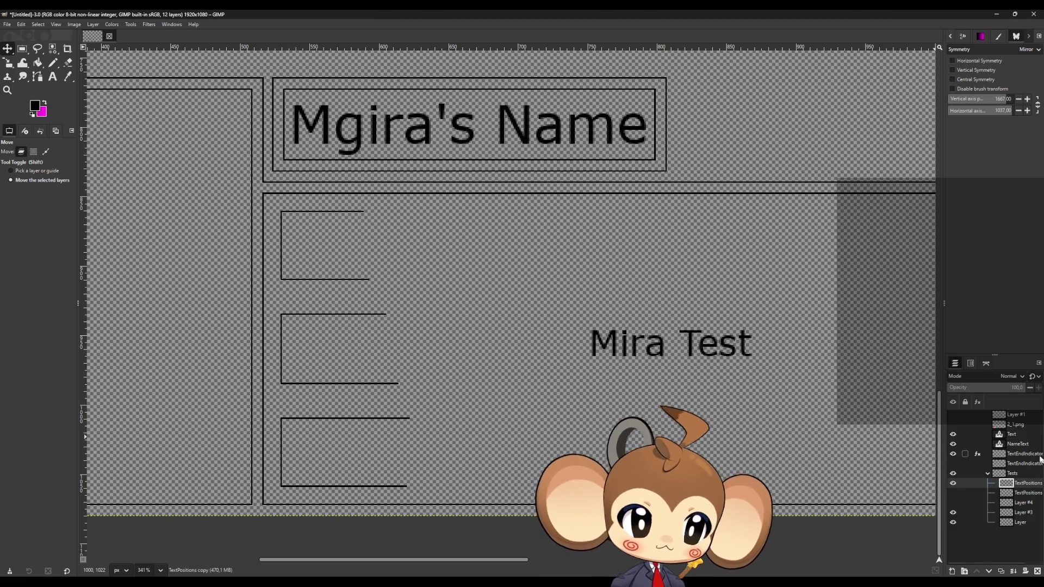
left_click(1017, 453)
mouse_move(603, 355)
left_mouse_down()
mouse_move(494, 354)
mouse_move(492, 271)
left_mouse_up()
key("ctrl")
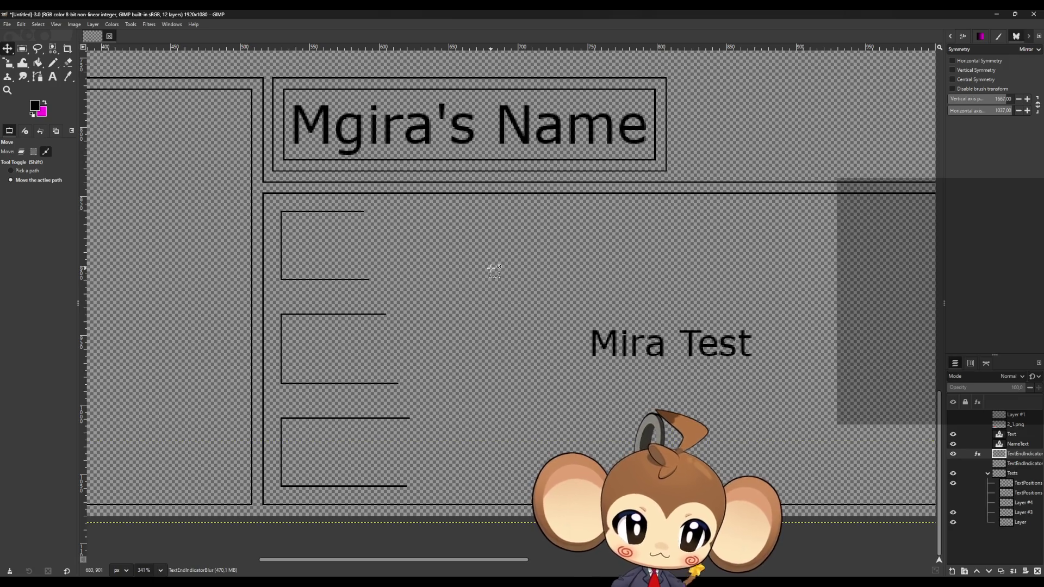
Step: Move the Mira Test text layer into the top-left bracket
left_click(1019, 445)
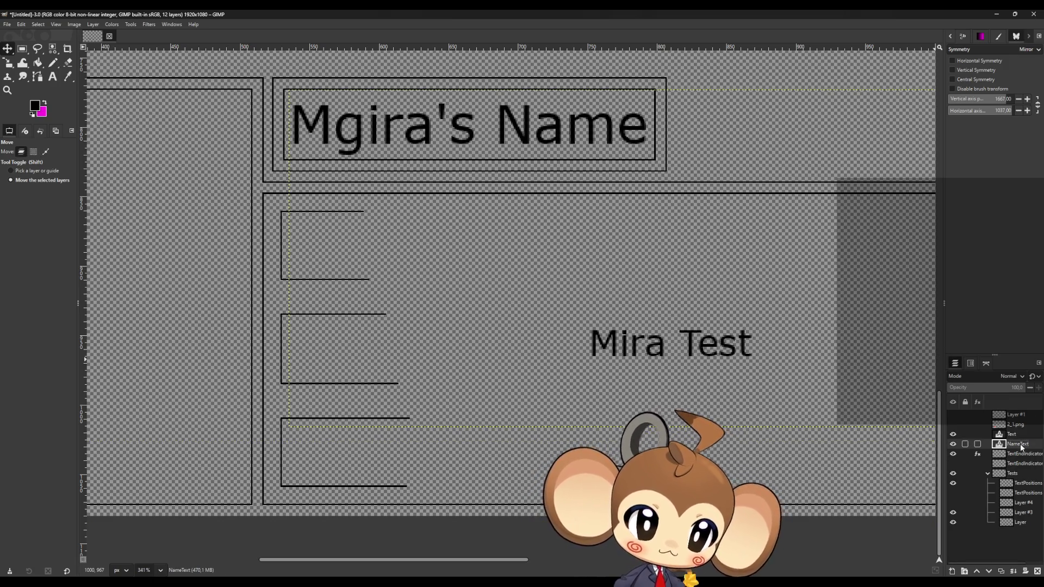
left_click(1012, 434)
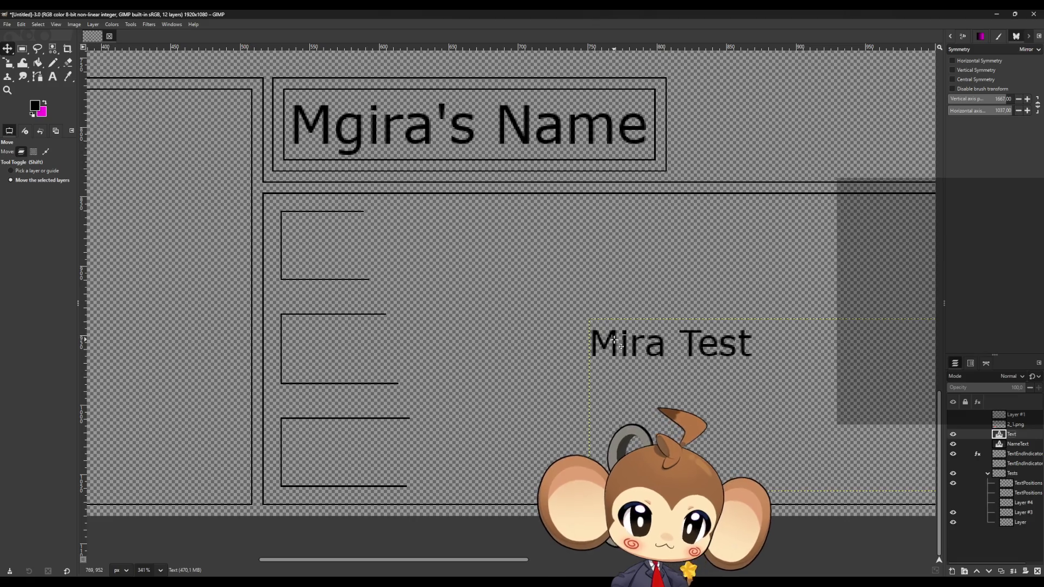
mouse_move(616, 338)
left_mouse_down()
mouse_move(330, 235)
mouse_move(316, 241)
left_mouse_up()
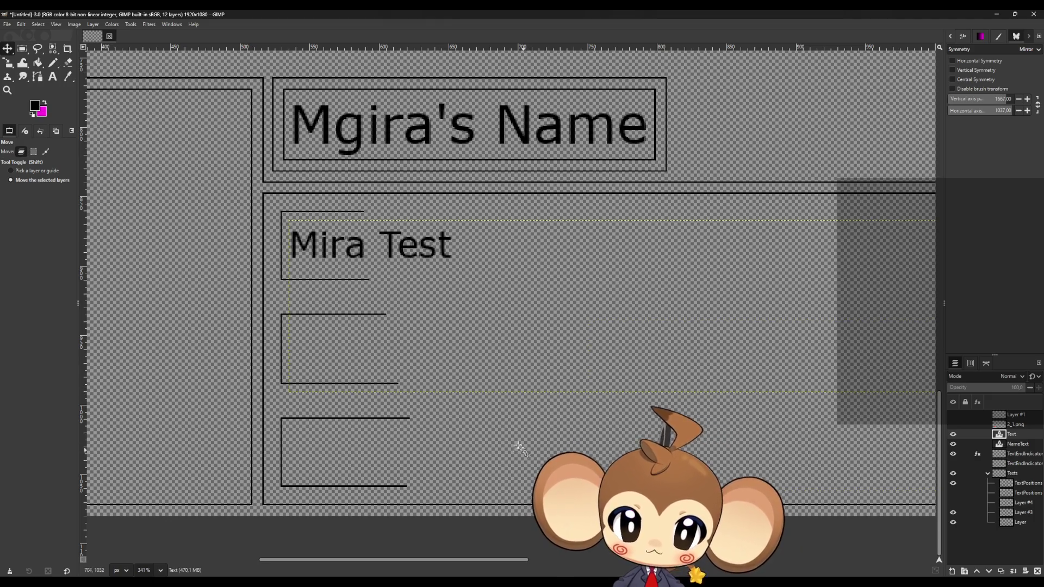
Step: Toggle Layer #3, the lower box outlines and the text-position brackets off and on to compare the outlines
left_click(52, 63)
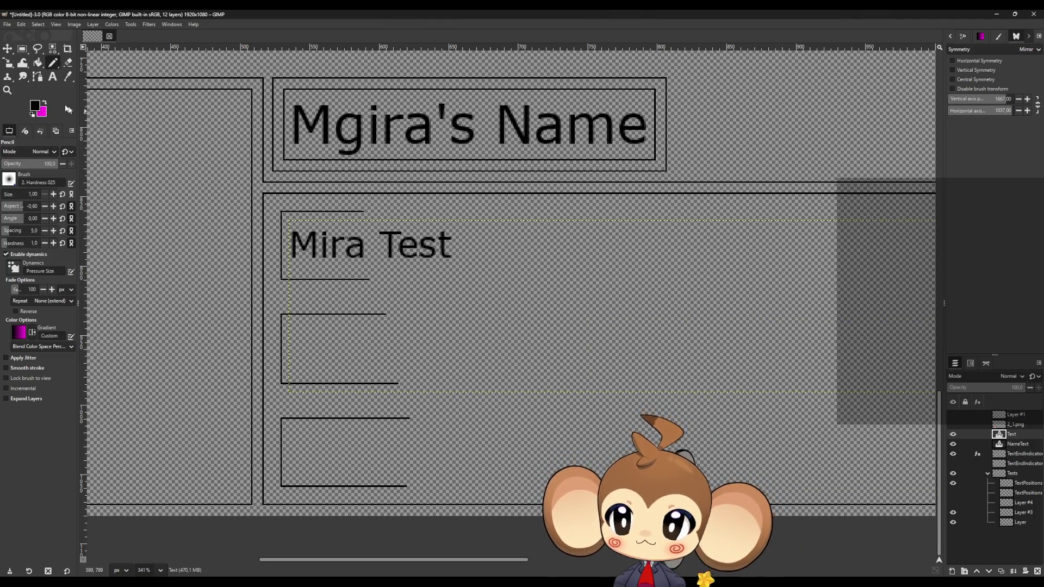
left_click(953, 513)
left_click(954, 513)
left_click(956, 484)
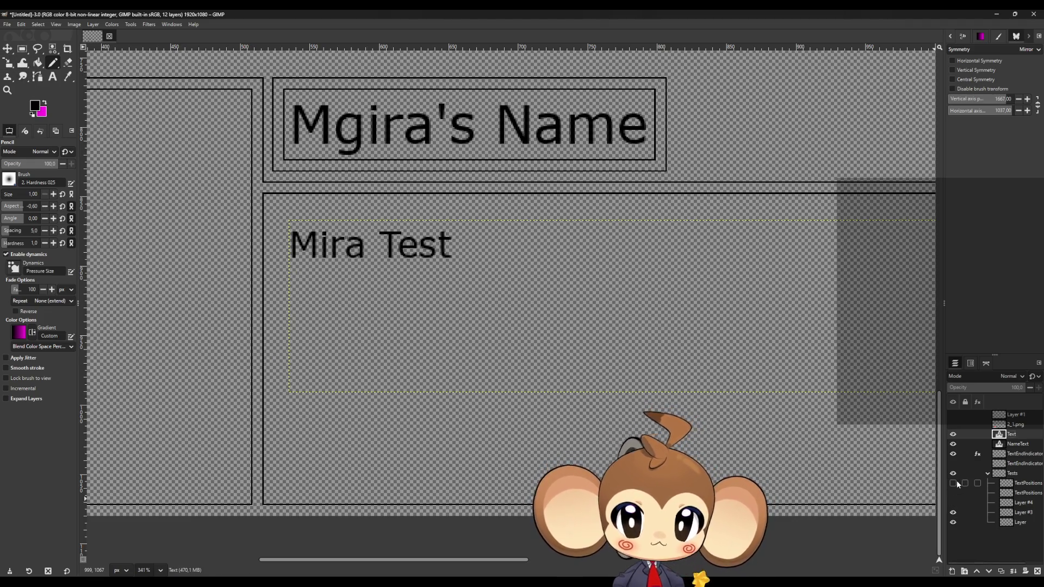
left_click(956, 483)
left_click(956, 483)
left_click(956, 484)
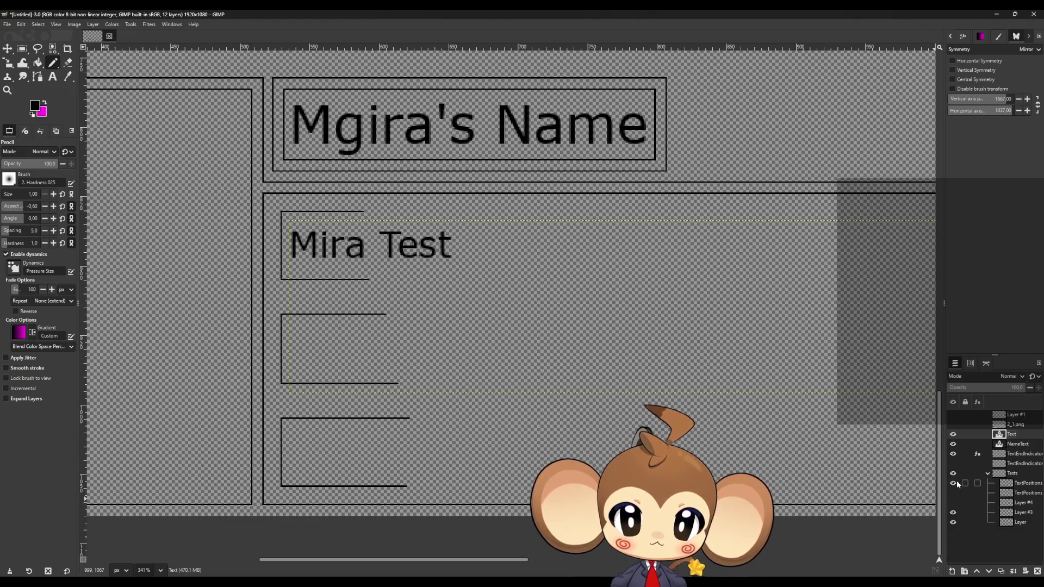
scroll(203, 280, "up", 3, "ctrl")
scroll(354, 174, "up", 3, "ctrl")
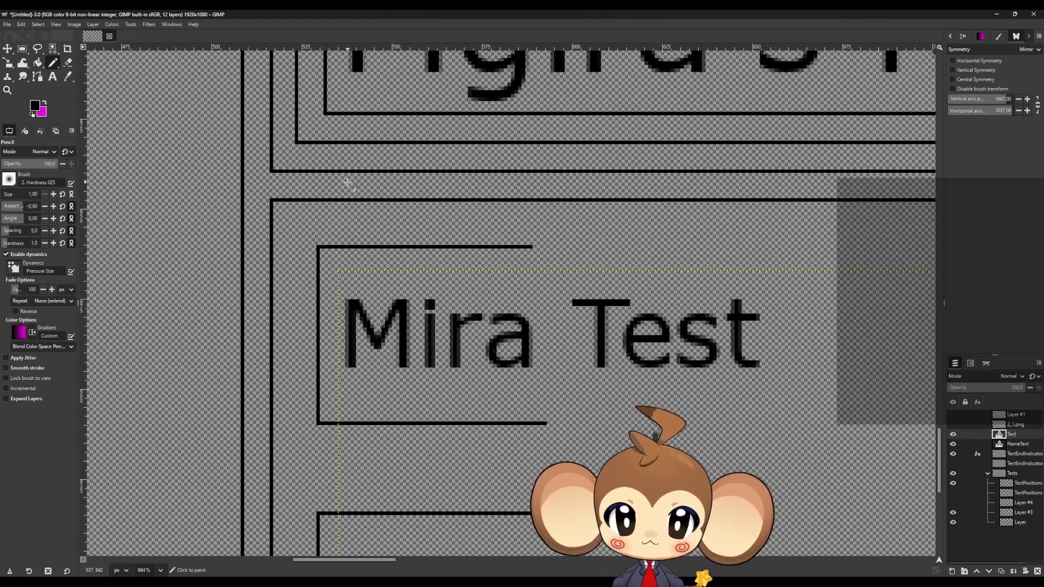
scroll(385, 373, "down", 2, "ctrl")
scroll(408, 422, "up", 3, "ctrl")
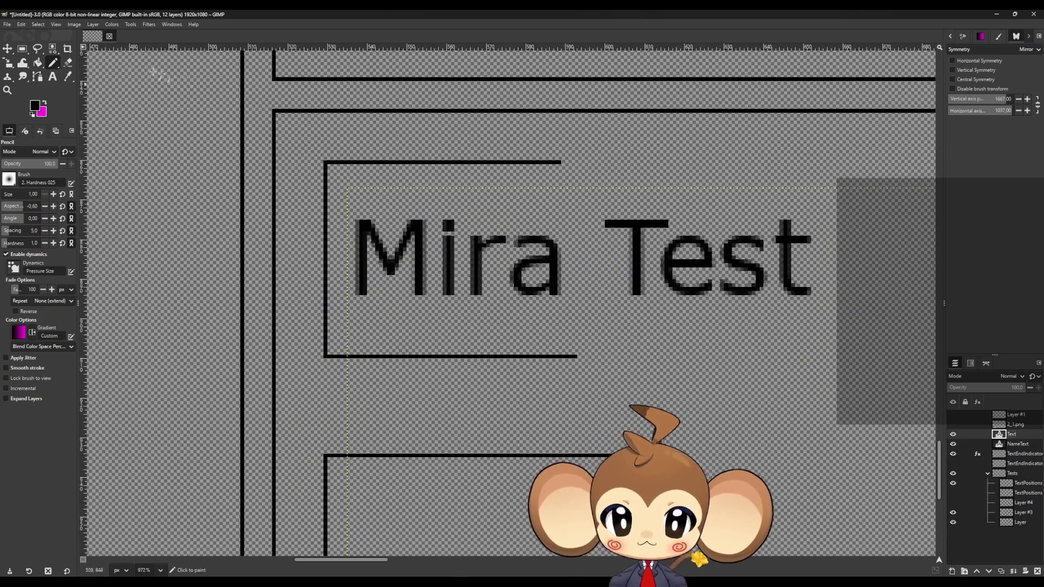
scroll(490, 326, "down", 4)
scroll(497, 342, "up", 2)
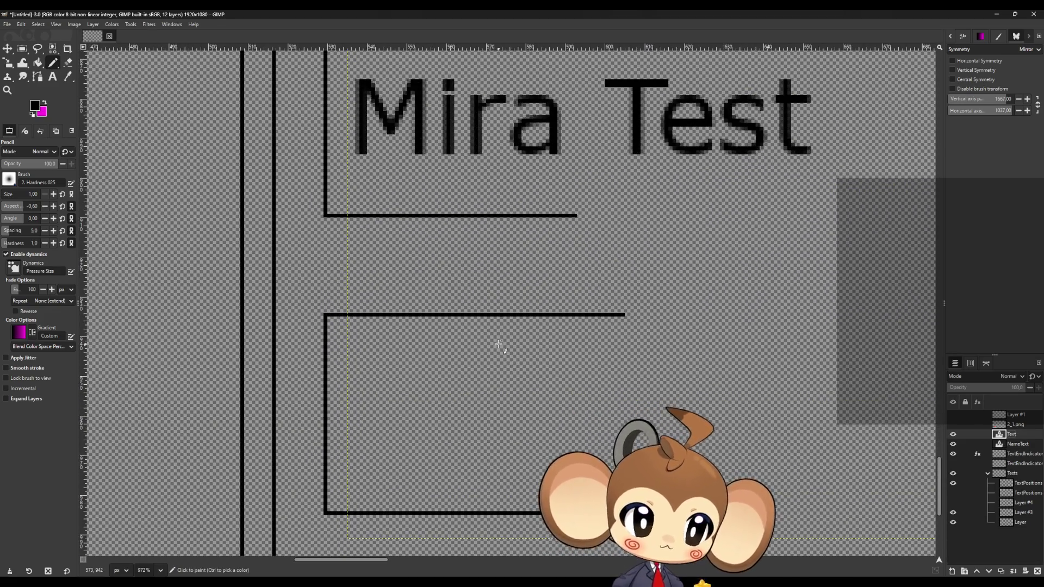
scroll(425, 329, "down", 2, "ctrl")
Step: Copy the Mira Test layer and move the pasted copy into the second bracket
scroll(421, 331, "down", 1, "ctrl")
key("ctrl+c")
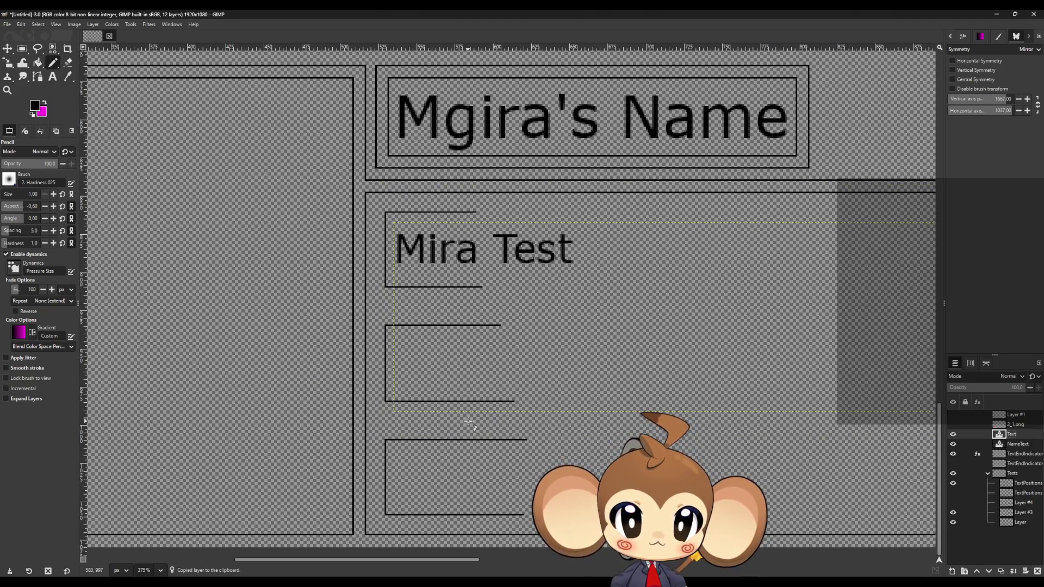
key("ctrl+v")
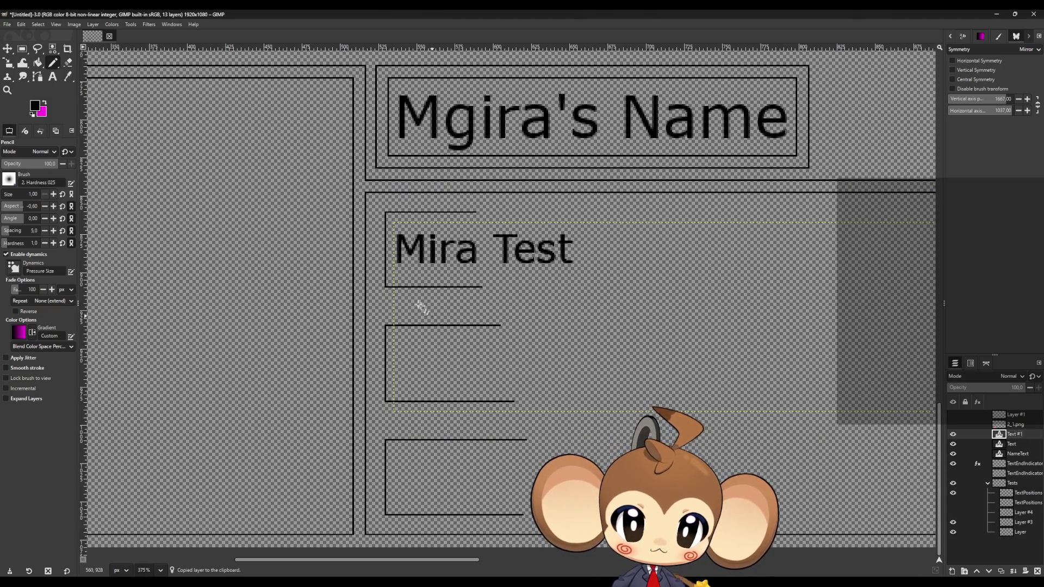
scroll(459, 429, "up", 1, "ctrl")
left_click(7, 49)
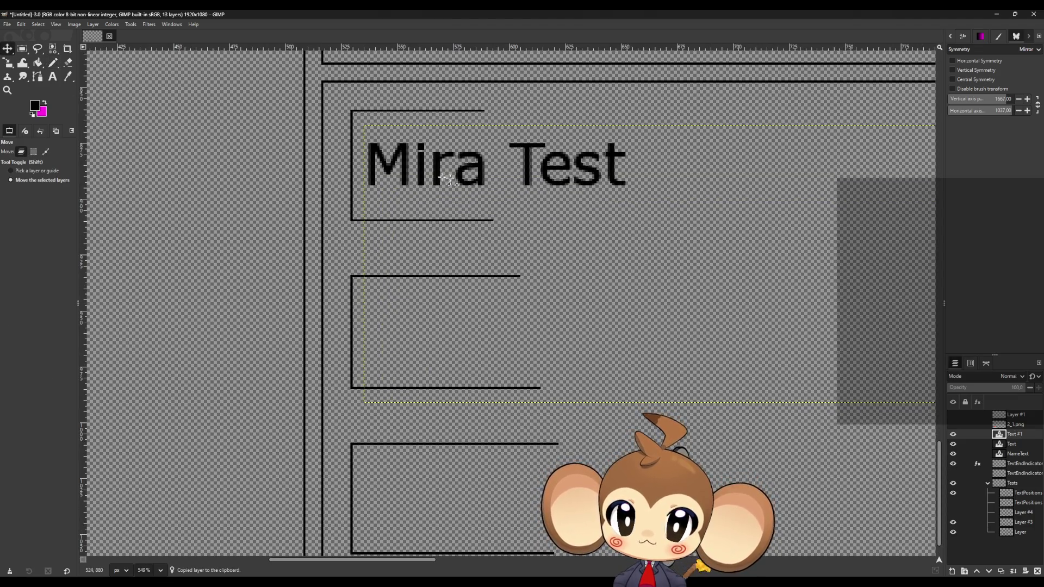
left_click_drag(403, 173, 404, 338)
Step: Paste a third Mira Test copy into the bottom bracket, then hide the TextPositions layer
scroll(403, 337, "down", 1)
key("ctrl+v")
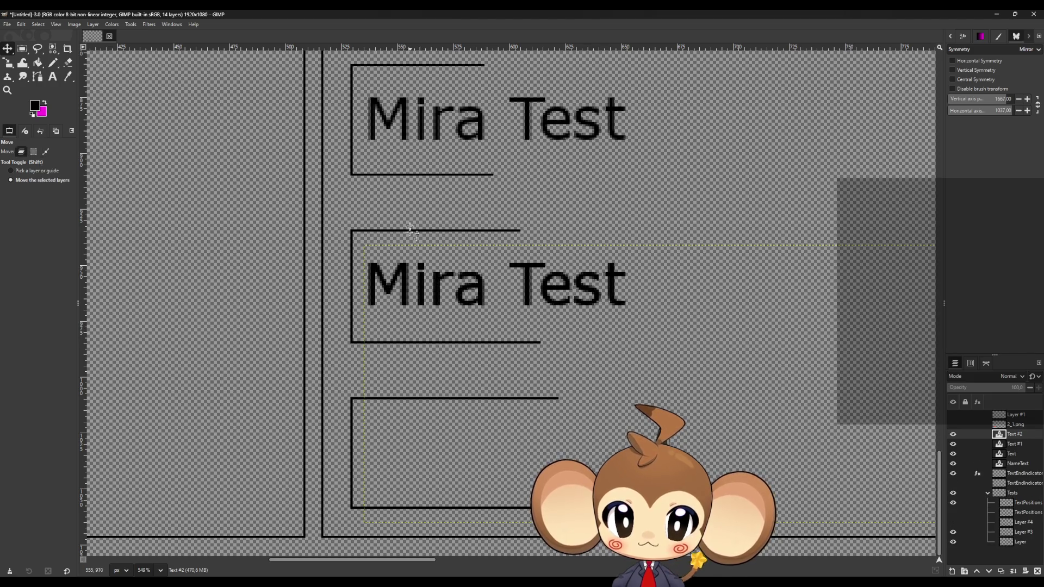
mouse_move(405, 277)
left_mouse_down()
mouse_move(403, 457)
mouse_move(406, 447)
left_mouse_up()
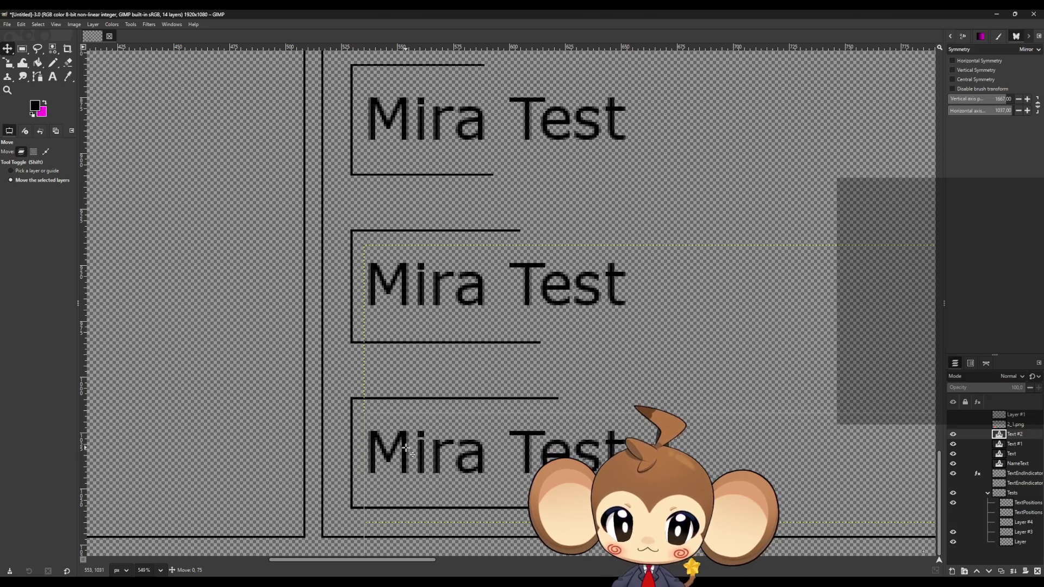
left_click(953, 503)
double_click(954, 504)
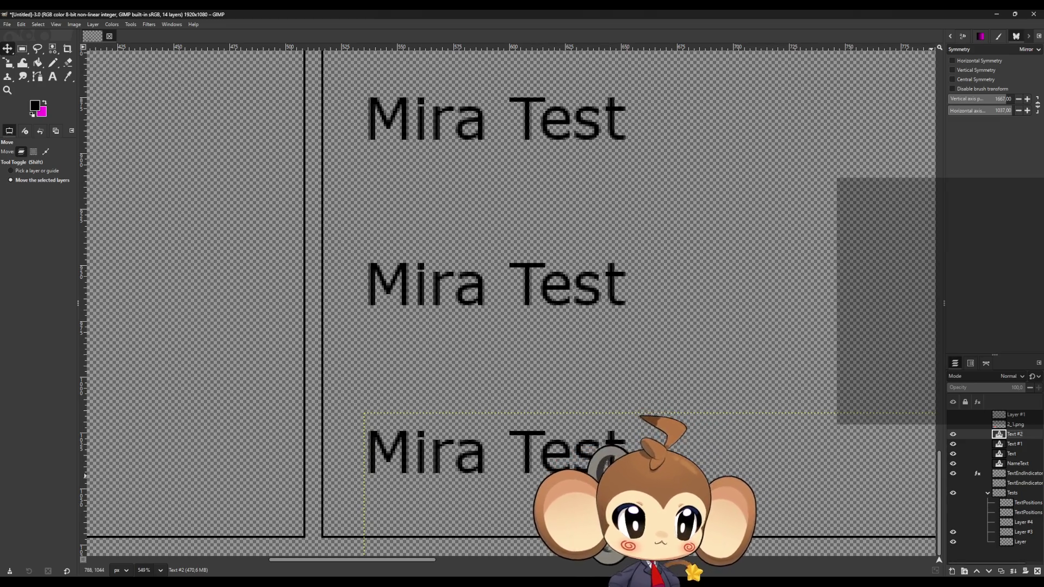
Step: Turn on visibility of the 2_1.png portrait layer and make it the active layer
left_click(1017, 522)
scroll(487, 364, "down", 5, "ctrl")
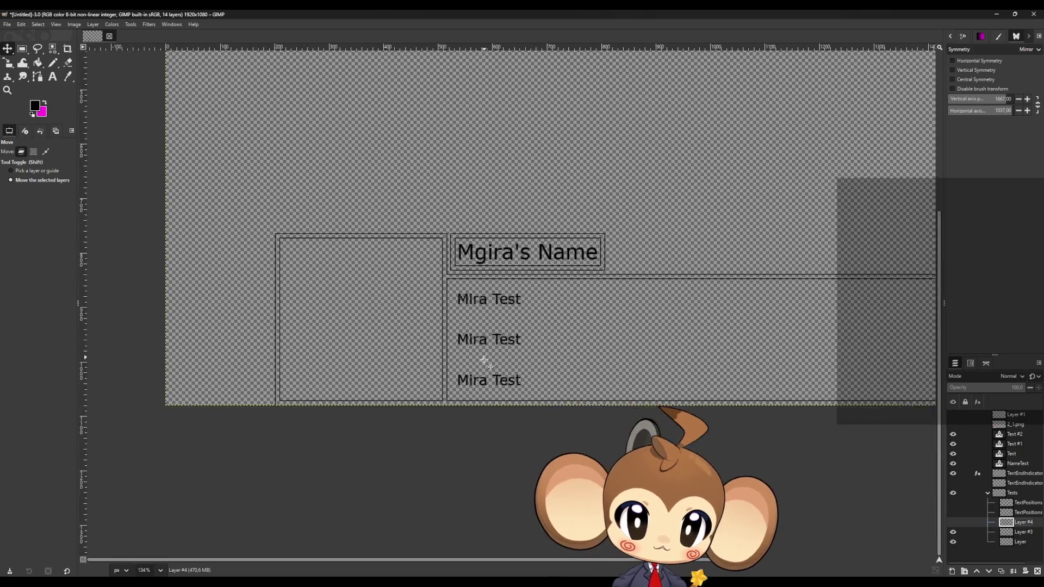
scroll(484, 361, "down", 3, "ctrl")
scroll(522, 380, "up", 2, "ctrl")
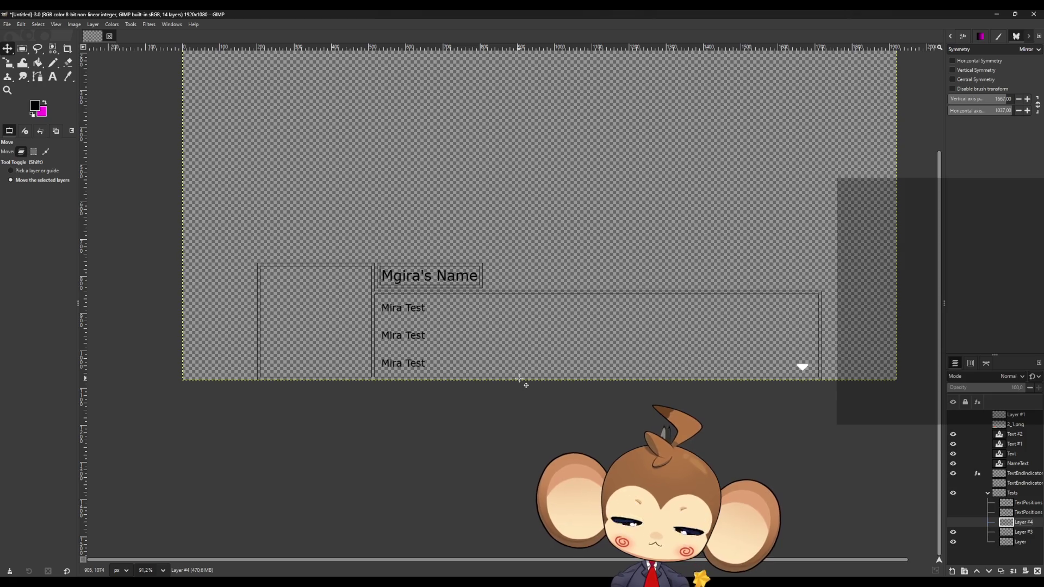
left_click(953, 424)
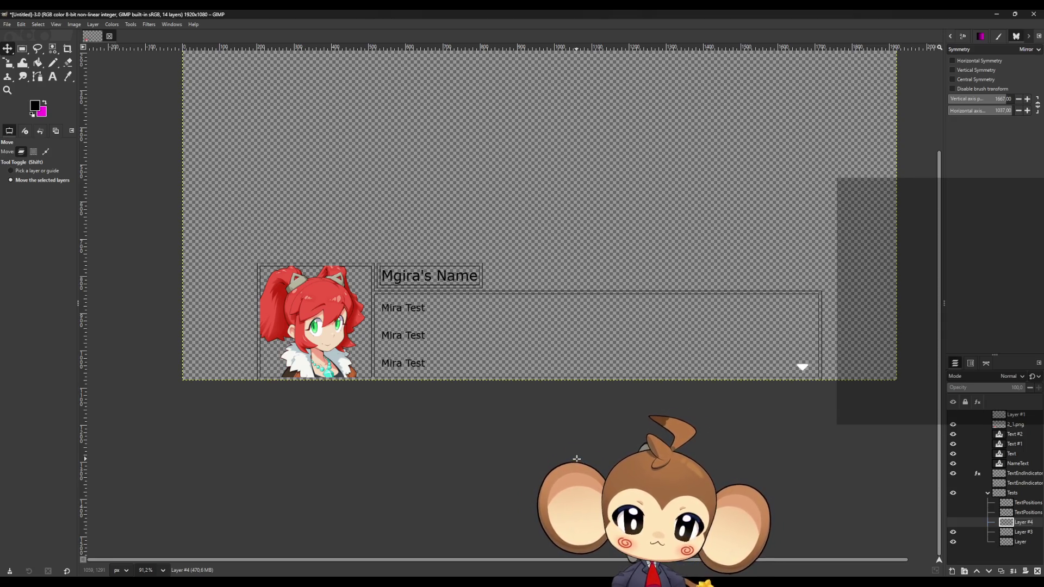
left_click(1016, 424)
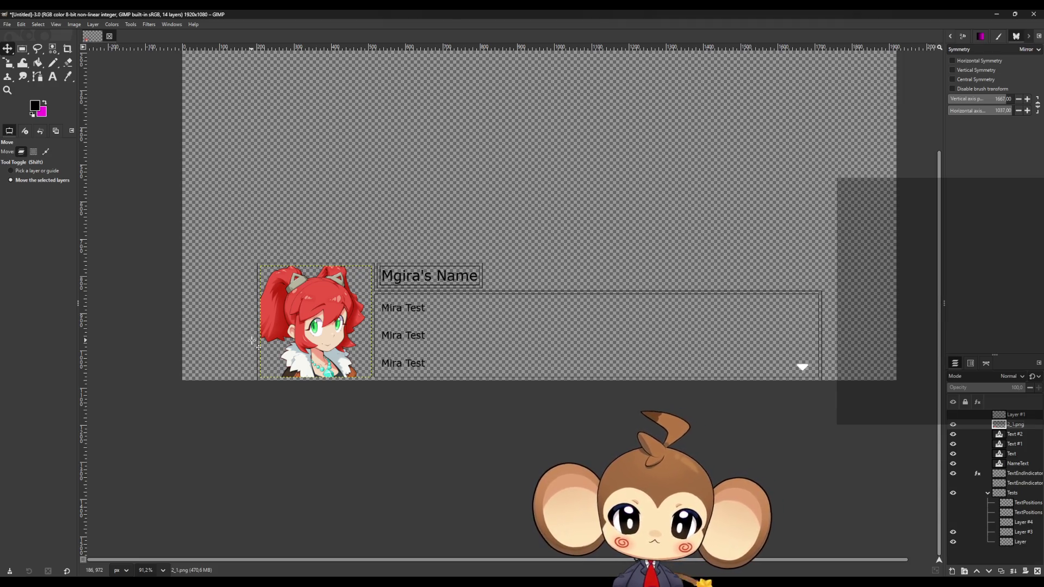
Step: Zoom in on the portrait's top edge and select the Pencil tool
scroll(252, 341, "up", 4)
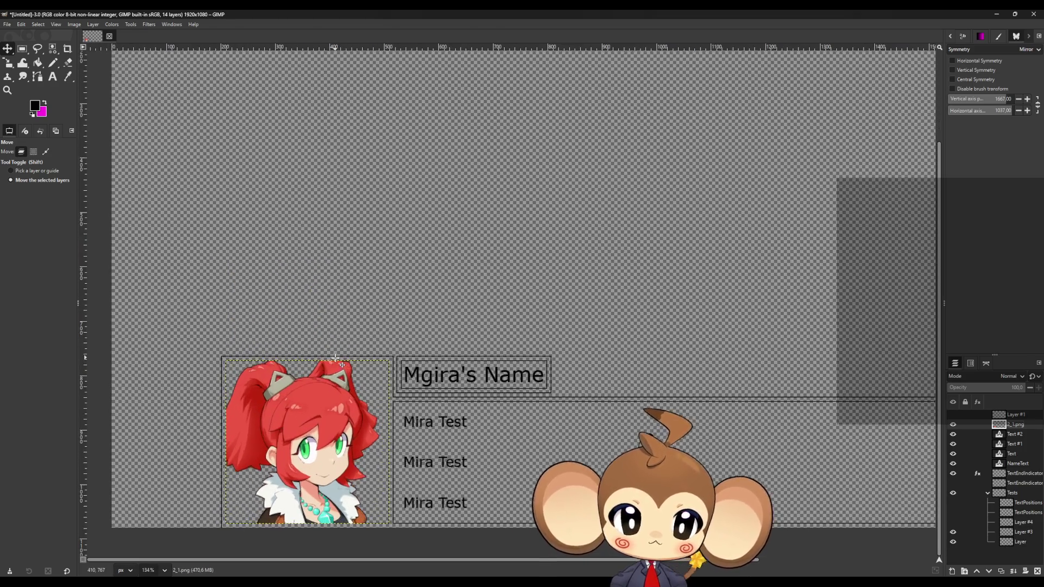
scroll(604, 286, "down", 2)
scroll(396, 261, "up", 1)
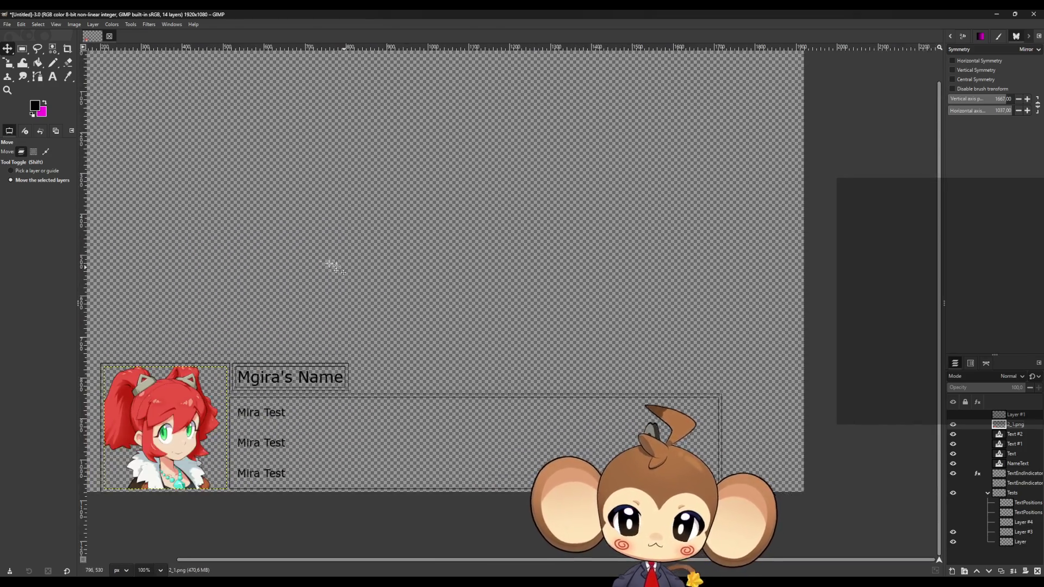
scroll(283, 242, "up", 2)
scroll(375, 268, "down", 1)
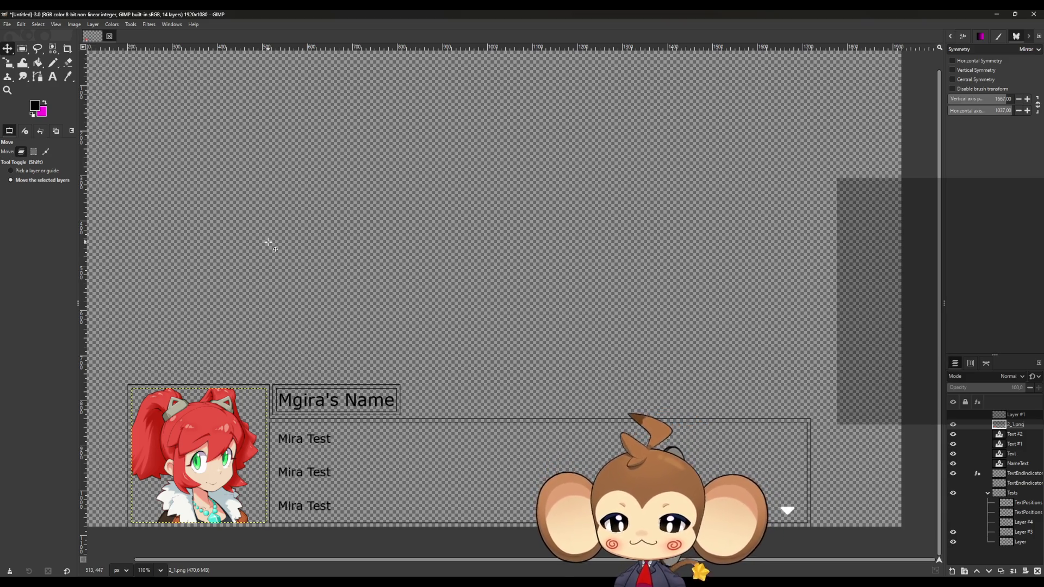
scroll(144, 369, "up", 15, "ctrl")
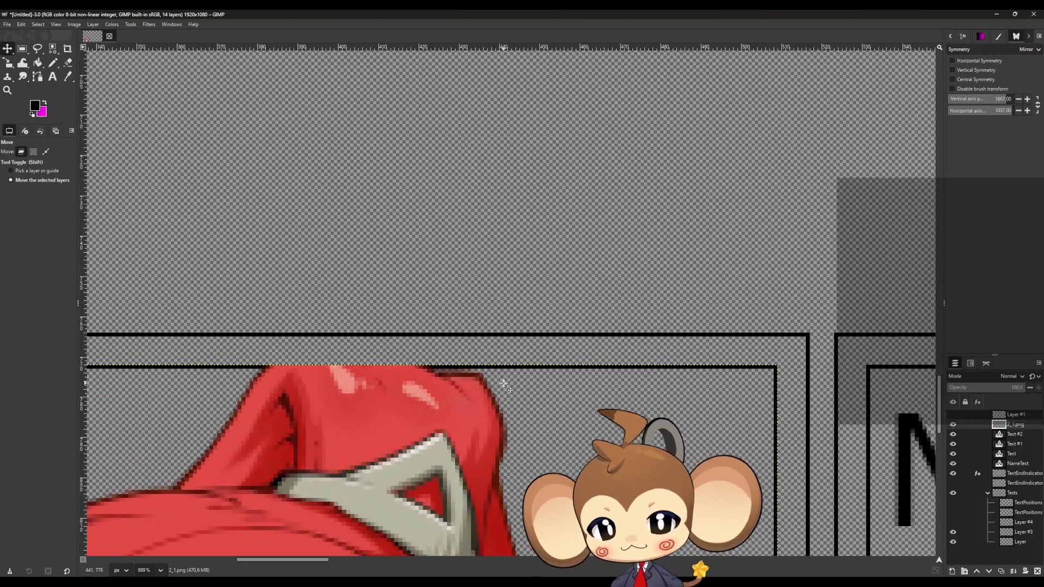
scroll(504, 385, "up", 4, "ctrl")
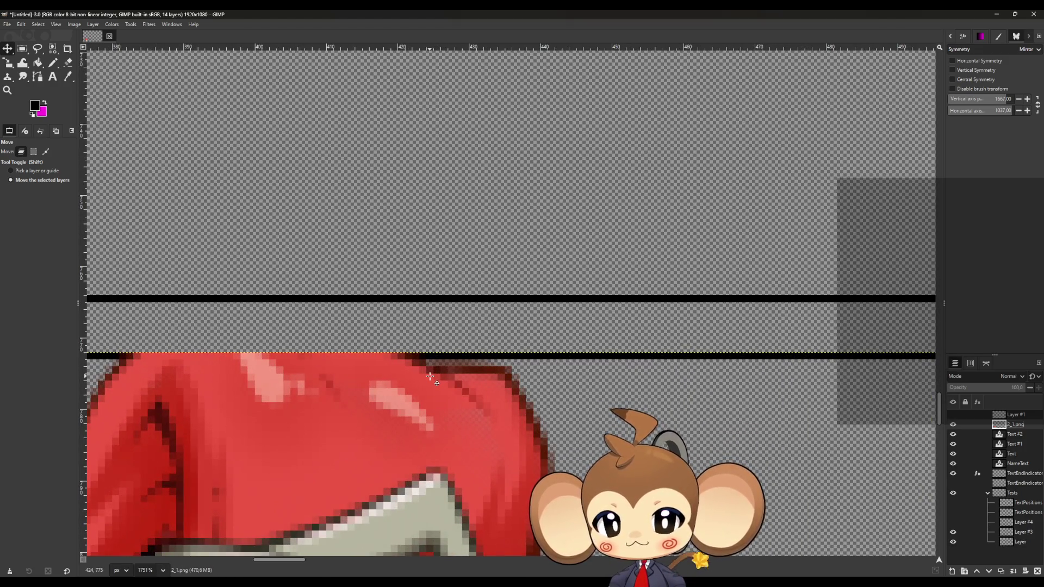
scroll(429, 377, "down", 15, "ctrl")
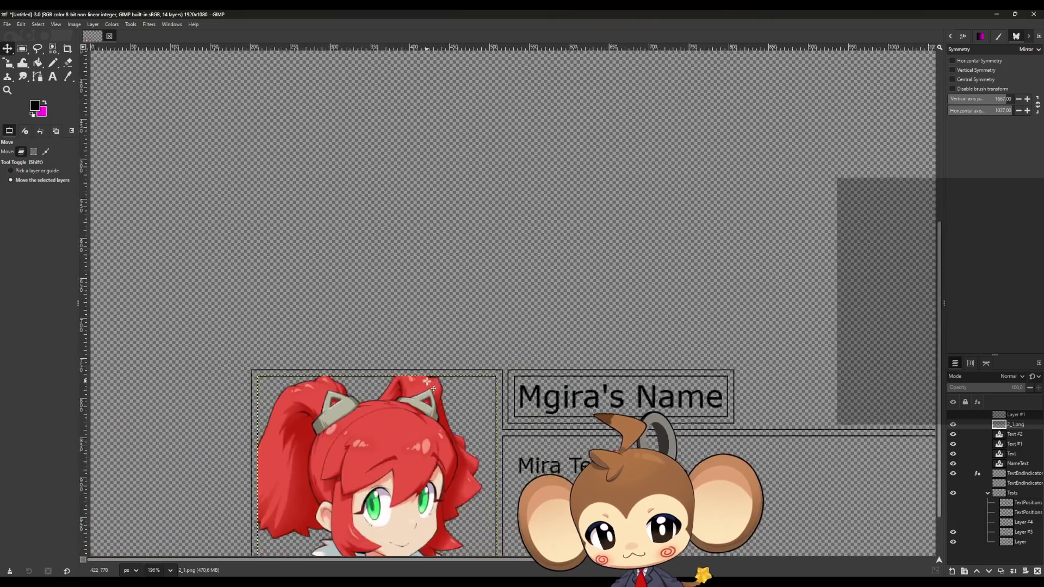
scroll(432, 388, "down", 3, "ctrl")
scroll(429, 353, "up", 6, "ctrl")
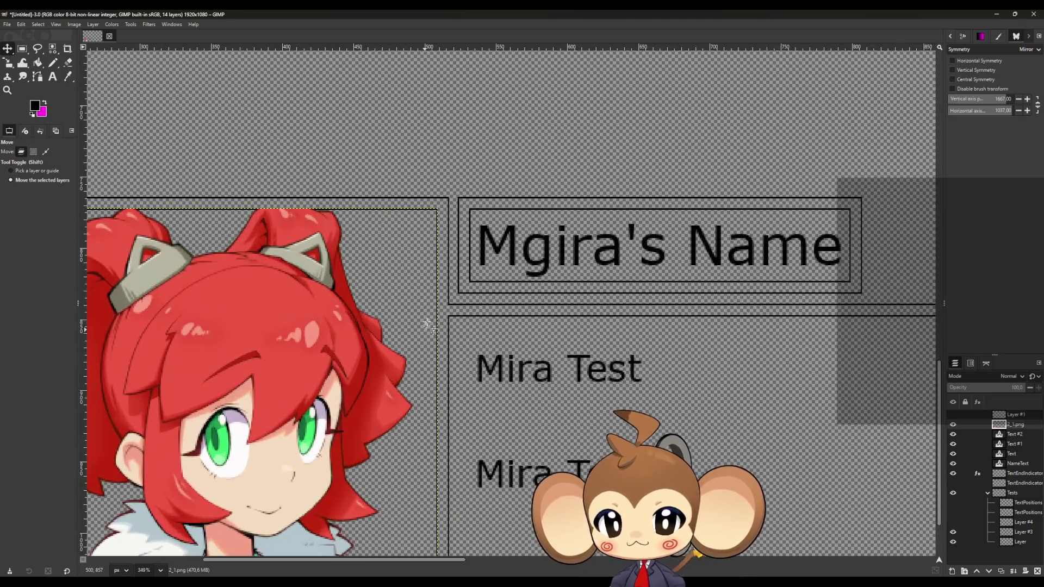
scroll(428, 326, "up", 12, "ctrl")
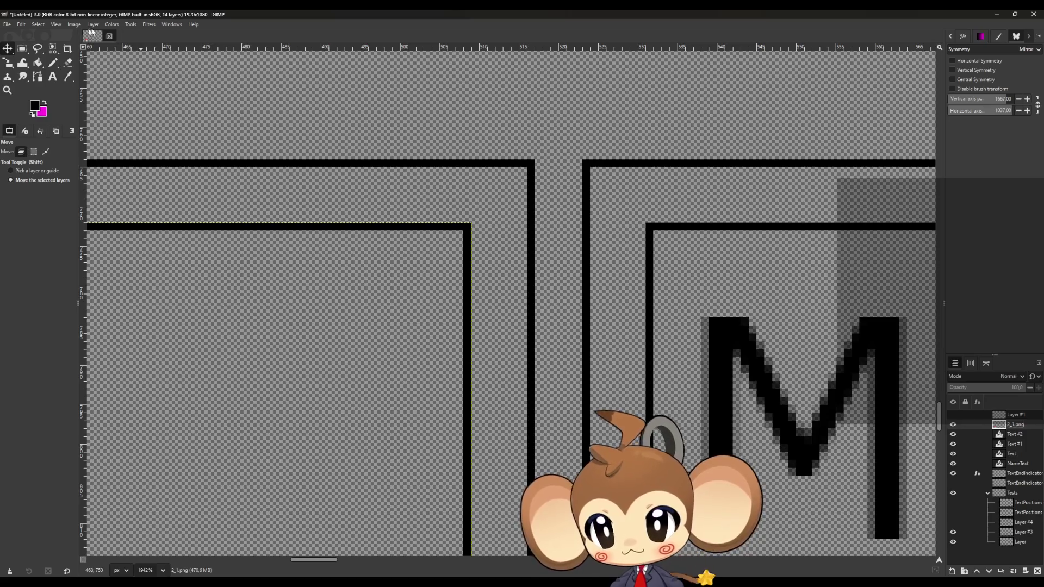
left_click(57, 63)
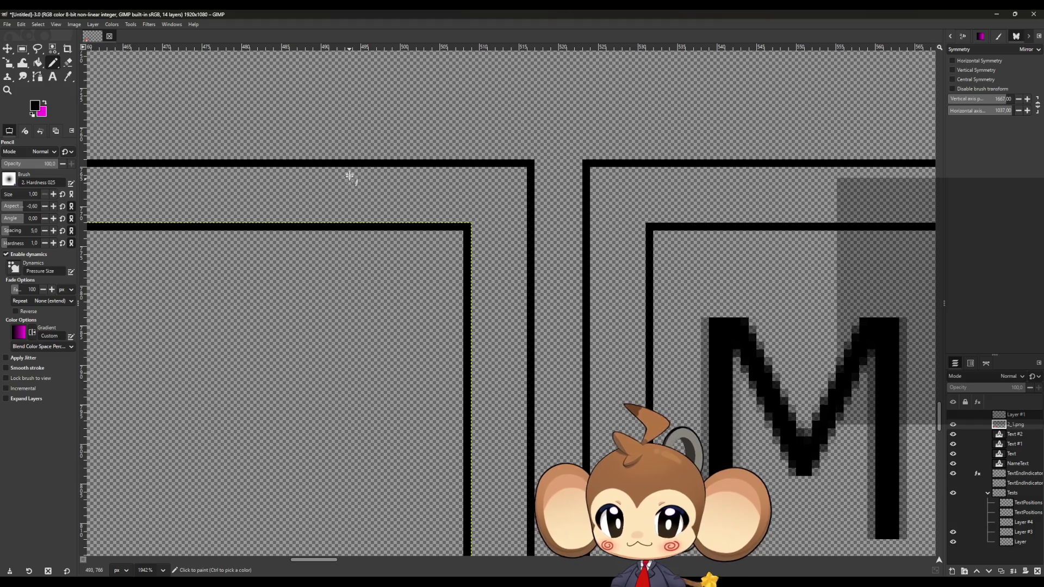
Step: Zoom around the frame corners to inspect where the portrait's hair meets the top border
scroll(367, 211, "down", 1, "ctrl")
scroll(368, 211, "down", 9, "ctrl")
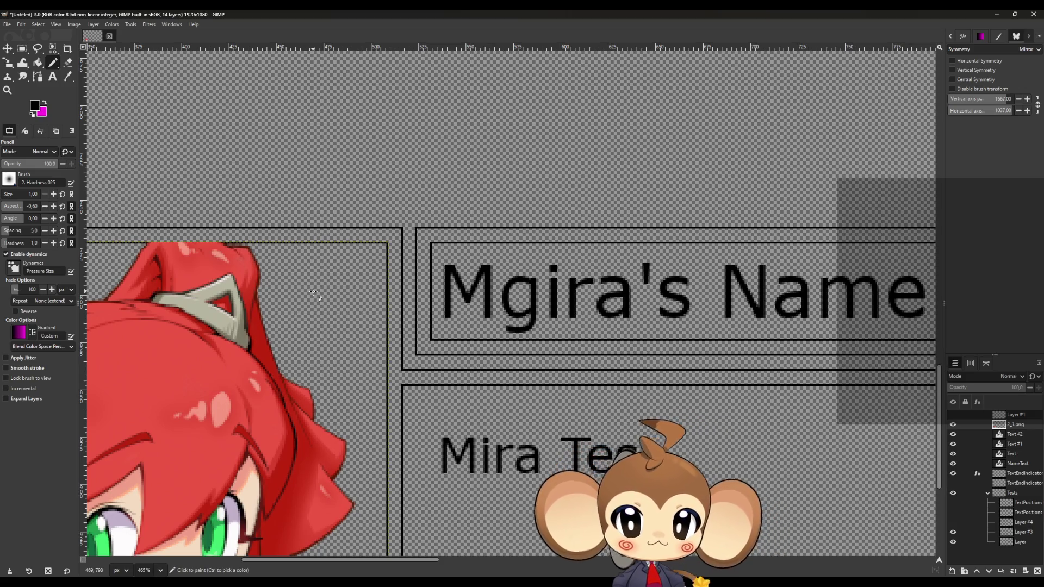
scroll(319, 296, "down", 5)
scroll(551, 328, "down", 2)
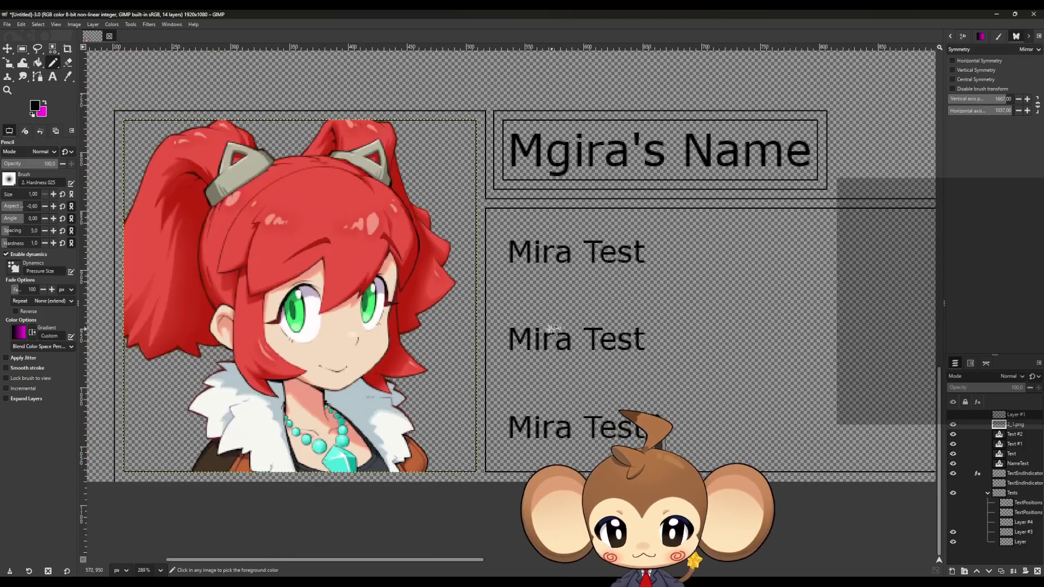
scroll(198, 103, "up", 6)
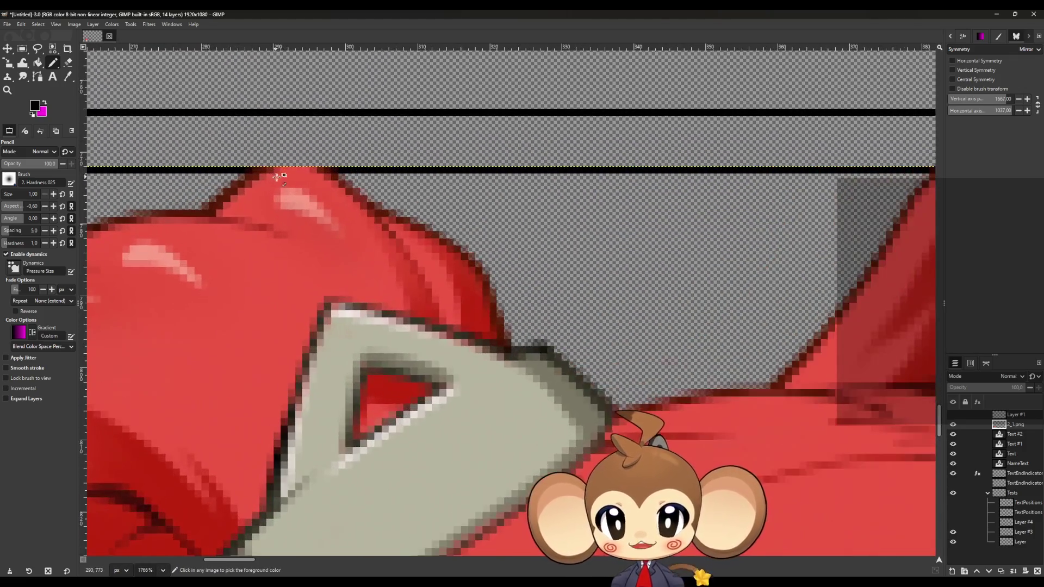
scroll(277, 176, "up", 2)
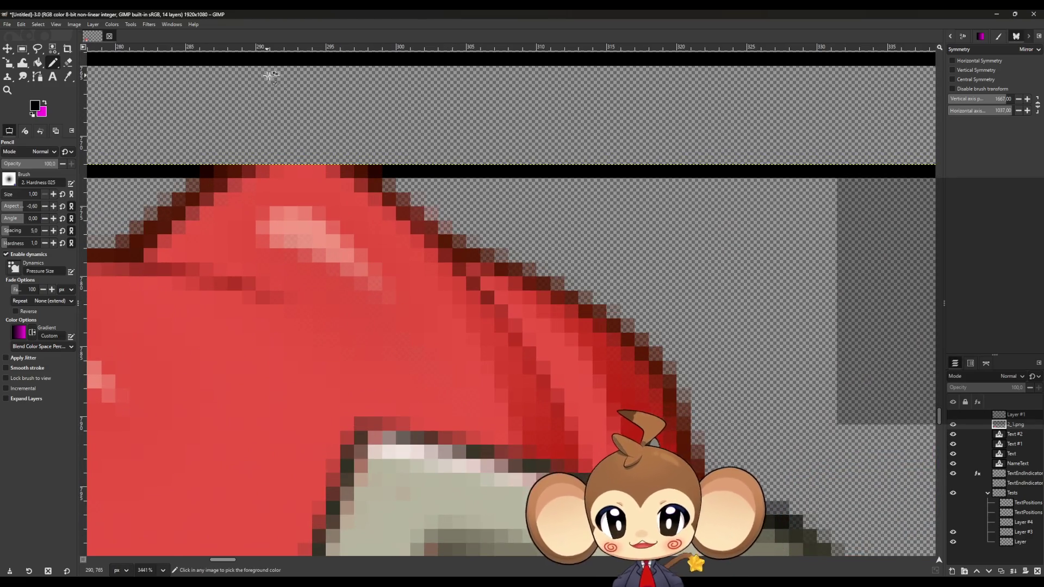
scroll(297, 170, "down", 10)
scroll(560, 280, "up", 2)
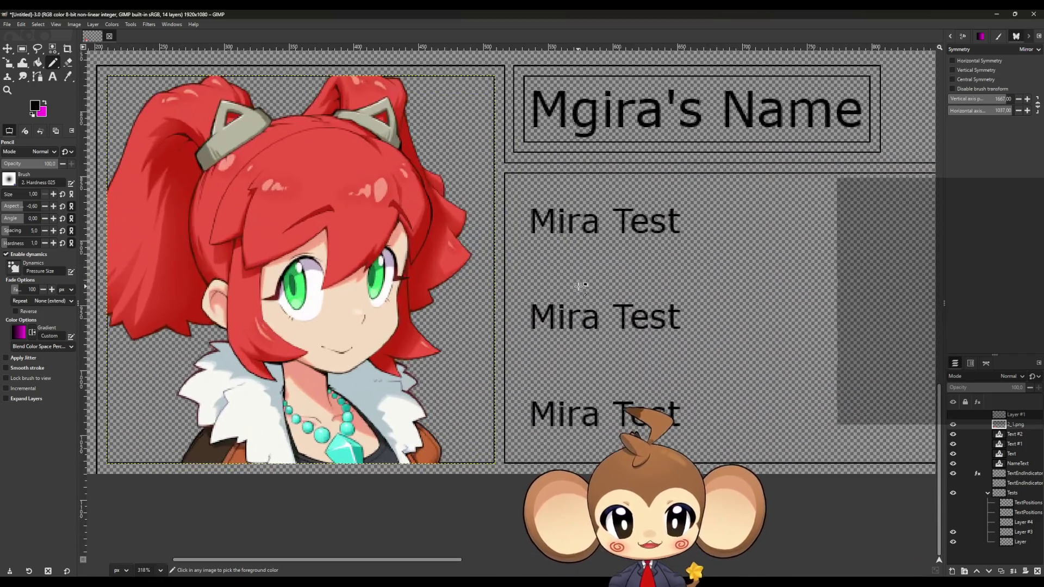
scroll(505, 177, "up", 1)
scroll(503, 146, "down", 3)
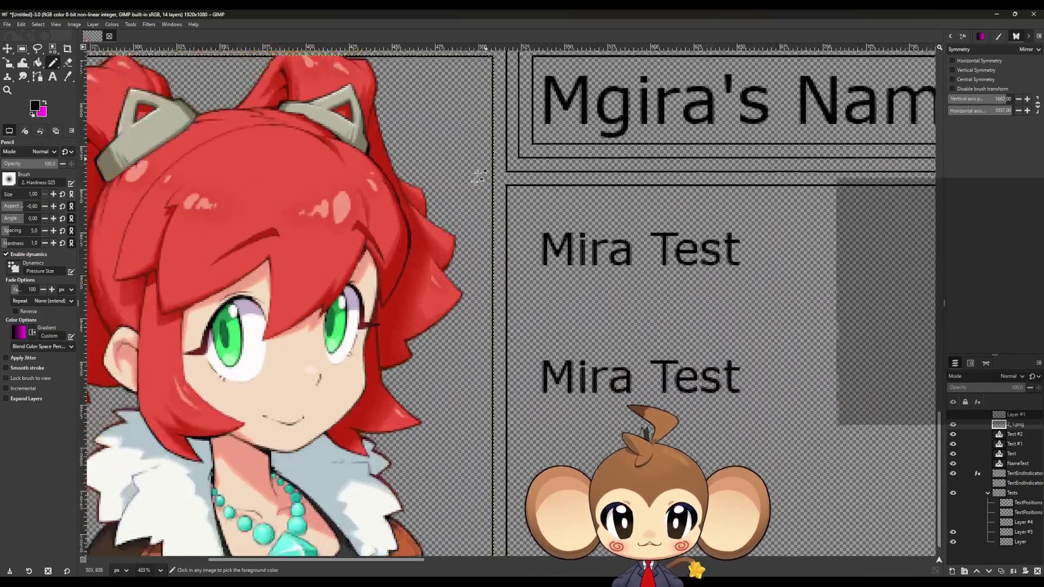
scroll(415, 188, "down", 2)
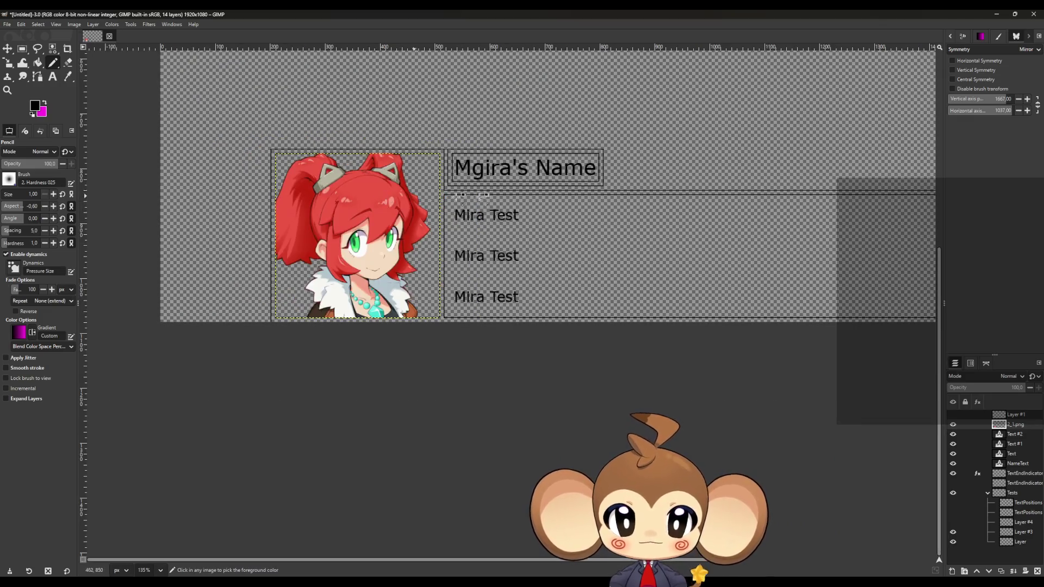
scroll(348, 128, "up", 4)
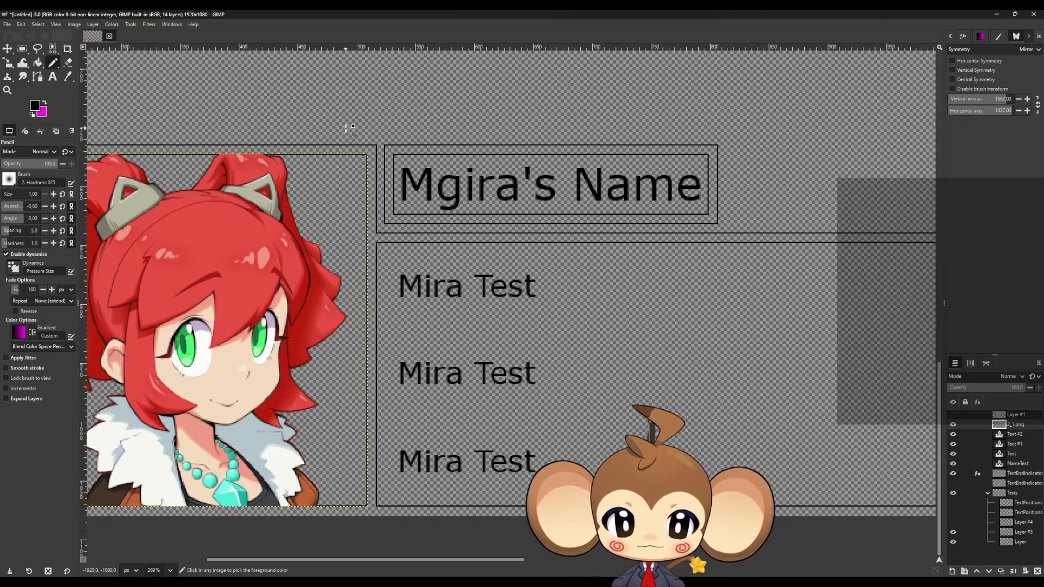
scroll(348, 128, "down", 5)
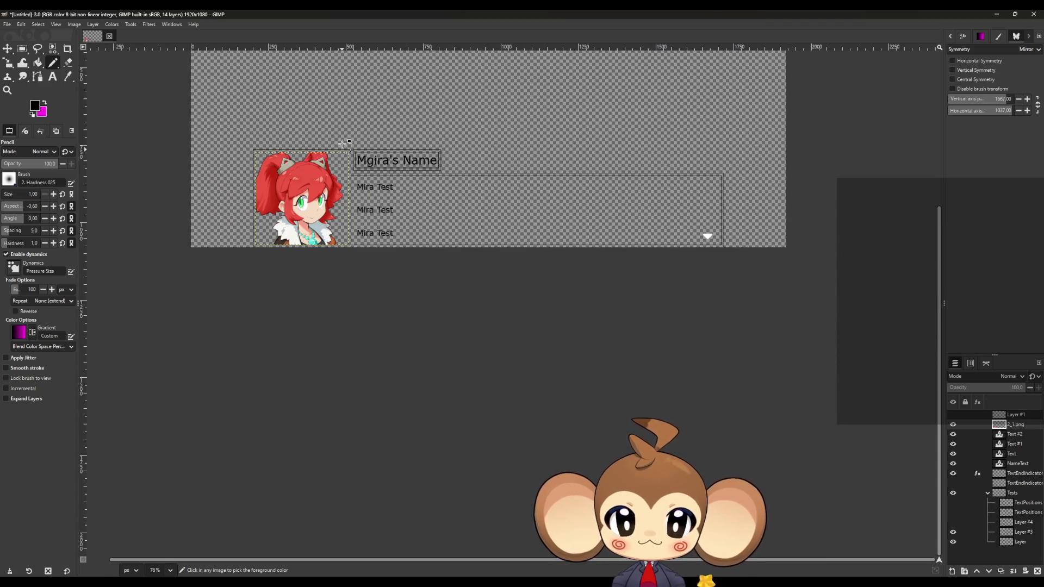
scroll(350, 120, "up", 3)
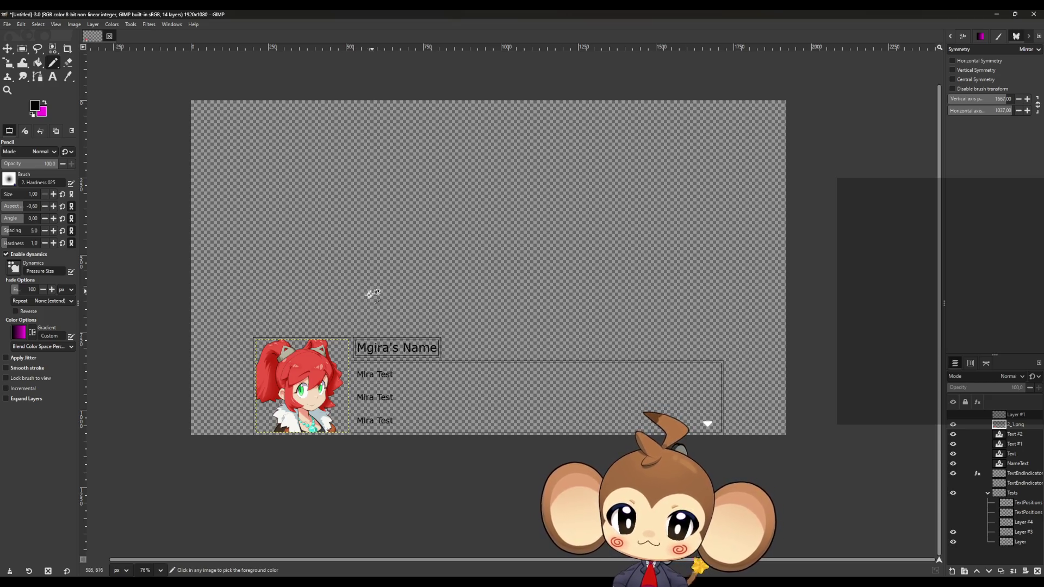
scroll(368, 294, "up", 8)
scroll(341, 396, "up", 2)
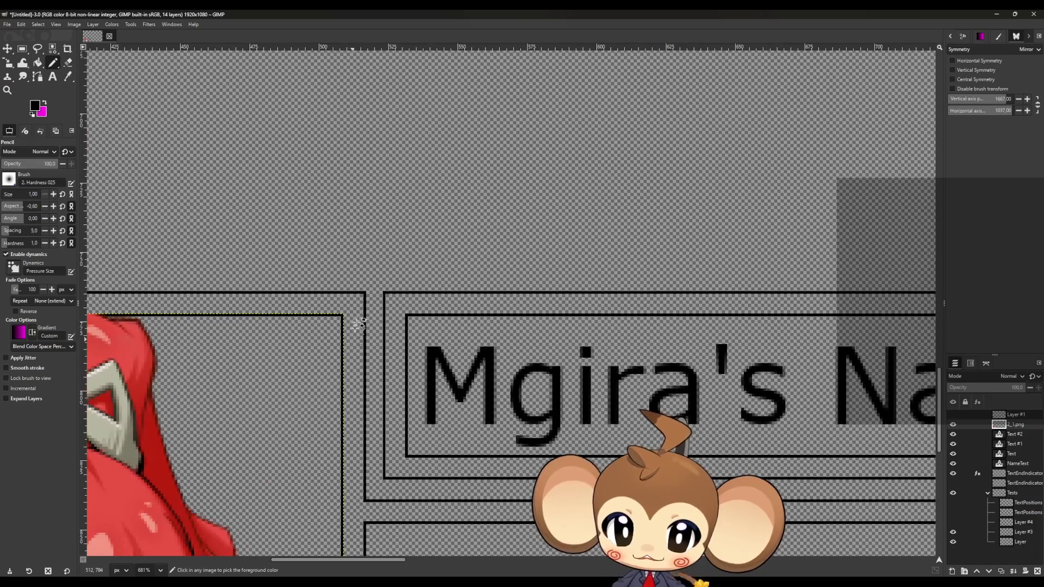
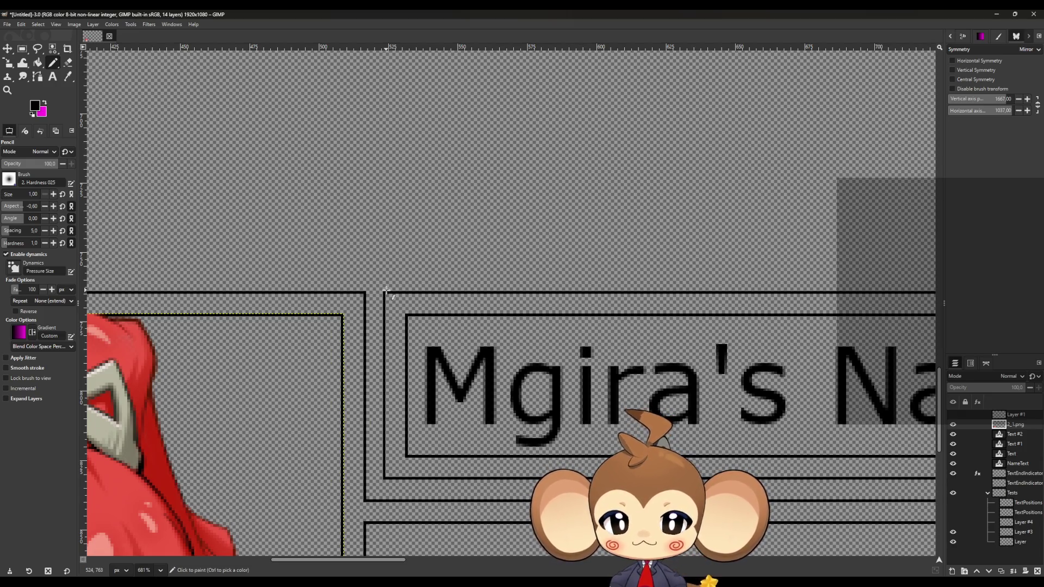
Step: Briefly show the Layer #1 guide to check the frame layout, then hide it again
scroll(479, 326, "up", 4, "ctrl")
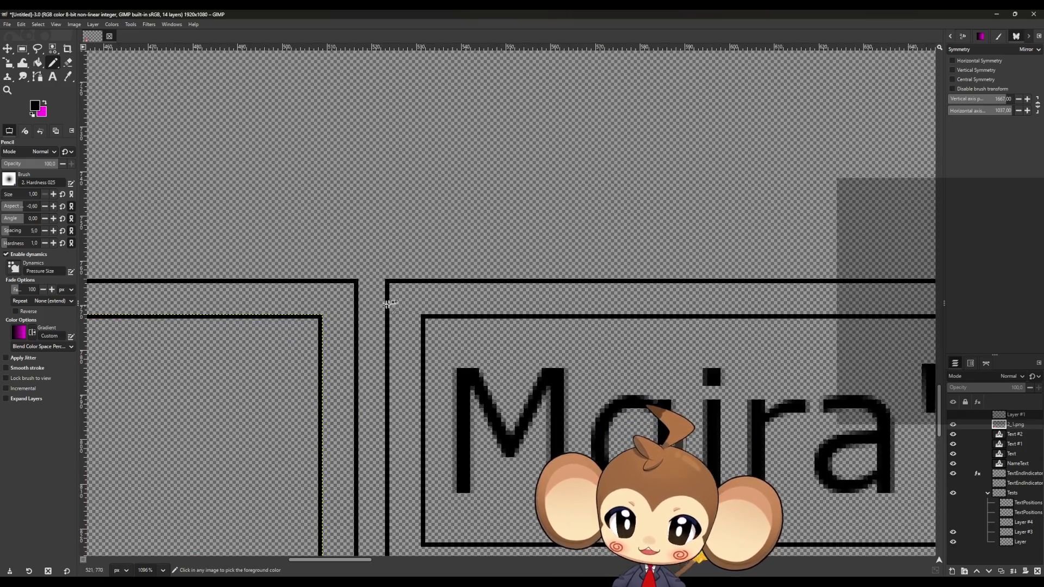
scroll(492, 326, "up", 1, "ctrl")
scroll(484, 283, "down", 1, "ctrl")
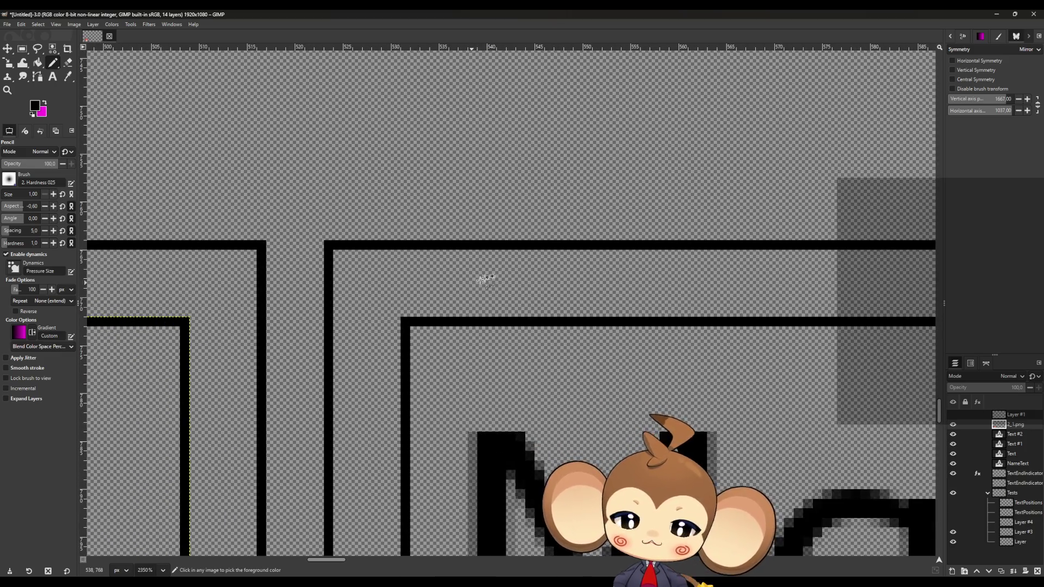
scroll(500, 272, "down", 1, "ctrl")
scroll(653, 233, "up", 1, "ctrl")
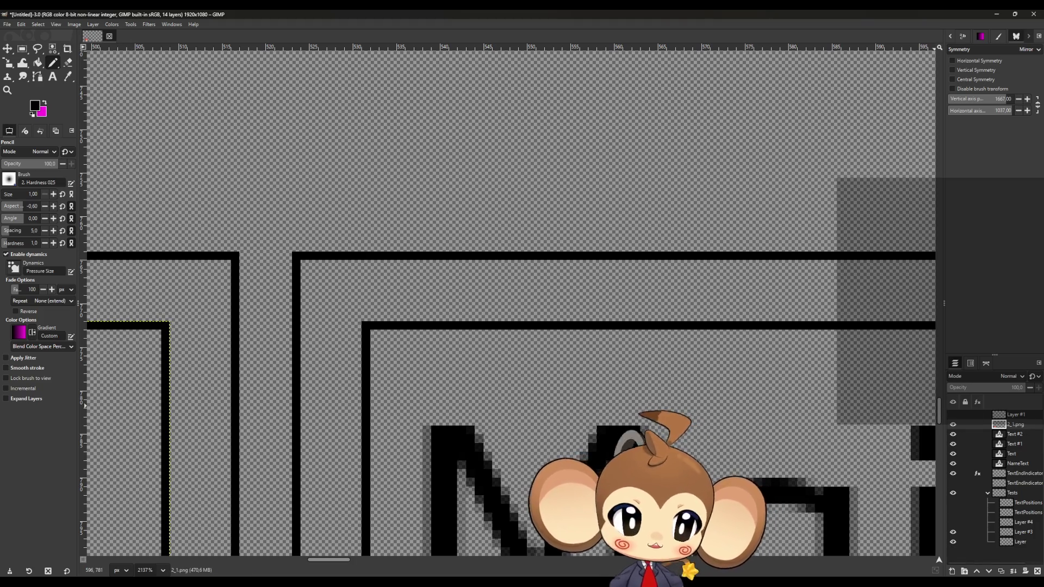
left_click(953, 415)
scroll(675, 384, "down", 6)
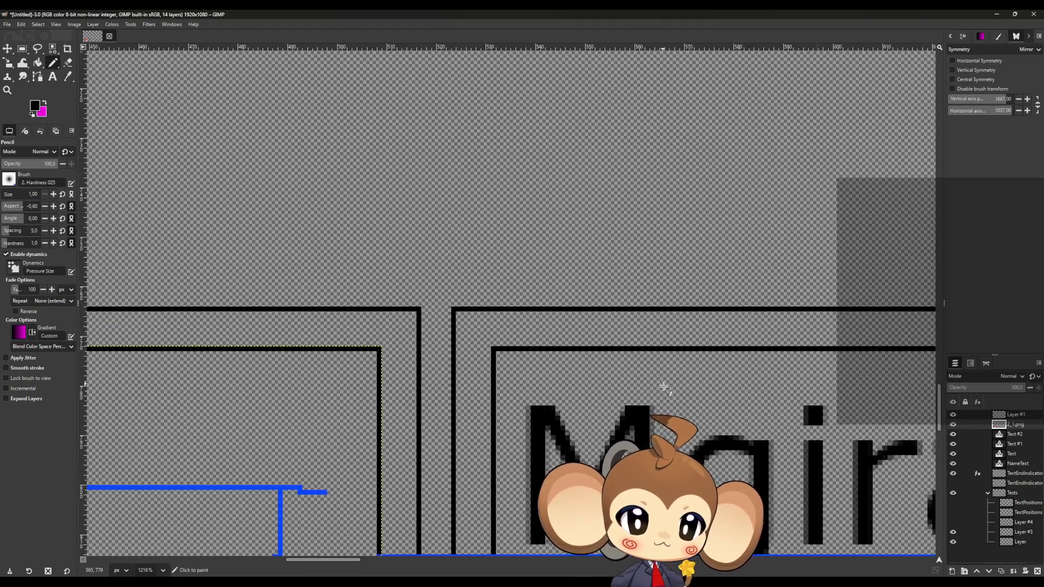
scroll(677, 384, "down", 1)
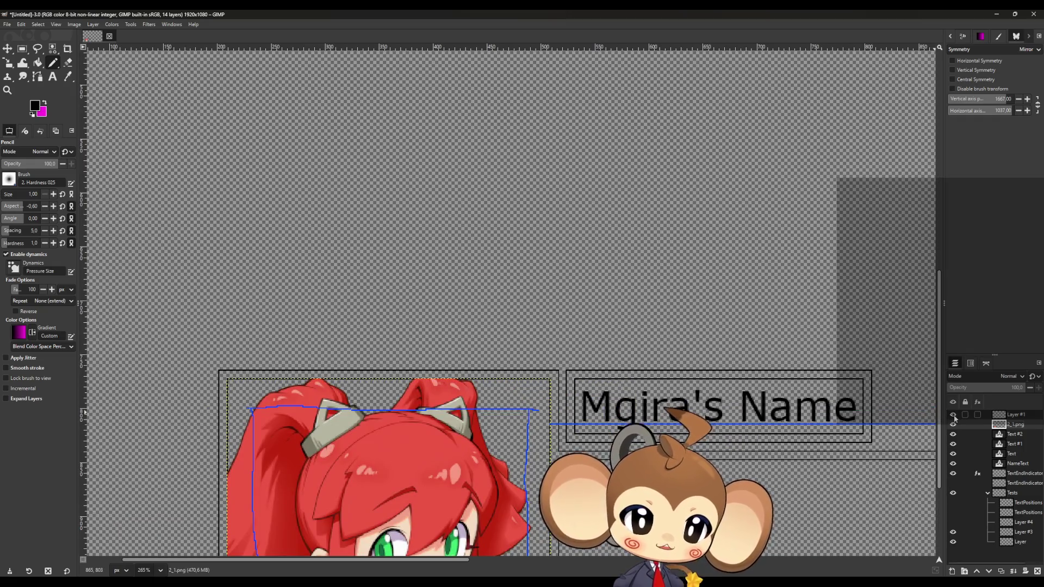
left_click(953, 415)
scroll(567, 369, "up", 10)
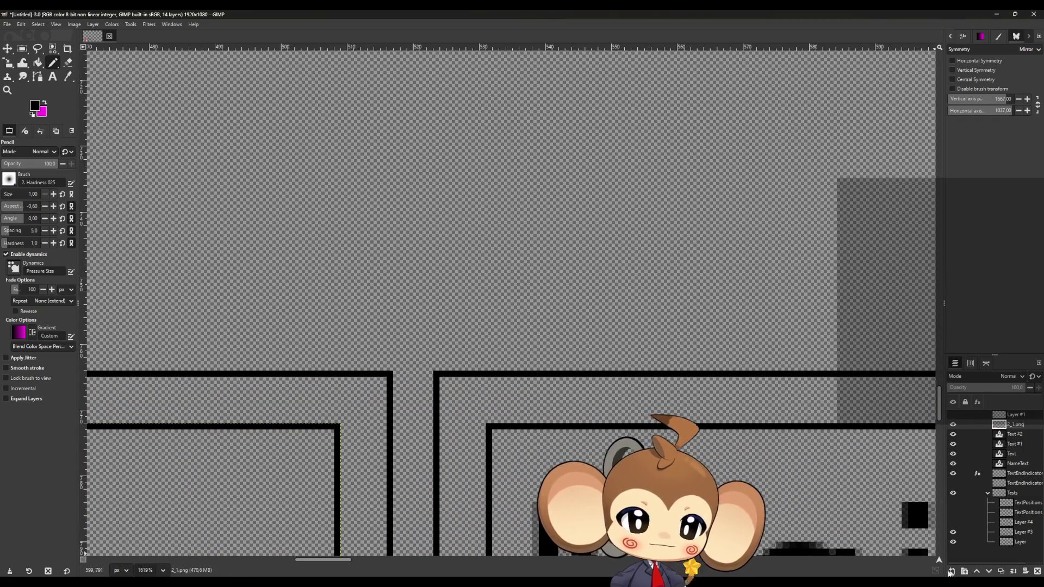
Step: Add a new empty layer above the dialogue frame for the corner ornament
left_click(953, 571)
left_click(585, 414)
scroll(486, 375, "up", 2)
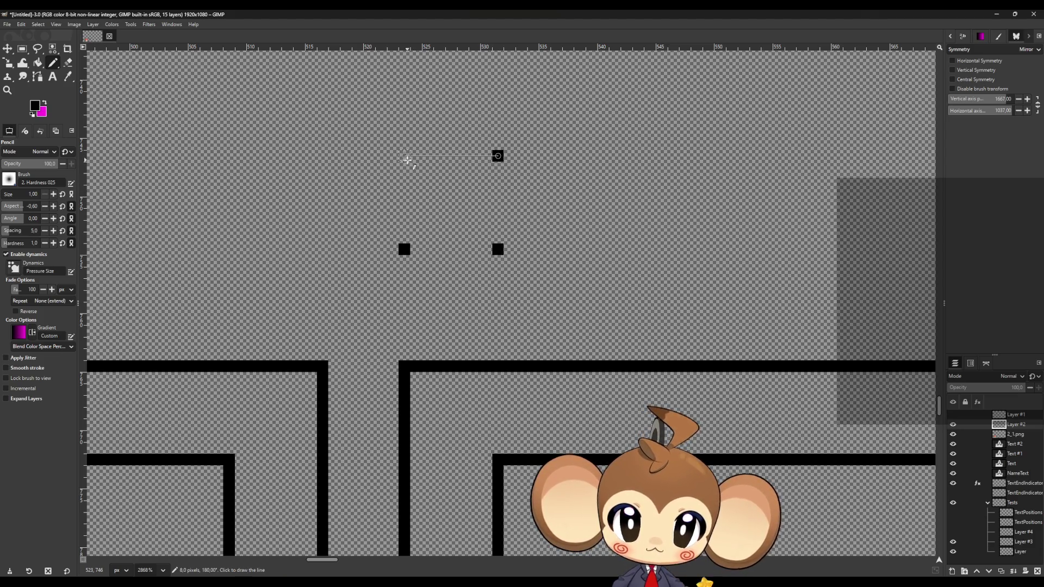
Step: Draw the black corner bracket's top edge and vertical side with Pencil lines
left_click(406, 158, "shift")
left_click(405, 239, "shift")
scroll(530, 321, "down", 2)
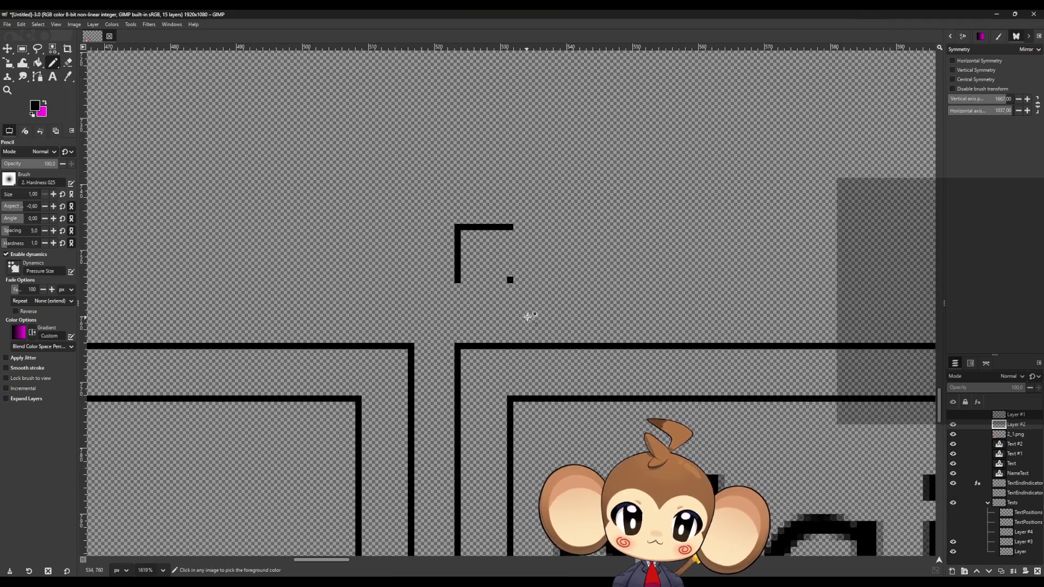
scroll(494, 226, "up", 3)
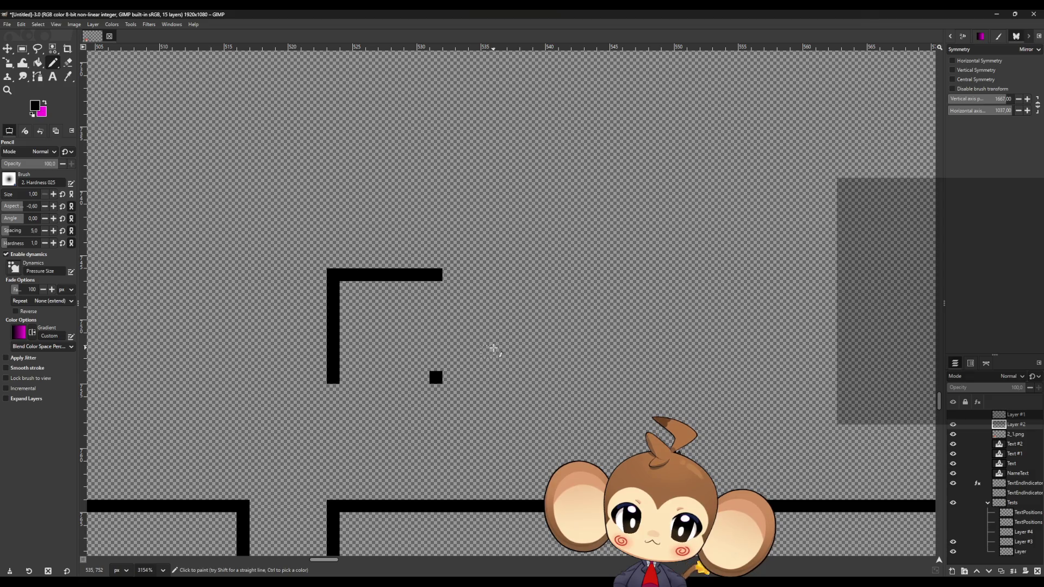
Step: Copy the selected bracket and place a pasted copy to the right of the original
left_click(22, 49)
mouse_move(250, 178)
left_mouse_down()
mouse_move(385, 261)
mouse_move(559, 396)
left_mouse_up()
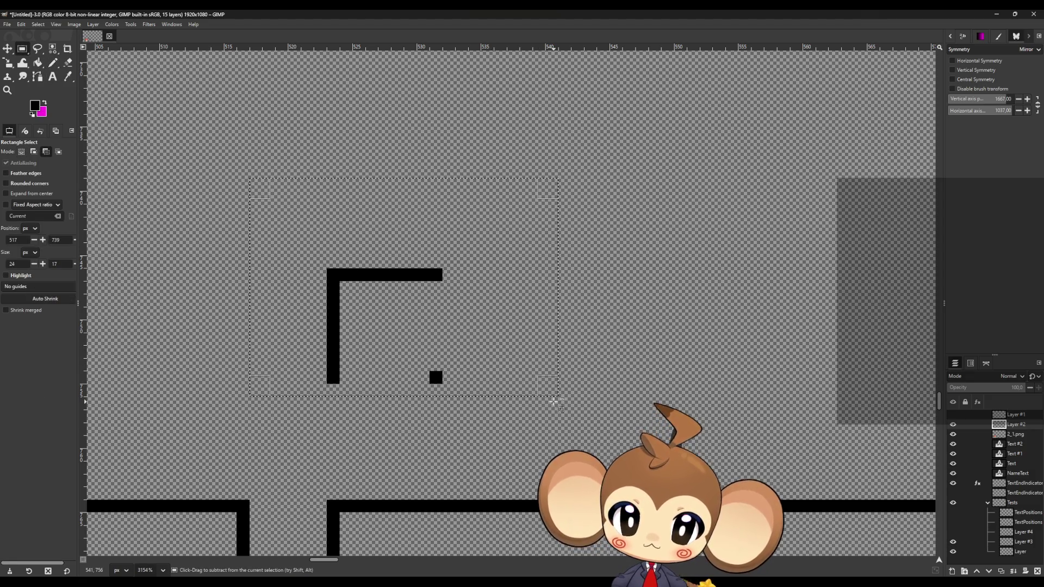
key("ctrl+c")
key("ctrl+v")
left_click(7, 49)
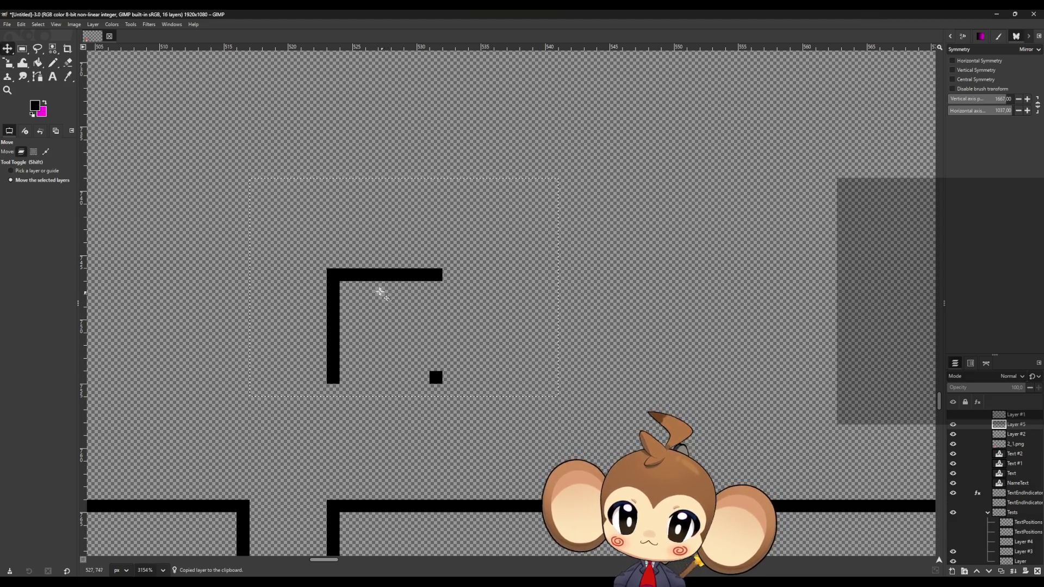
left_click_drag(371, 279, 692, 279)
Step: Paste a second bracket copy above the others and merge the copies down into Layer #2
key("ctrl+v")
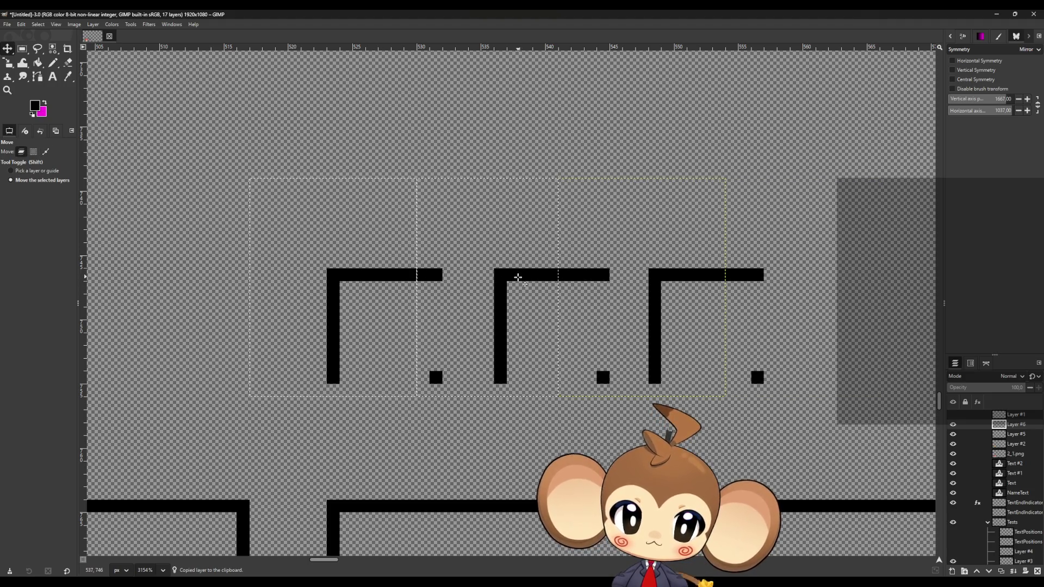
mouse_move(516, 276)
left_mouse_down()
mouse_move(533, 133)
mouse_move(605, 70)
left_mouse_up()
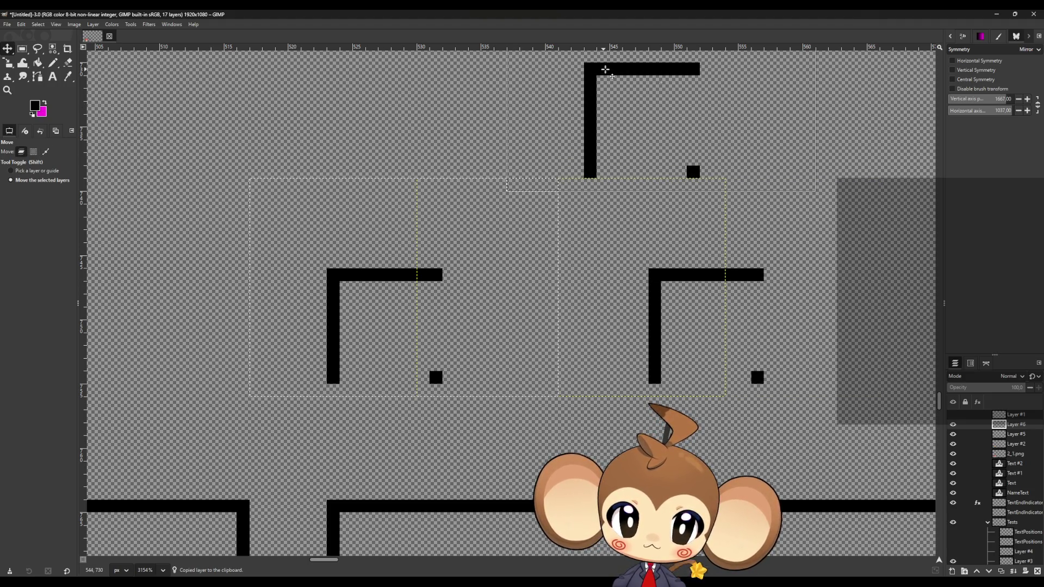
left_click(1015, 573)
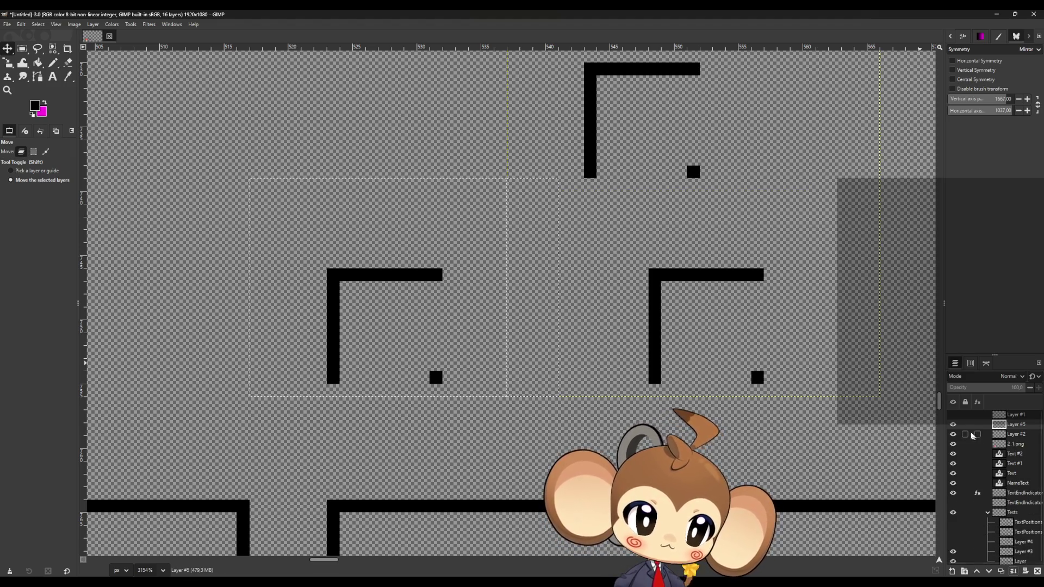
left_click(1013, 571)
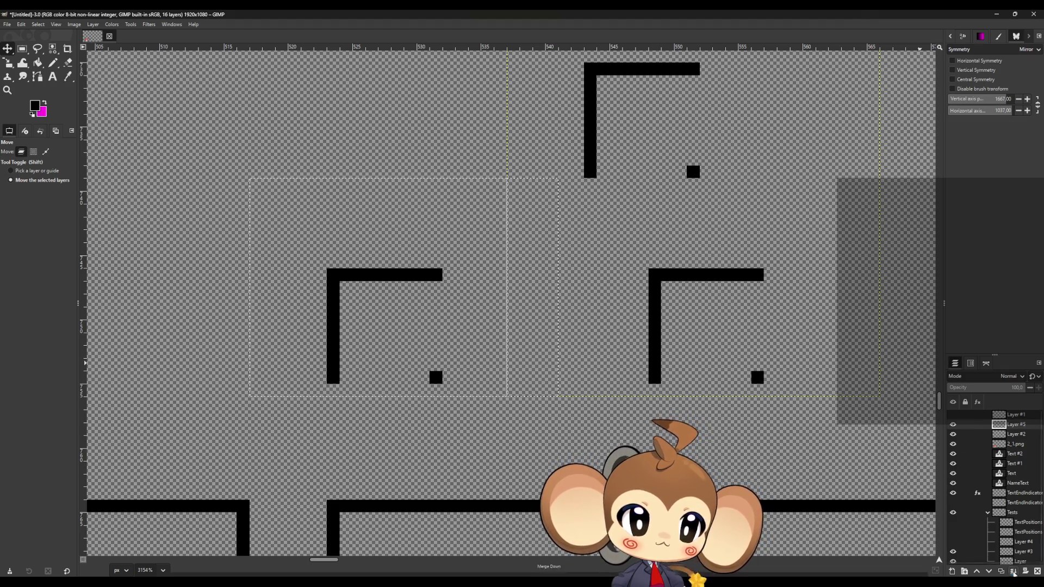
Step: Lengthen the left bracket's top edge, add a smaller inner L-corner and bevel the outer corner
key("n")
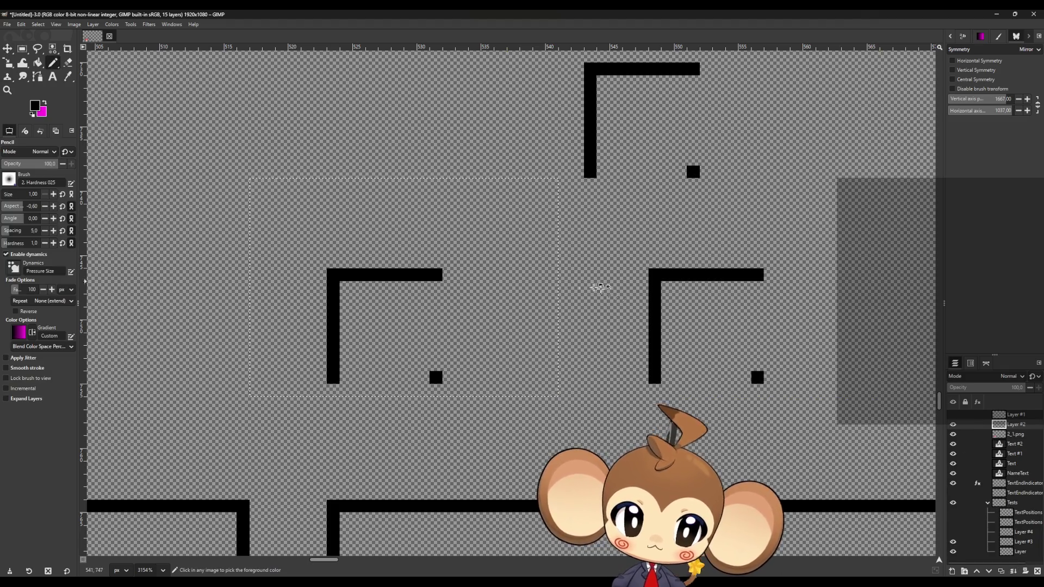
key("r")
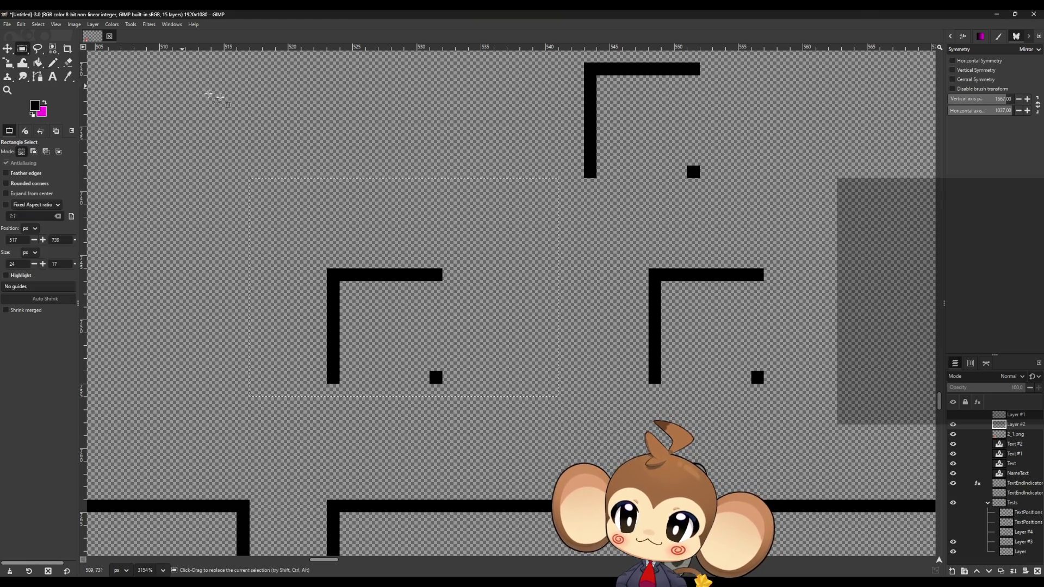
left_click(54, 63)
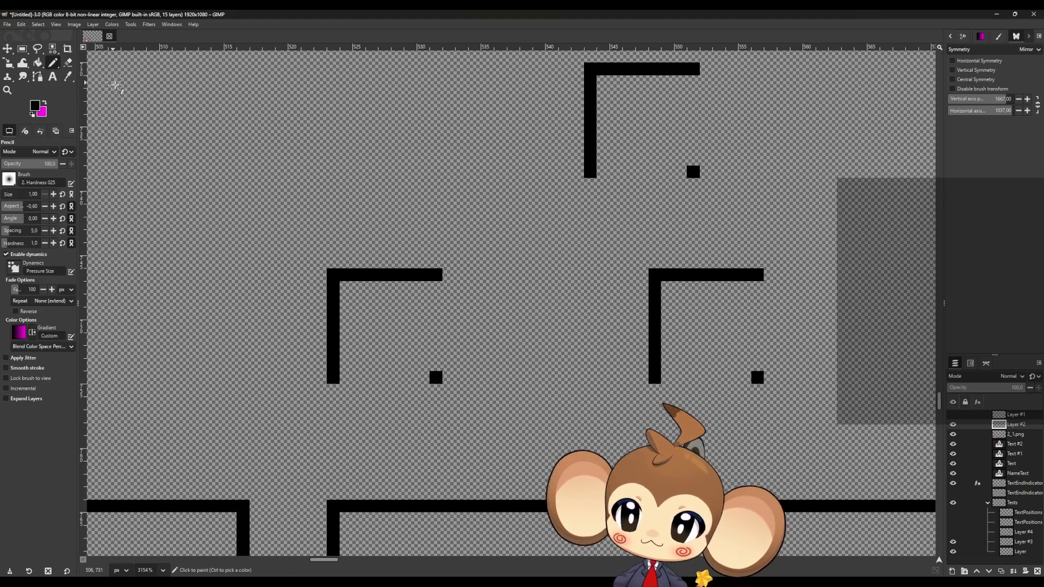
left_click(69, 63)
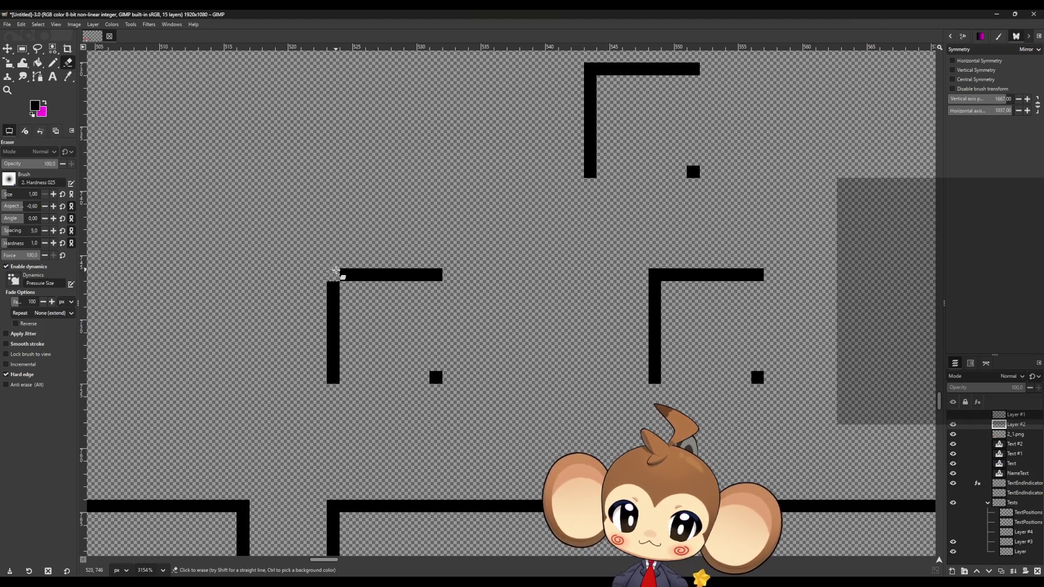
left_click(52, 63)
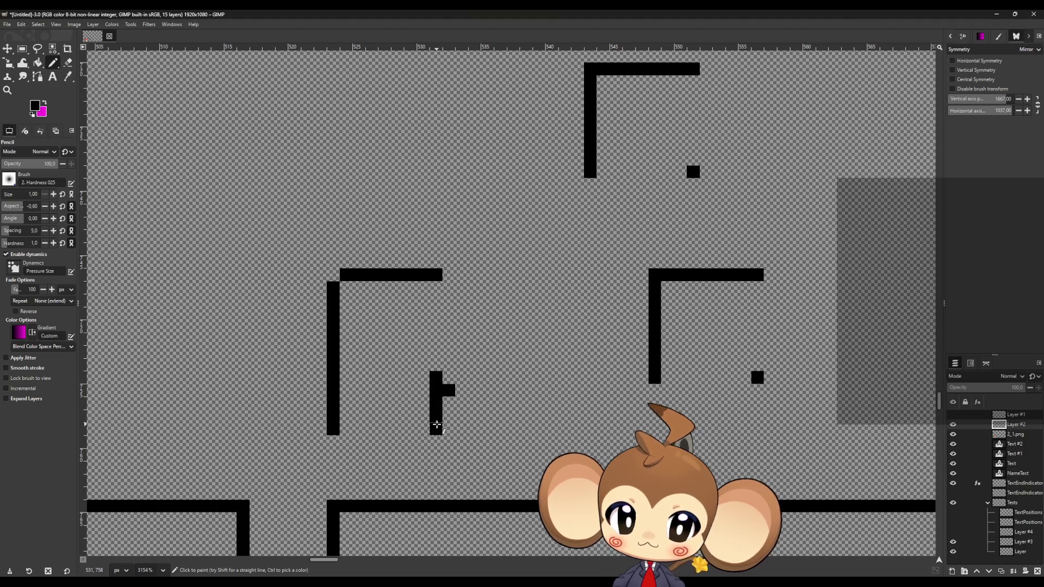
left_click(66, 63)
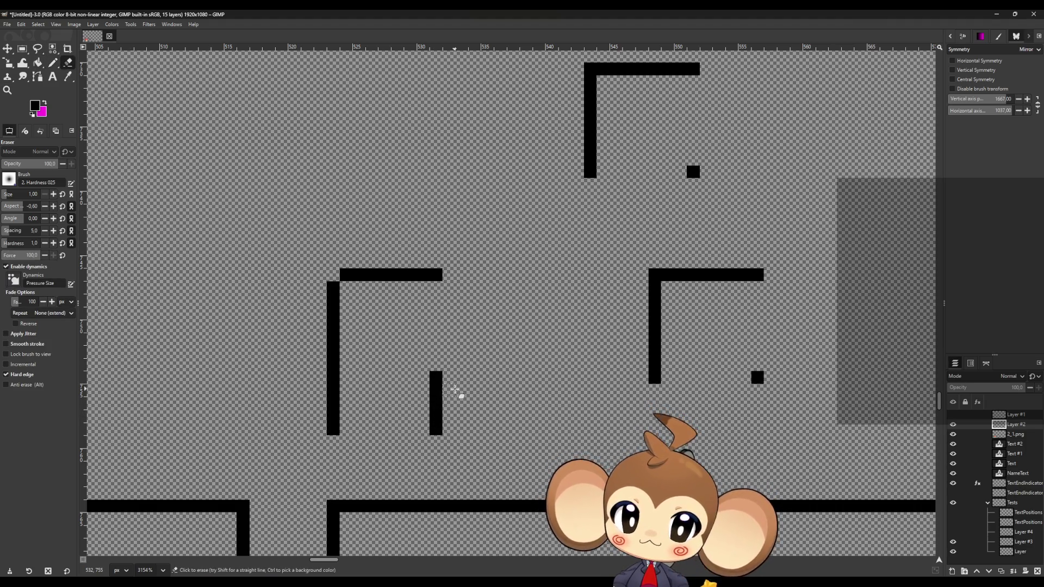
left_click(53, 64)
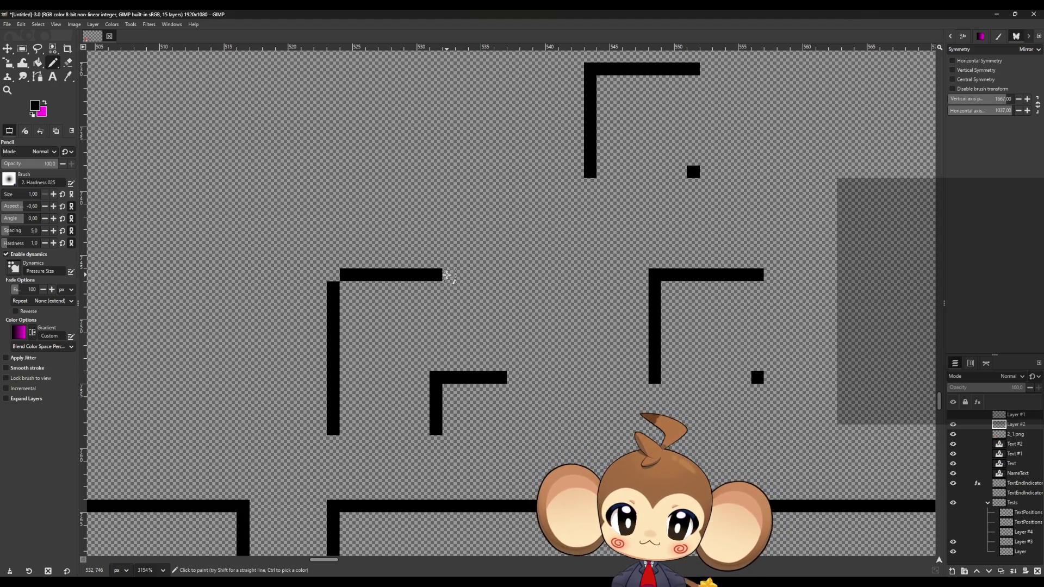
left_click(70, 64)
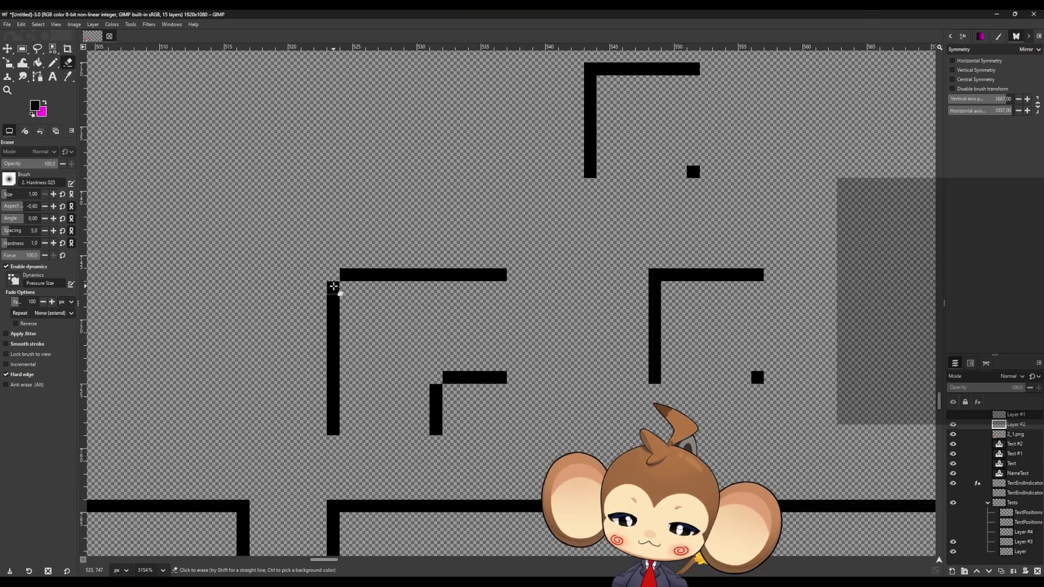
left_click(55, 63)
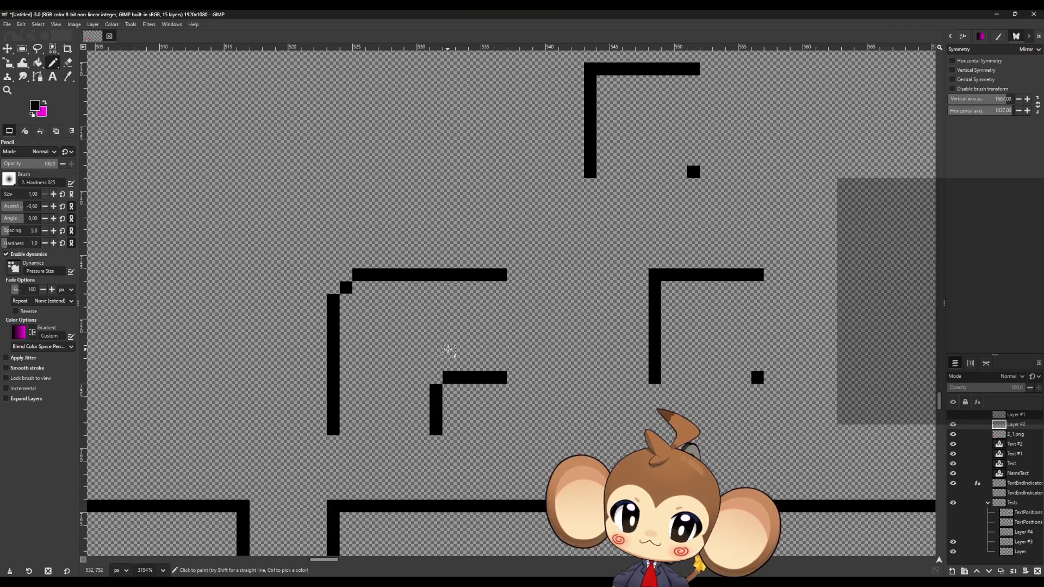
scroll(448, 350, "down", 4)
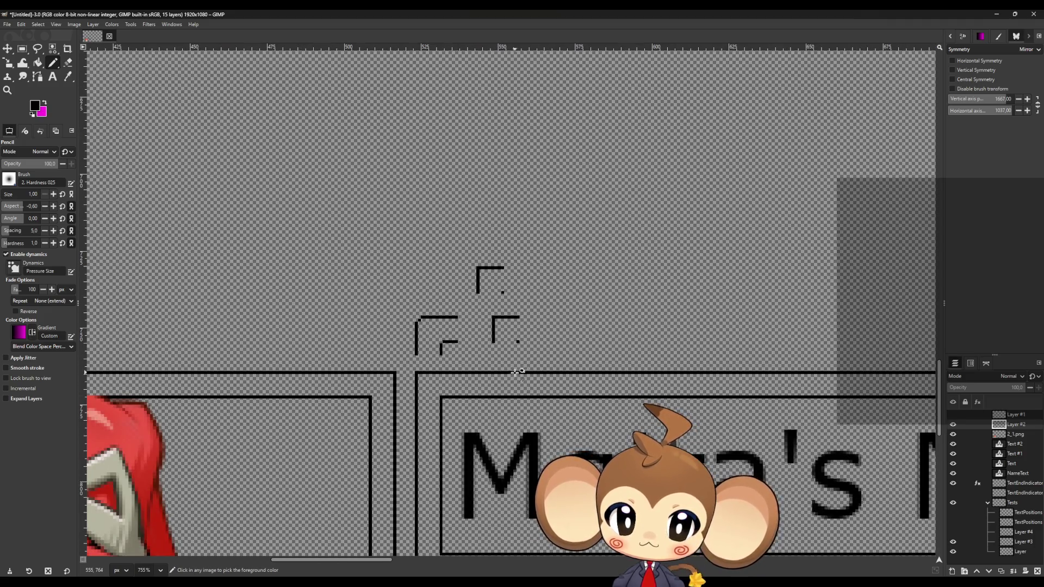
scroll(517, 372, "up", 1)
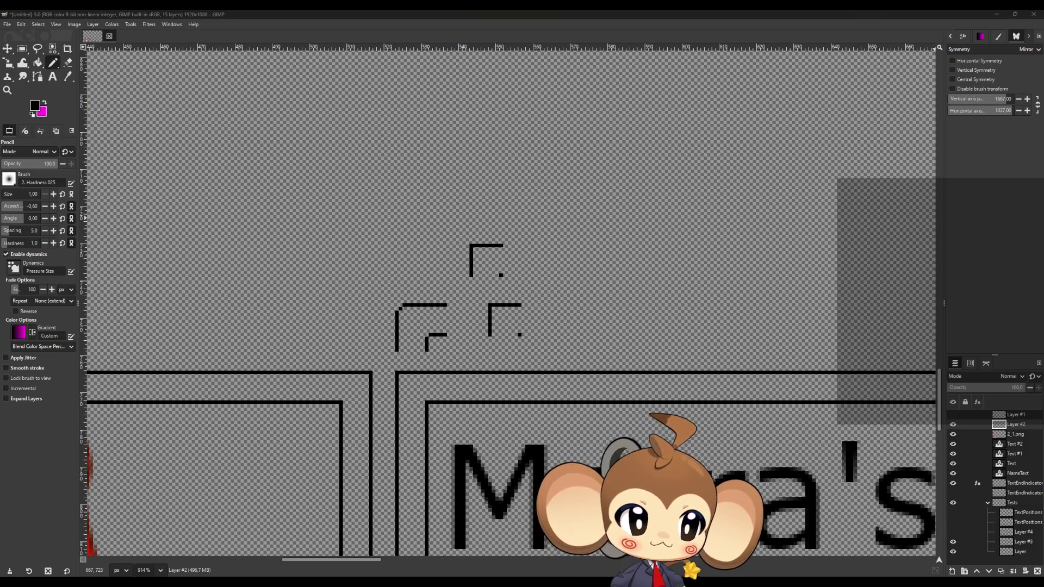
scroll(517, 327, "down", 3)
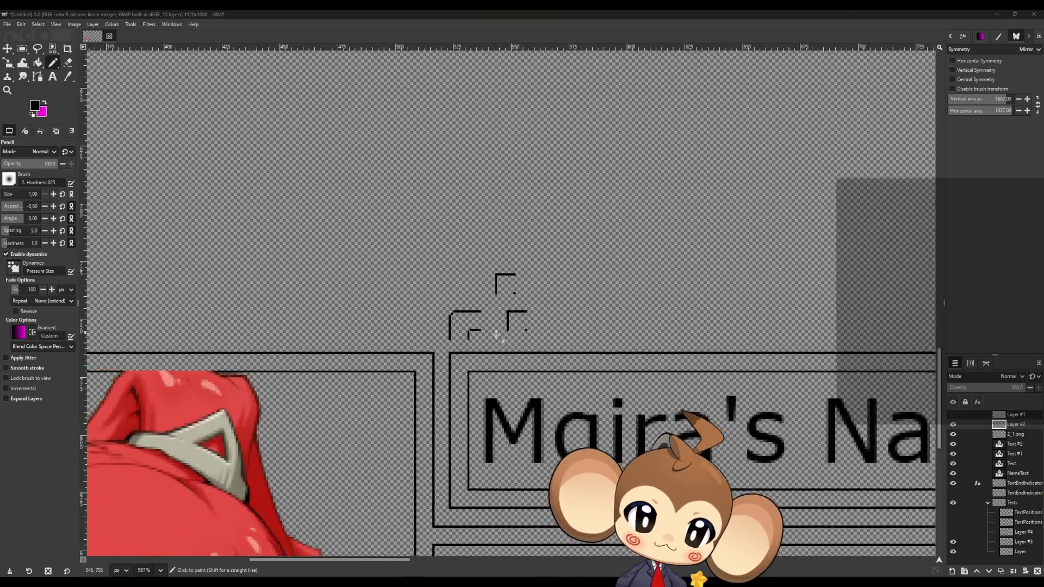
scroll(584, 330, "down", 4)
scroll(332, 326, "up", 2)
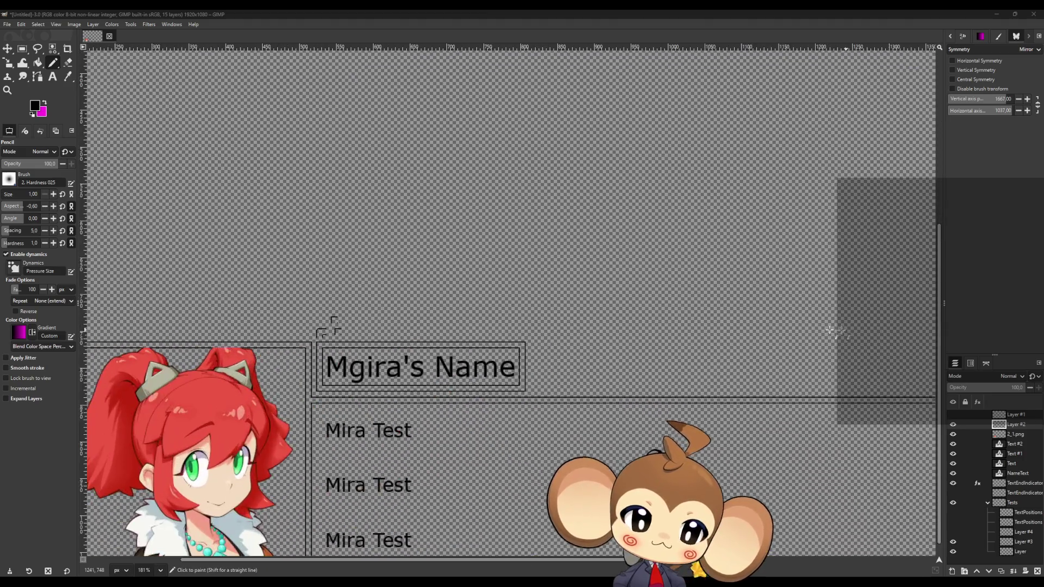
scroll(472, 359, "down", 2)
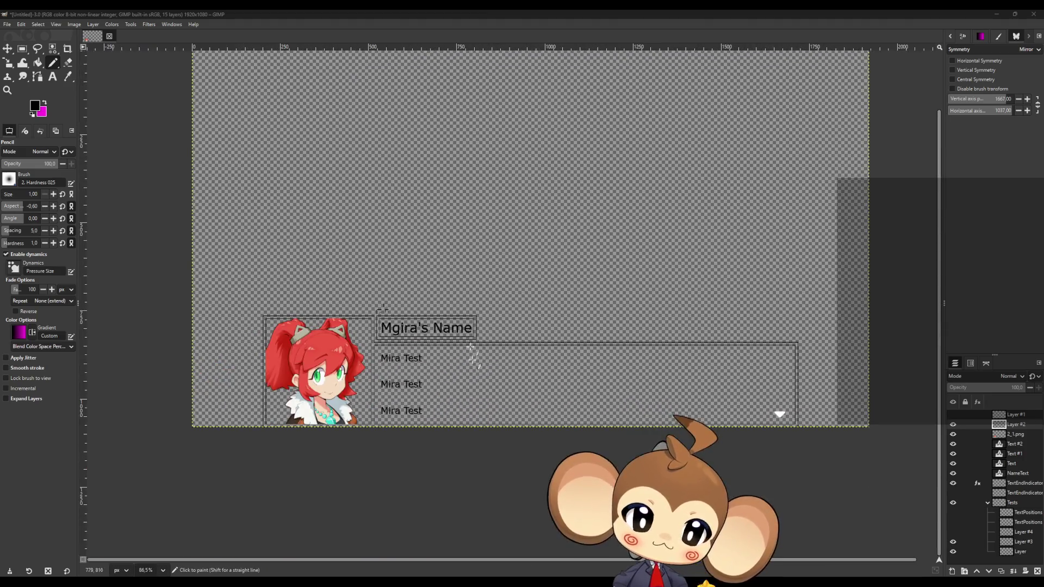
Step: Minimize GIMP, leave the full-screen game view and stop the Play-In-Editor session
left_click(1004, 17)
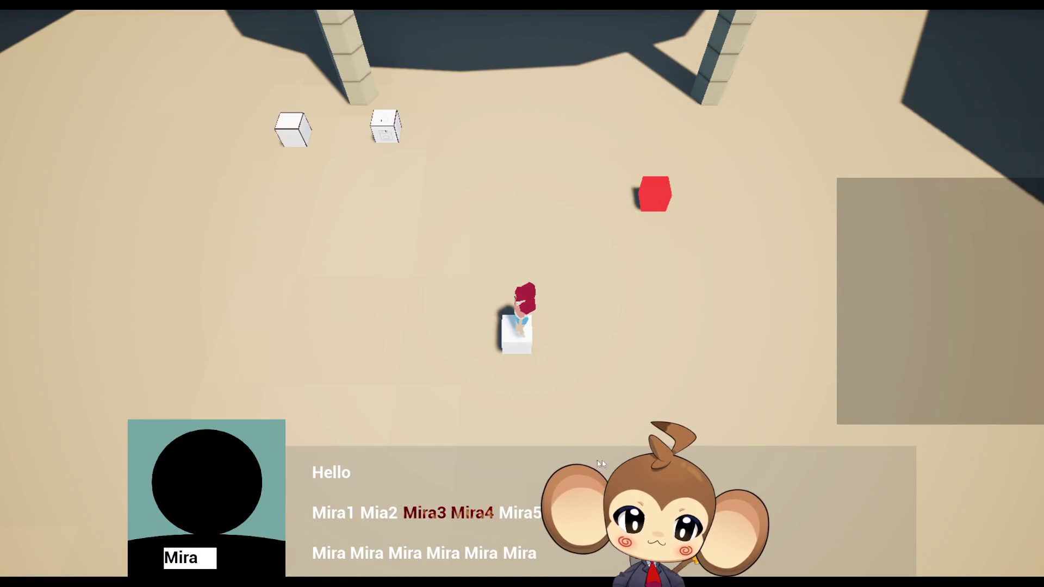
key("F11")
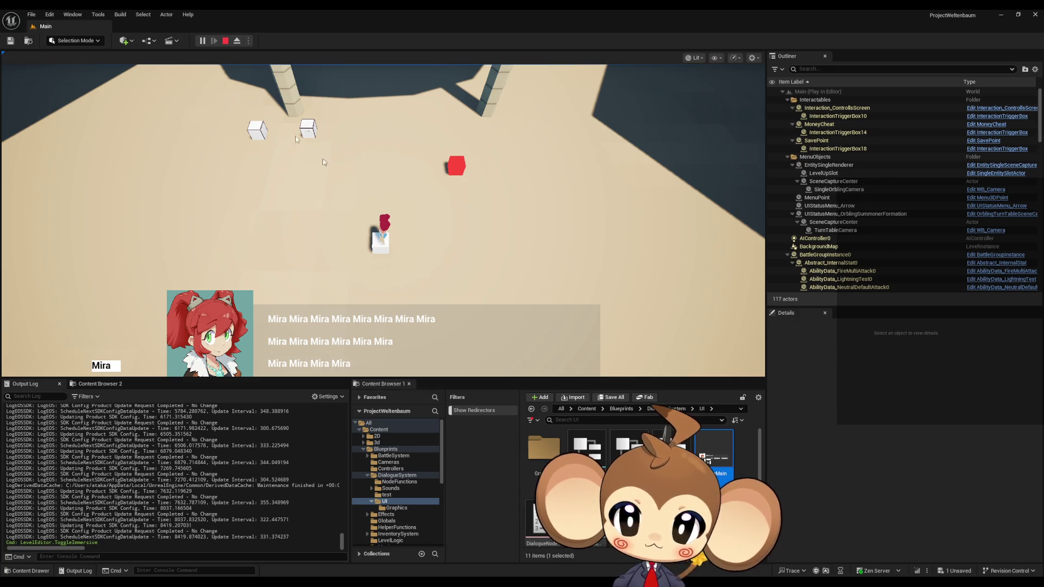
left_click(225, 41)
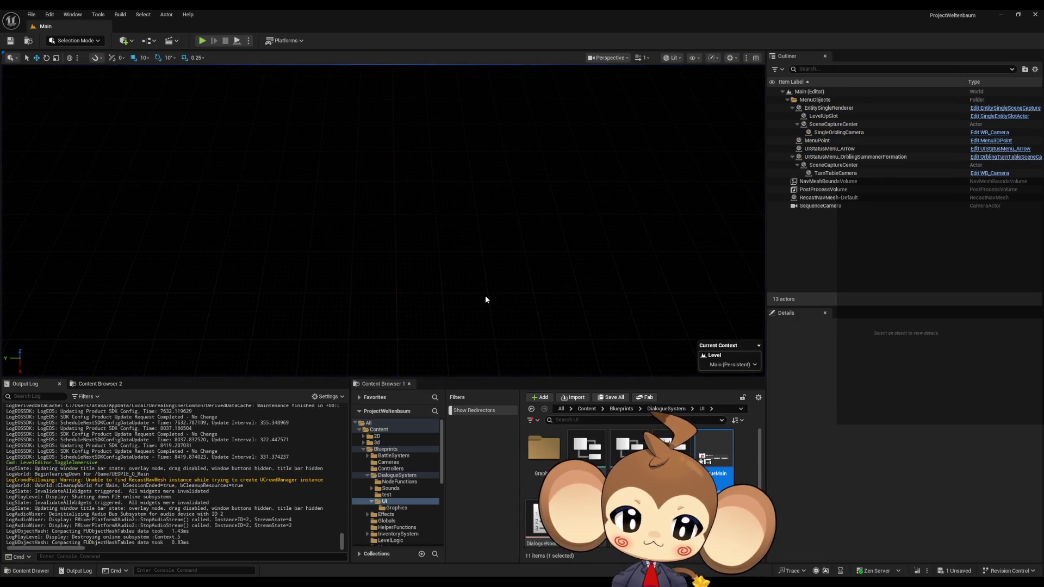
double_click(714, 452)
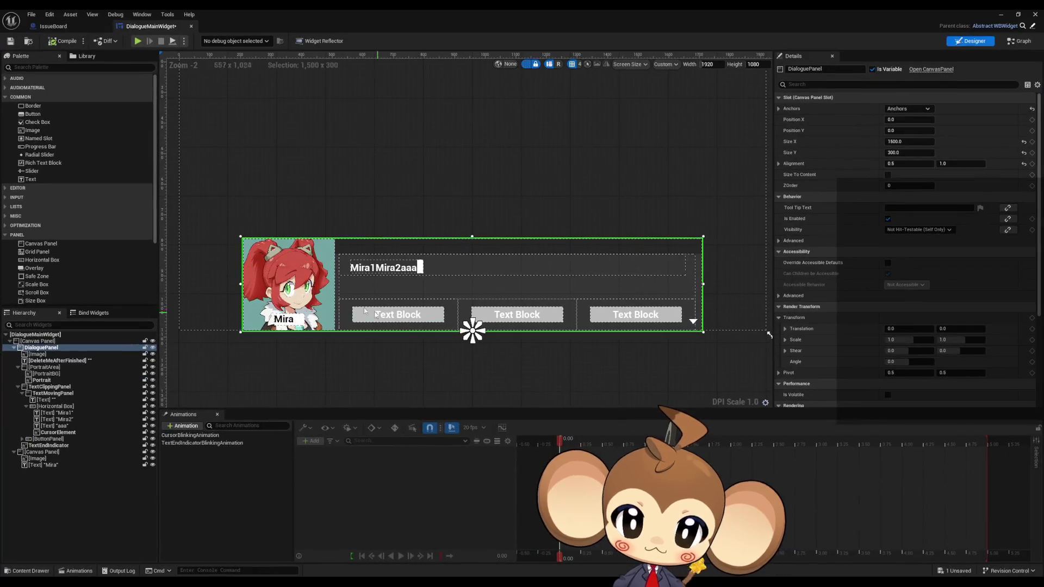
scroll(566, 310, "down", 6)
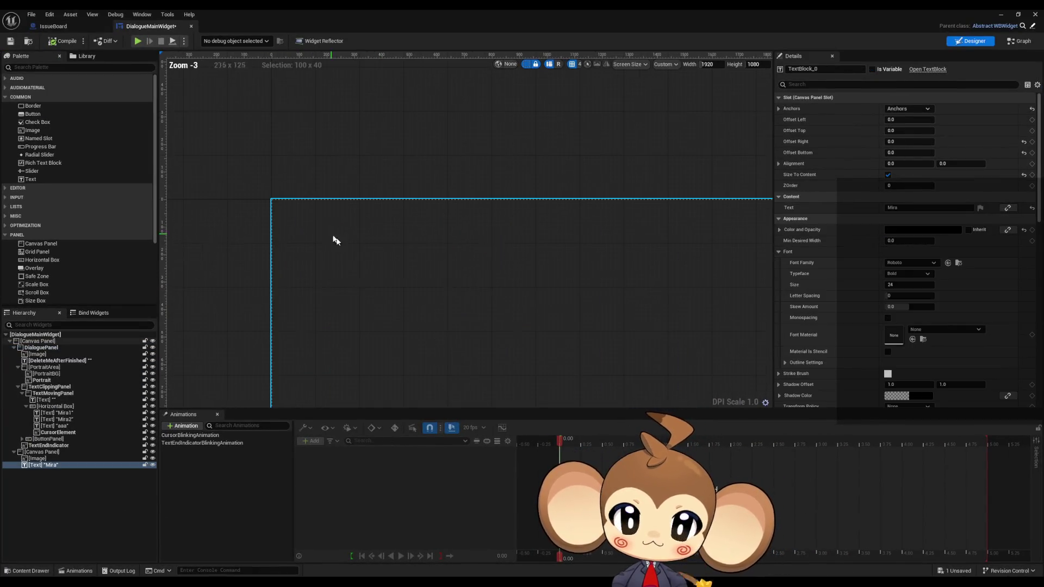
left_click(1000, 17)
left_click(202, 41)
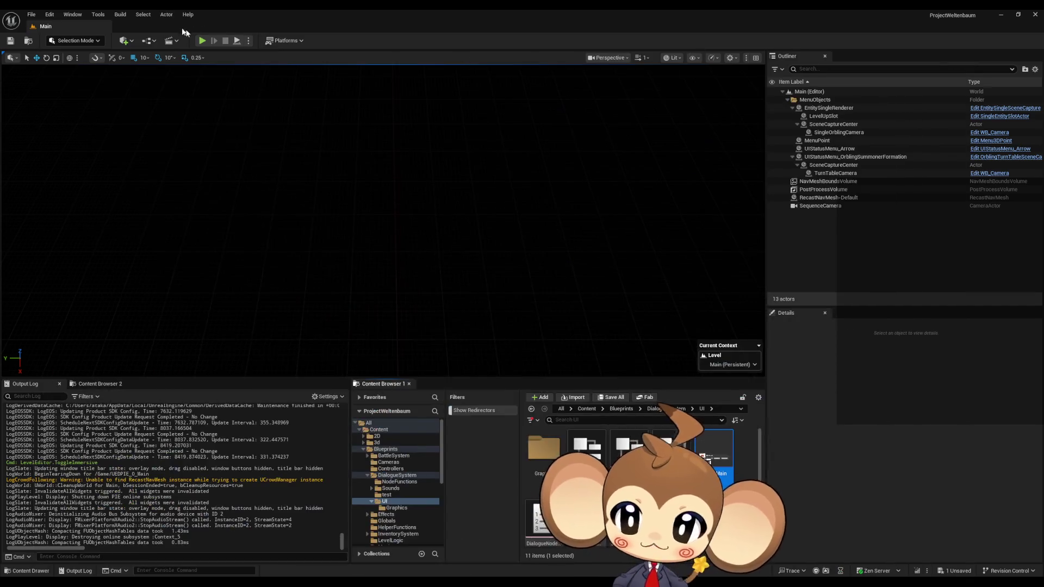
left_click(377, 262)
left_click(111, 321)
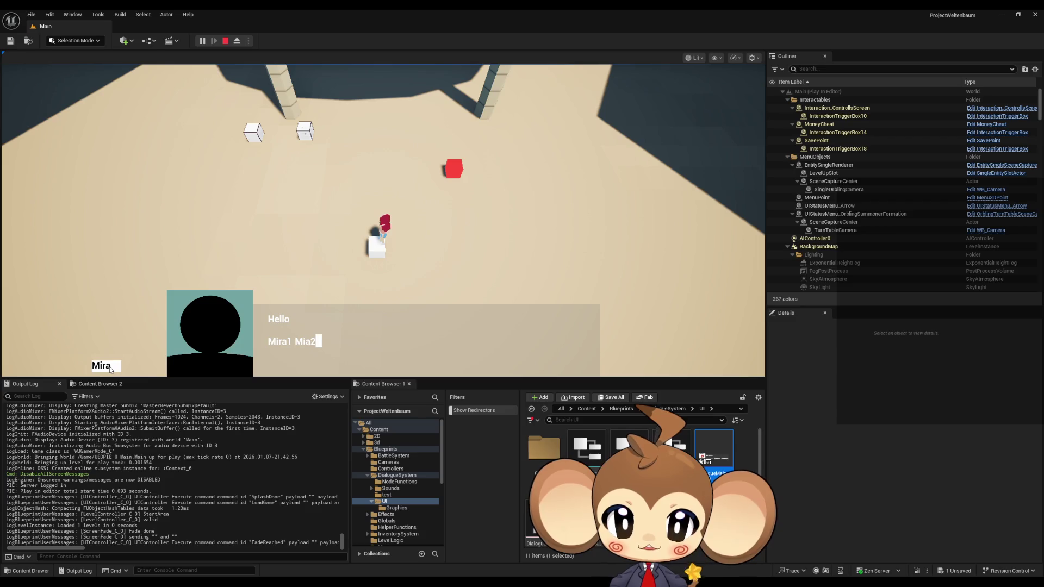
key("F11")
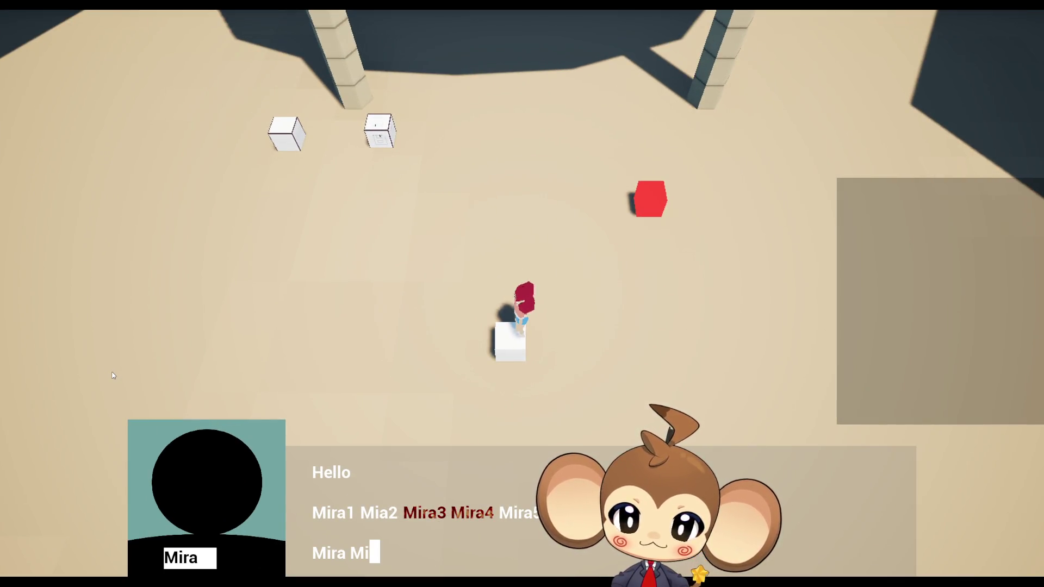
key("F11")
key("F11")
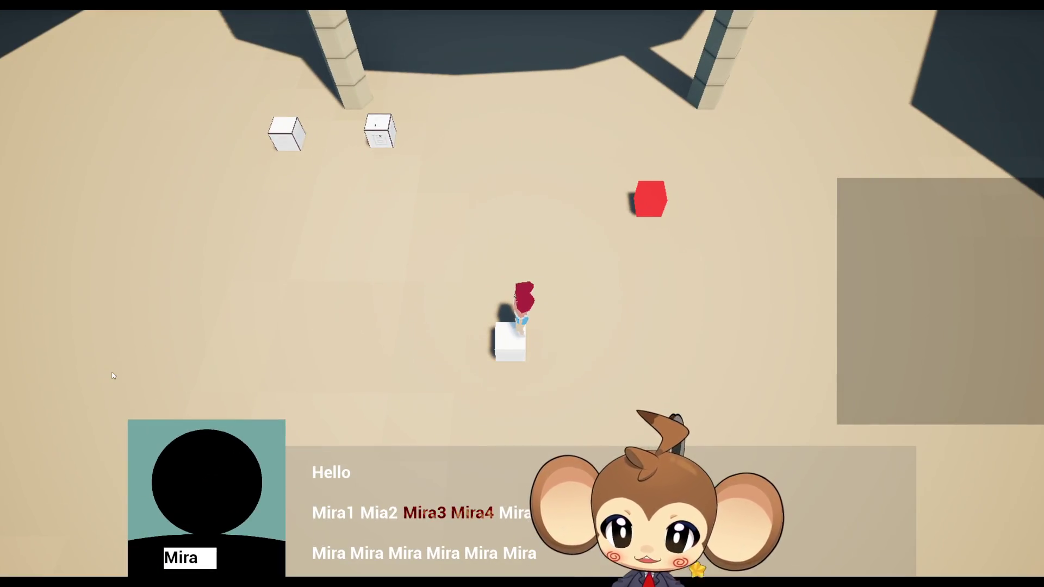
key("F11")
key("Escape")
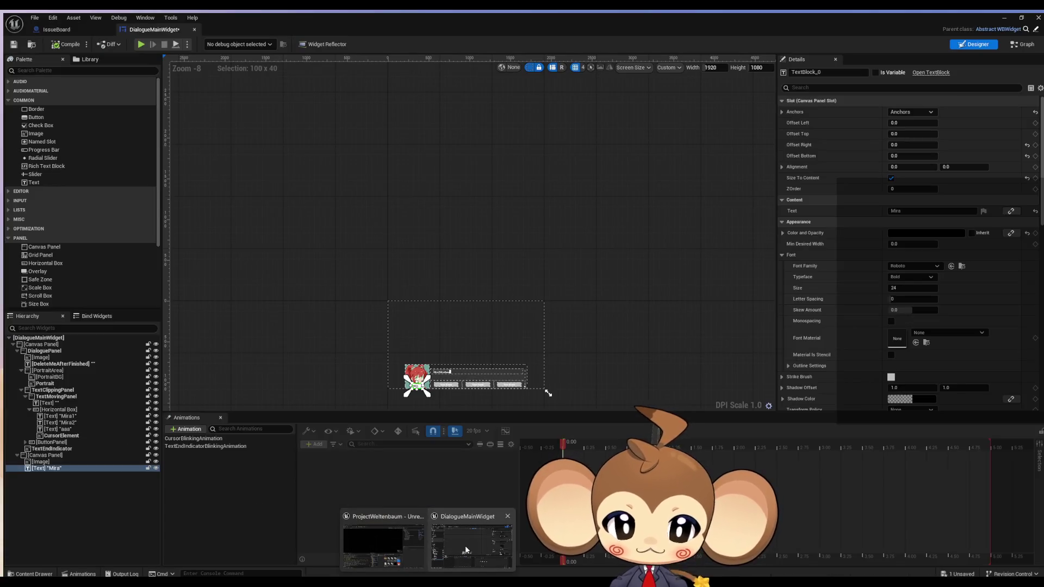
Step: Bring up DialogueMainWidget and inspect the Image, Canvas Panel, TextClippingPanel, PortraitArea and DialoguePanel rows
left_click(465, 546)
scroll(385, 337, "up", 9)
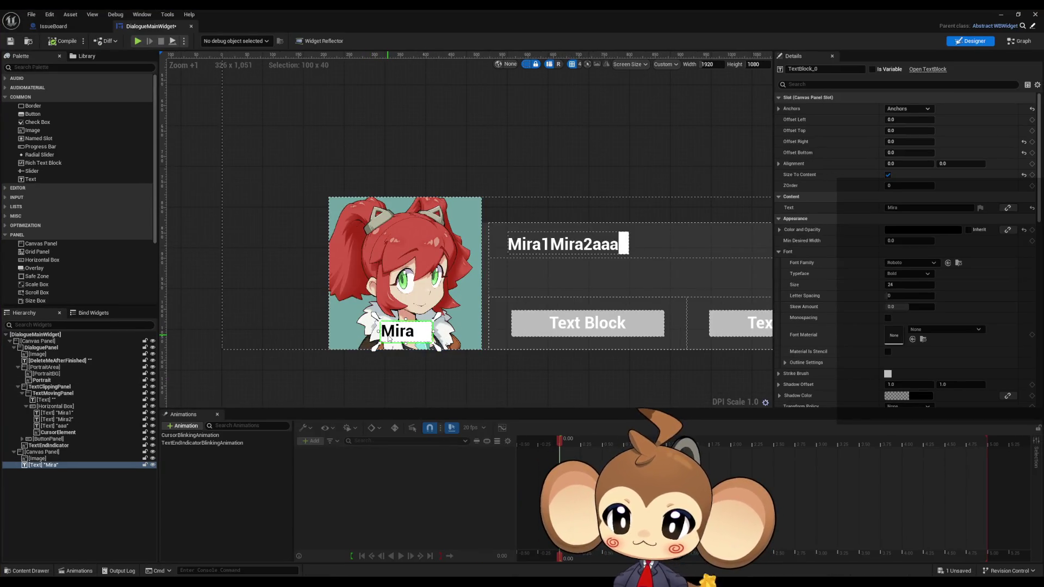
left_click(39, 460)
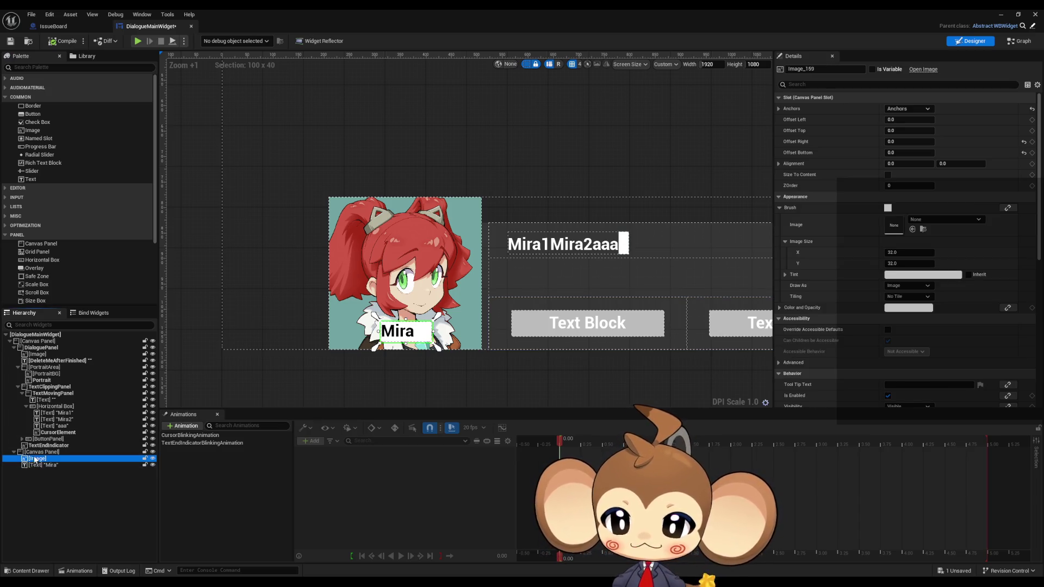
left_click(35, 453)
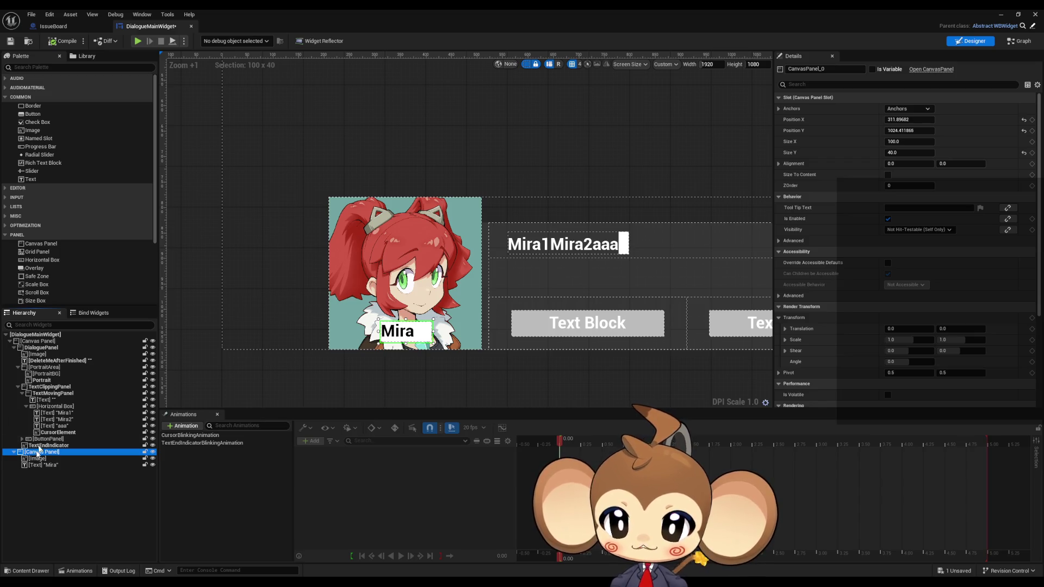
left_click(49, 386)
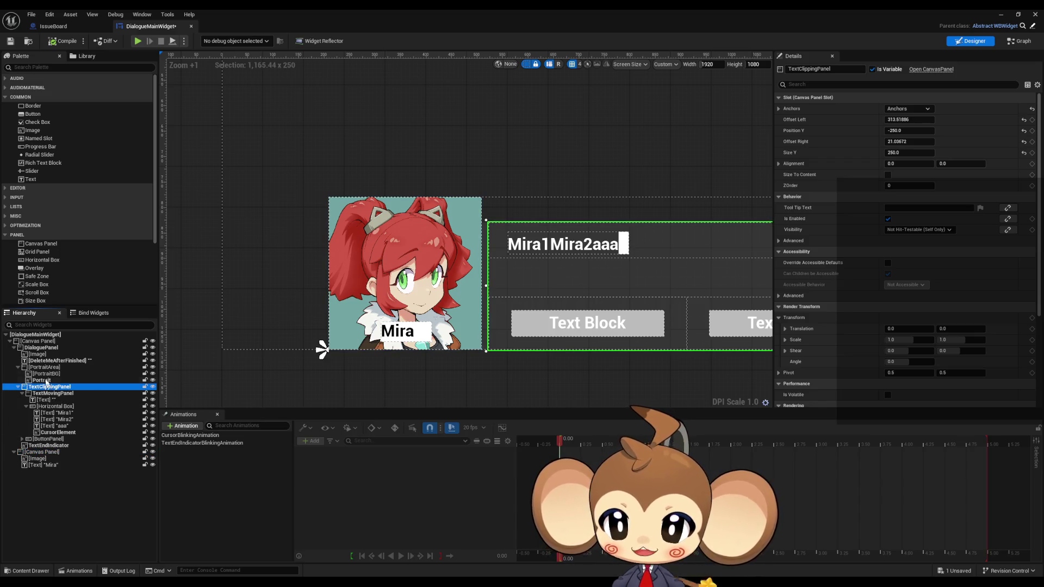
left_click(43, 369)
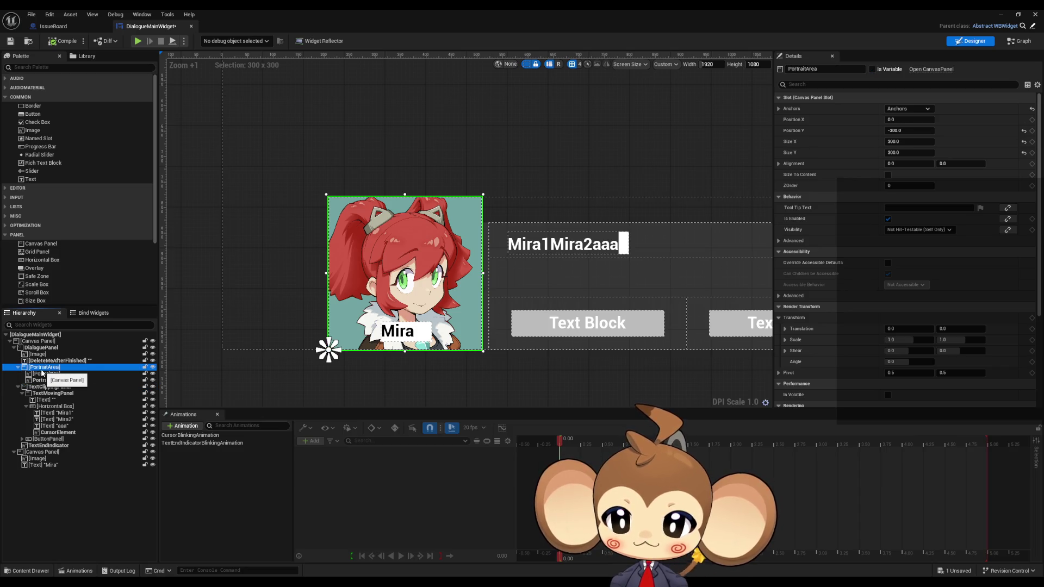
left_click(39, 348)
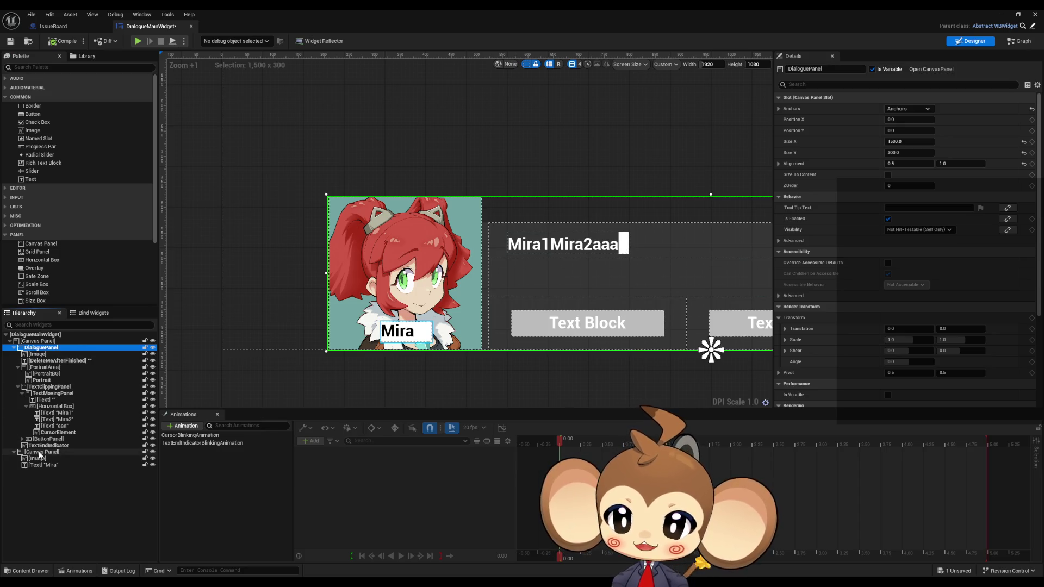
Step: Try nesting the name-label Canvas Panel under the Image in the Hierarchy
left_click_drag(37, 453, 43, 350)
scroll(664, 324, "down", 7)
scroll(664, 324, "up", 5)
scroll(650, 334, "down", 4)
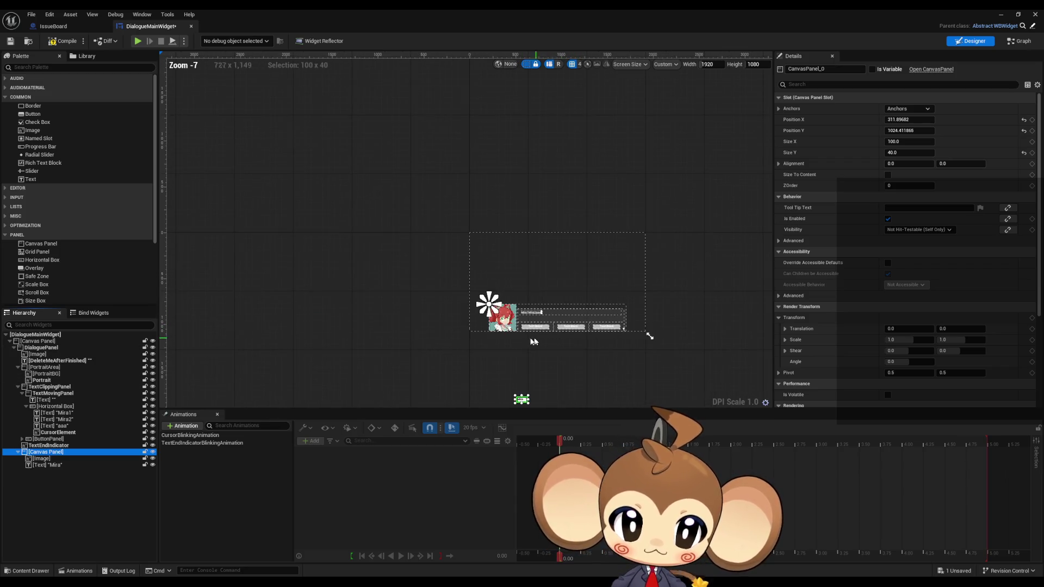
scroll(516, 383, "up", 2)
scroll(526, 381, "down", 2)
Step: Anchor the Mira name-label Canvas Panel bottom-left, shift its Position Y onto the portrait, then minimize the editor
scroll(498, 334, "up", 2)
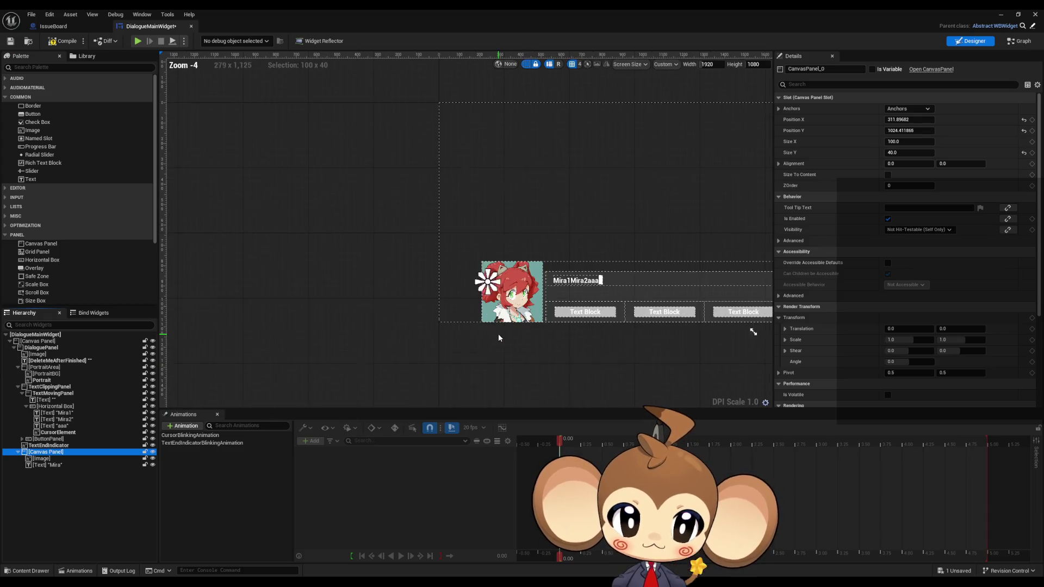
left_click(908, 109)
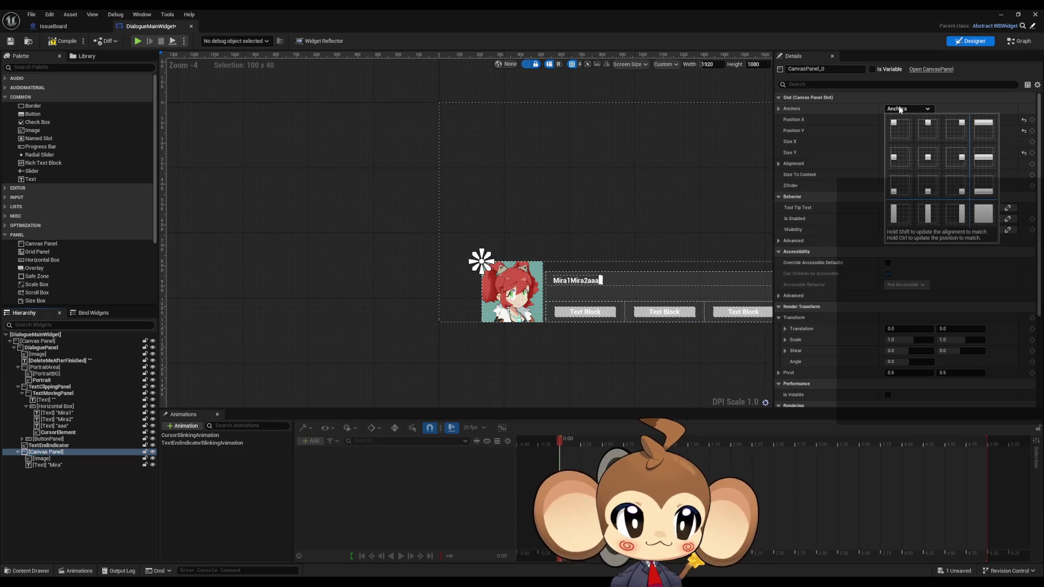
left_click(896, 179)
scroll(722, 280, "down", 1)
scroll(767, 367, "down", 1)
scroll(766, 368, "up", 2)
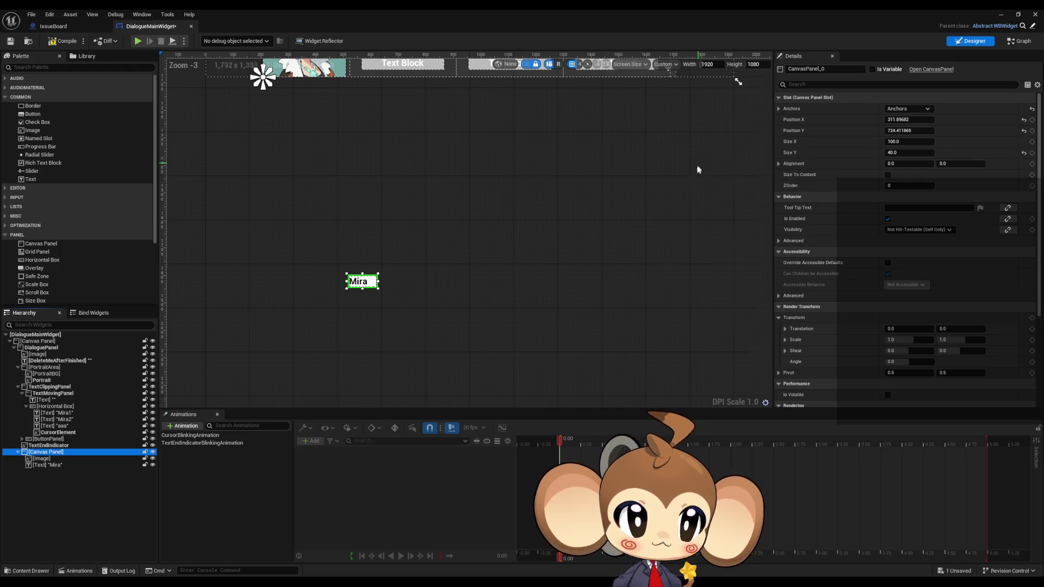
scroll(643, 110, "up", 2)
mouse_move(909, 130)
left_mouse_down()
mouse_move(870, 130)
mouse_move(875, 120)
mouse_move(914, 119)
left_mouse_up()
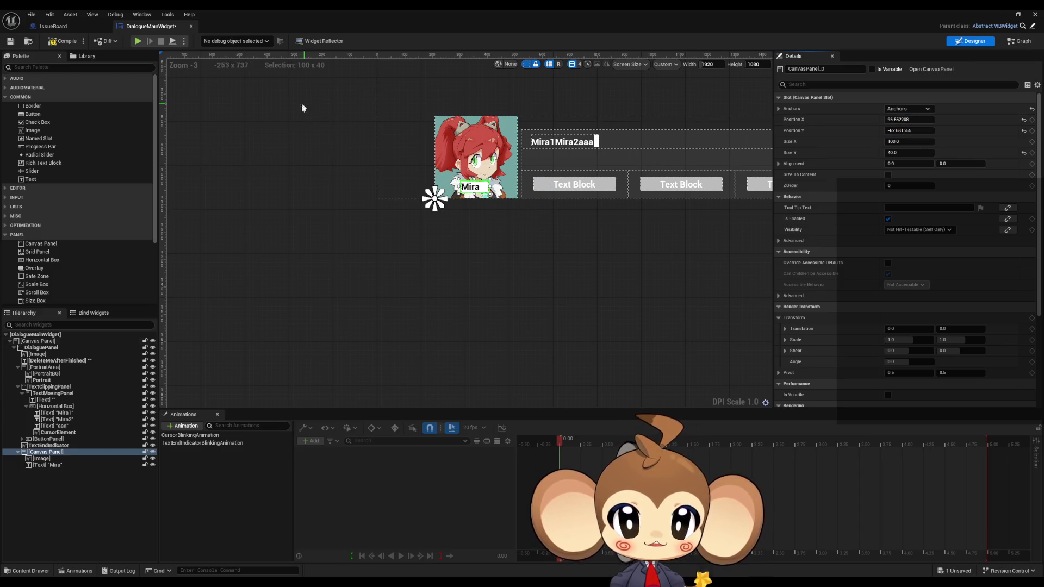
left_click(1003, 15)
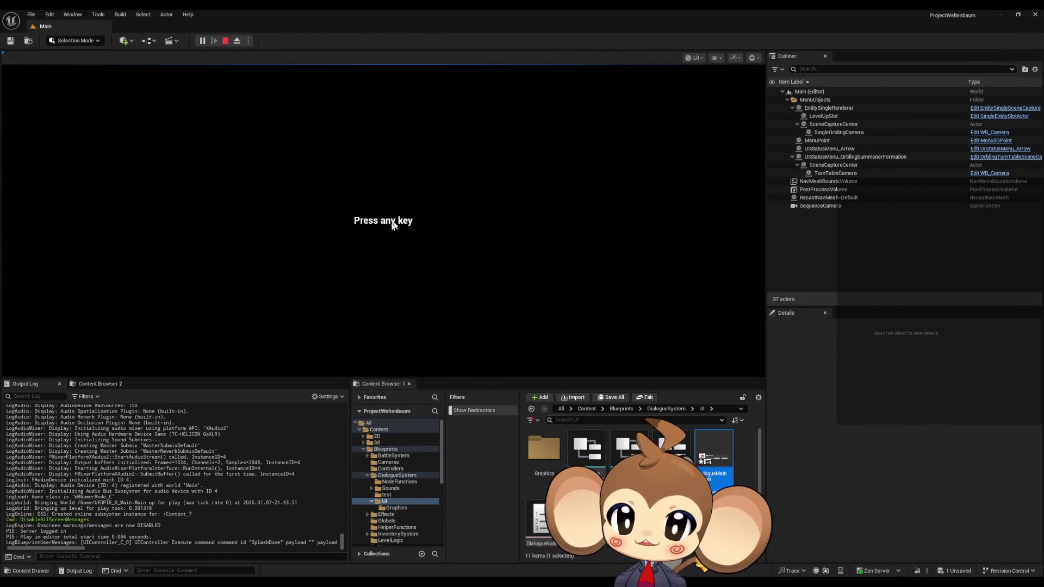
Step: Load the saved game, check the Mira label with F11 full-screen toggles, then stop with Esc
left_click(394, 225)
left_click(148, 326)
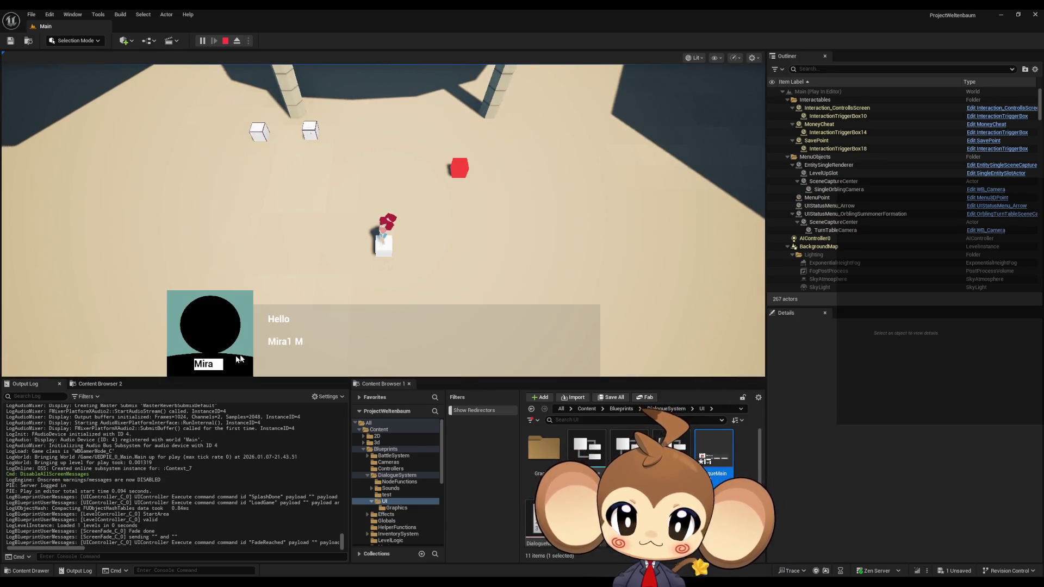
key("F11")
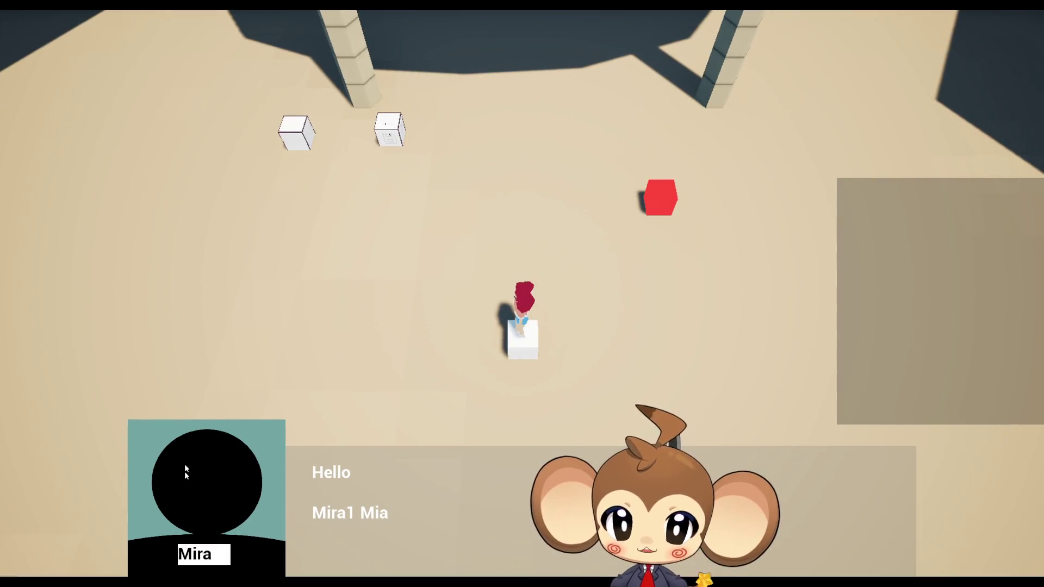
key("F11")
key("F11")
key("F11")
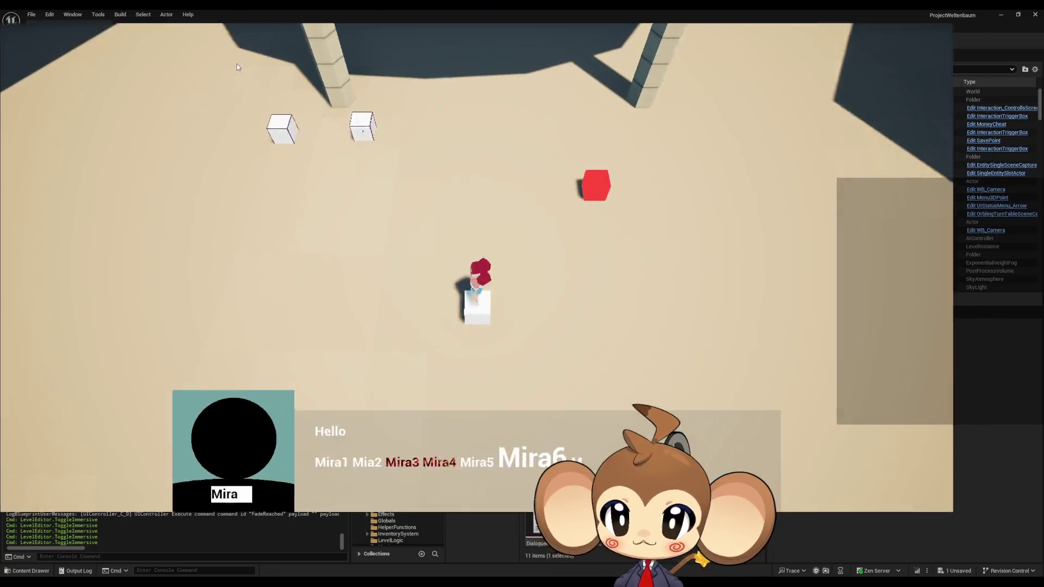
key("F11")
key("F11")
key("F11")
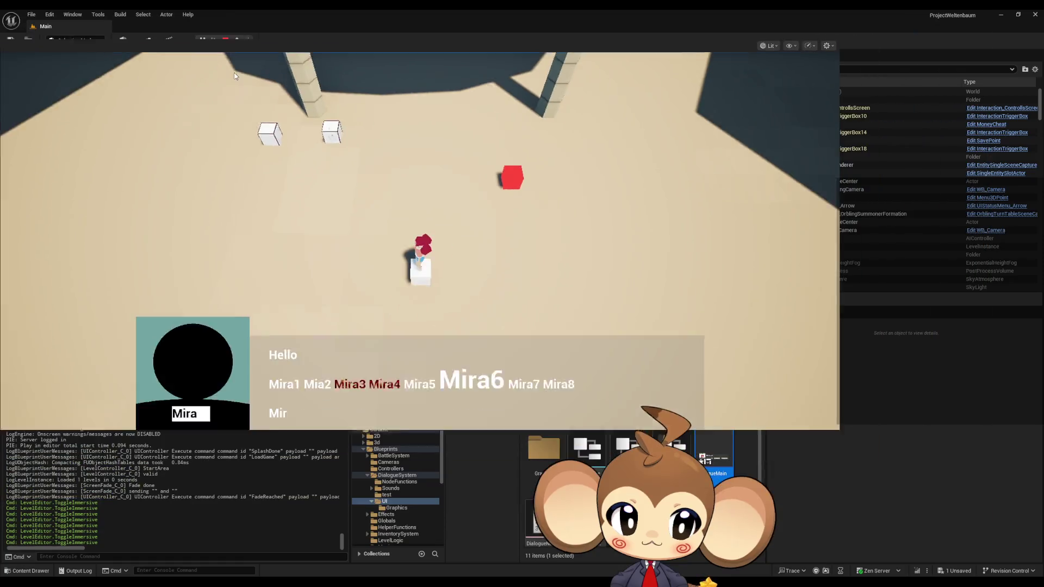
key("F11")
key("F11")
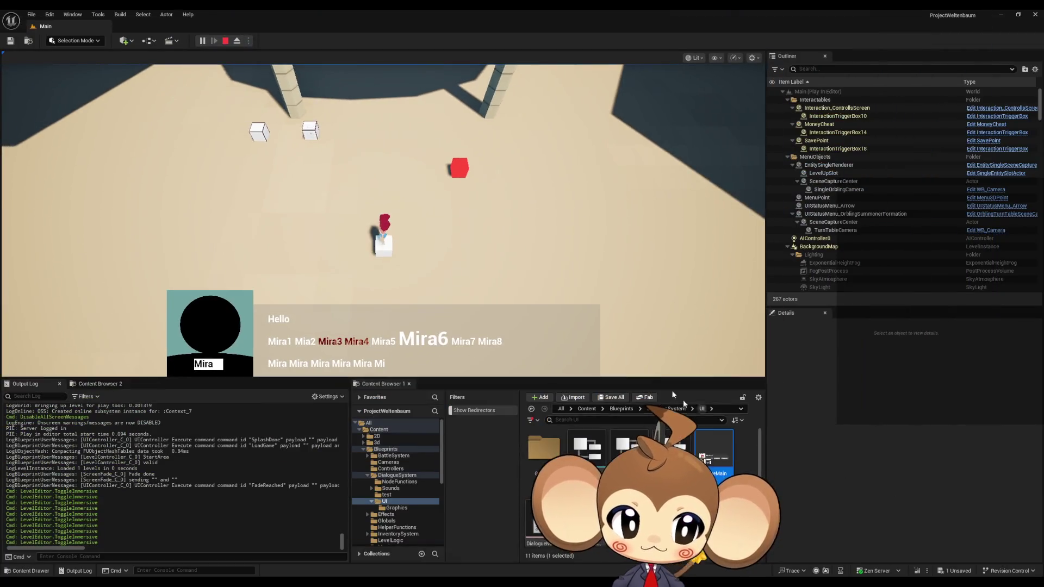
key("F11")
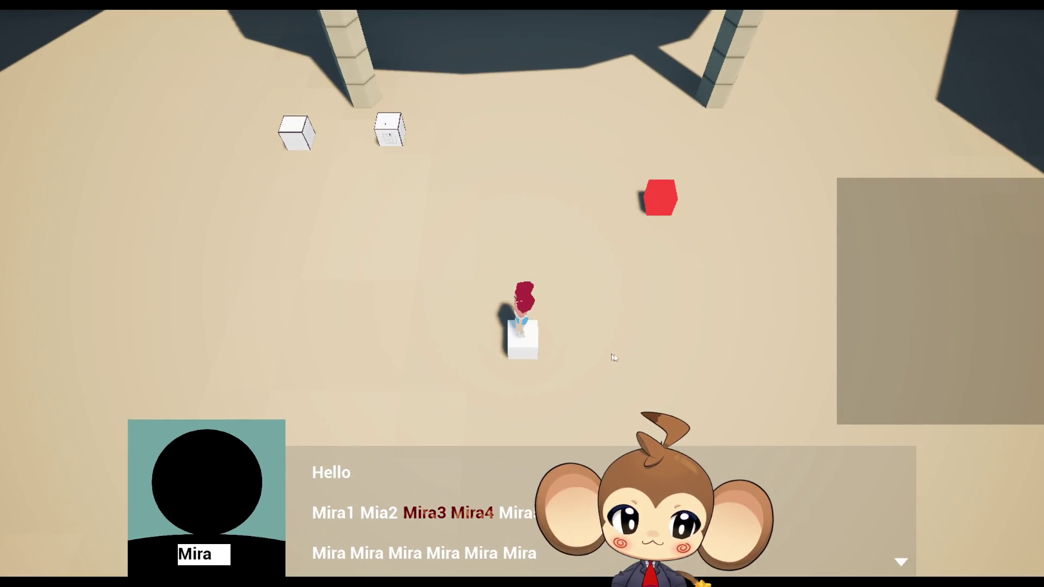
key("F11")
key("F11")
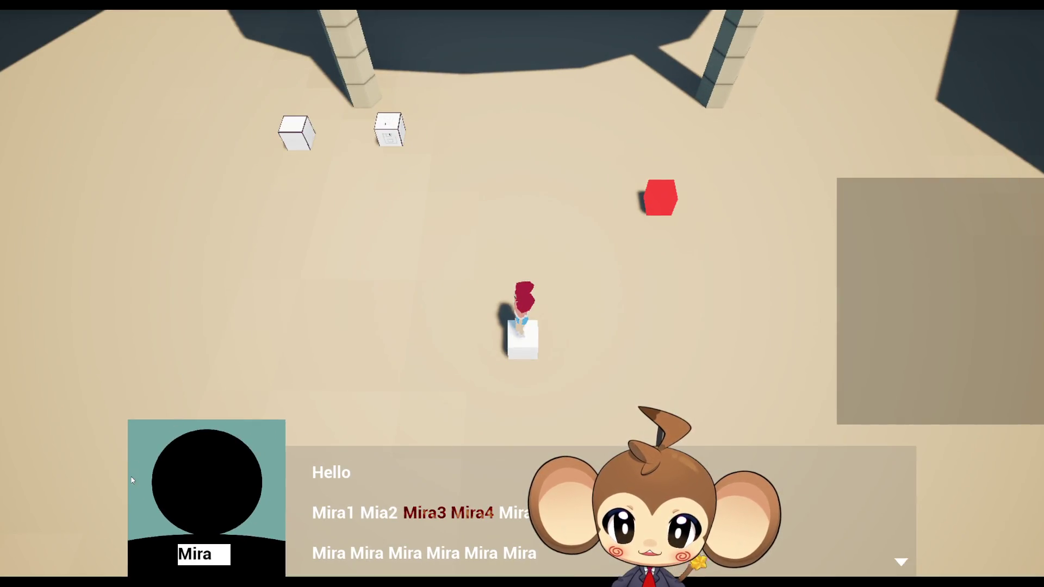
key("F11")
key("Escape")
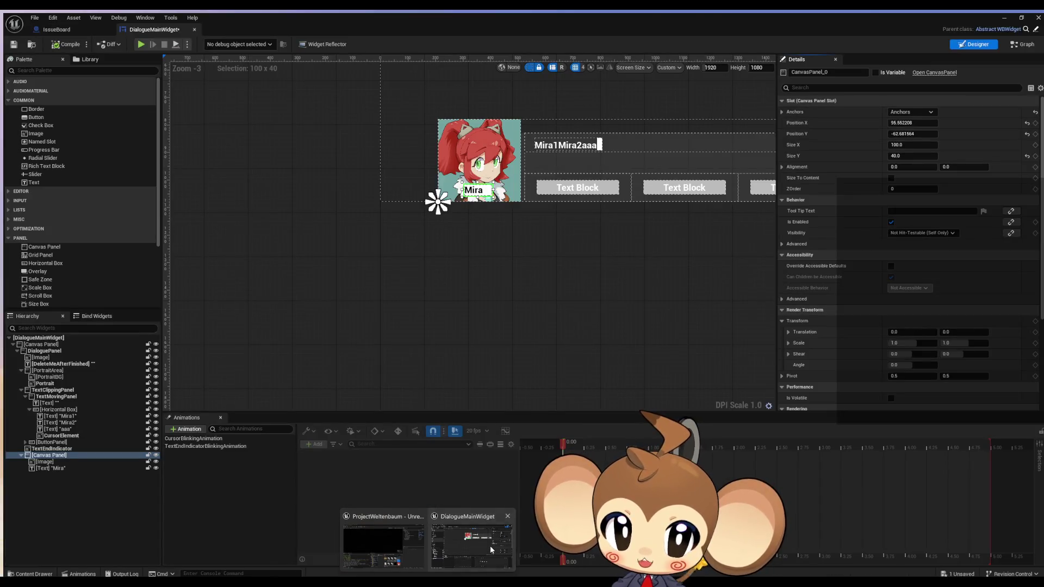
left_click(491, 546)
scroll(598, 228, "down", 2)
scroll(657, 210, "up", 3)
scroll(273, 303, "down", 2)
scroll(402, 382, "up", 1)
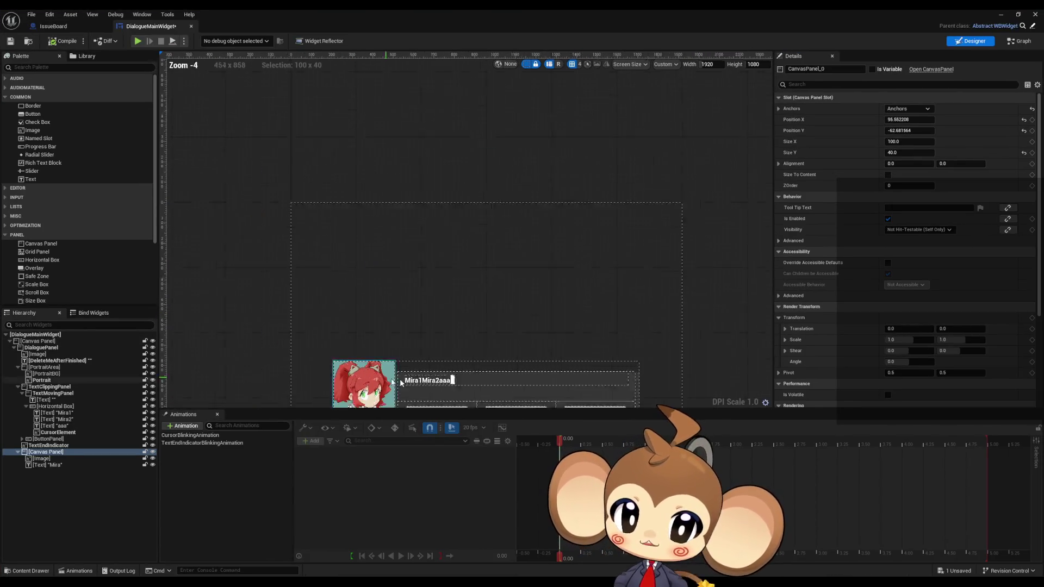
scroll(401, 383, "up", 1)
left_click(40, 348)
scroll(351, 350, "down", 3)
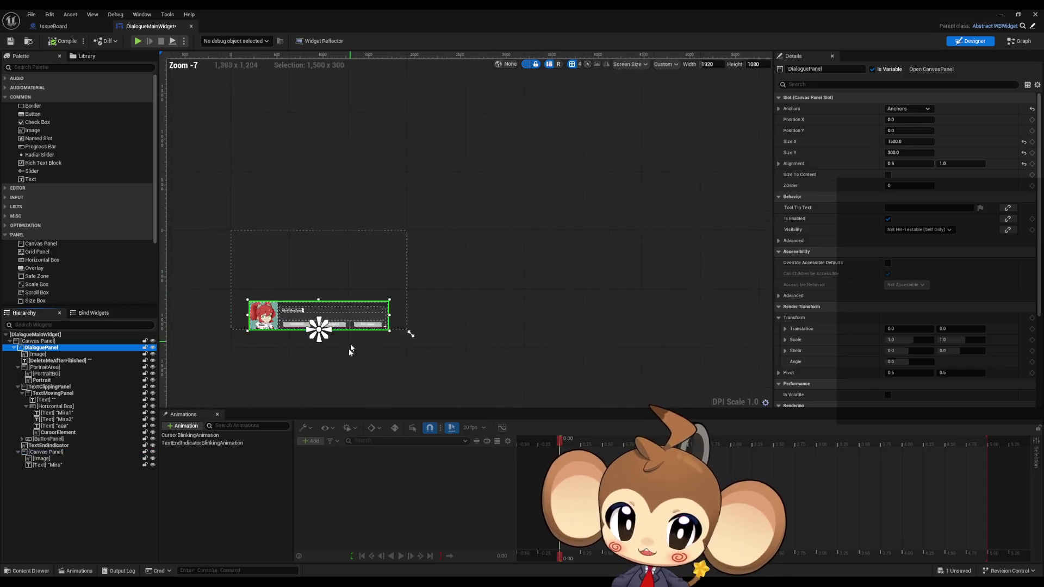
scroll(351, 351, "up", 4)
scroll(303, 319, "down", 4)
scroll(397, 361, "up", 4)
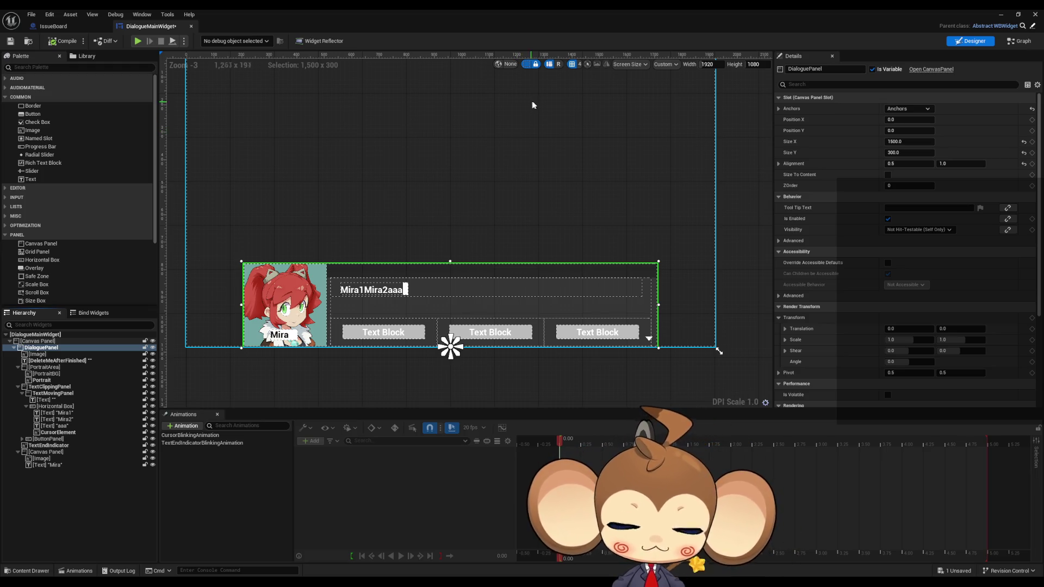
Step: Check where the dialogue panel is anchored, then launch Windows Calculator
scroll(238, 326, "up", 3)
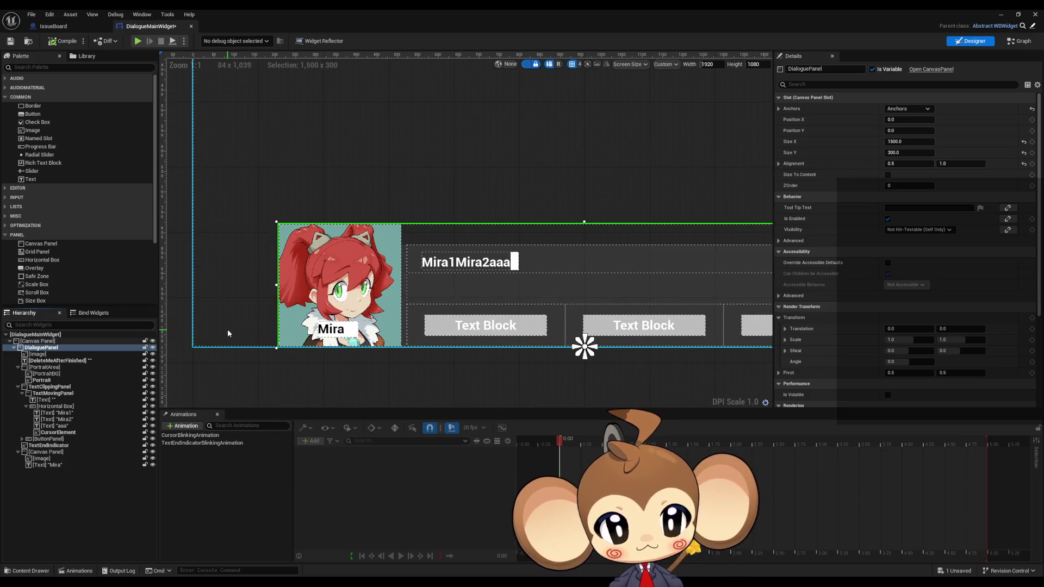
left_click_drag(588, 348, 588, 348)
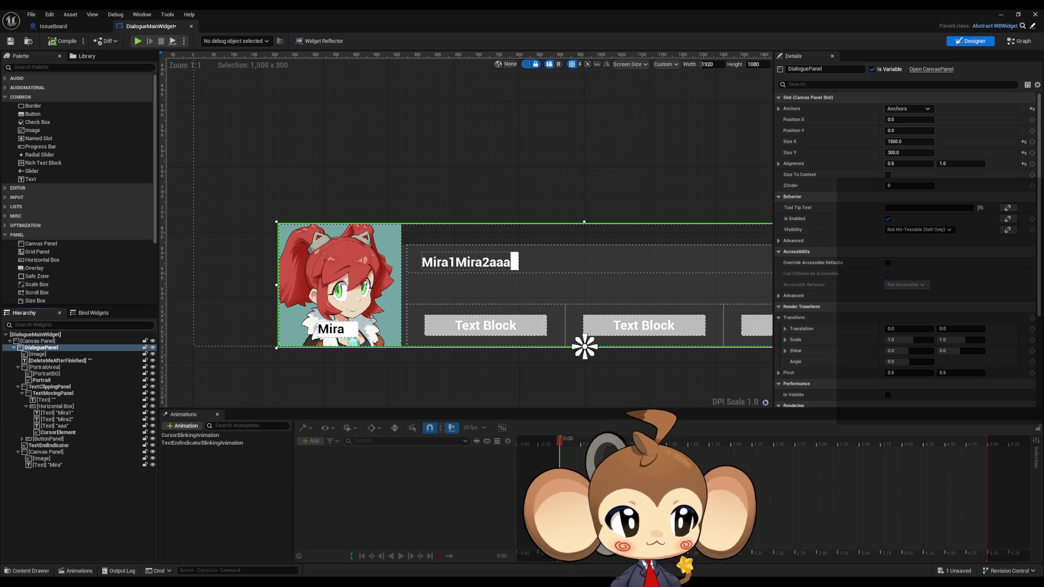
key("XF86Calculator")
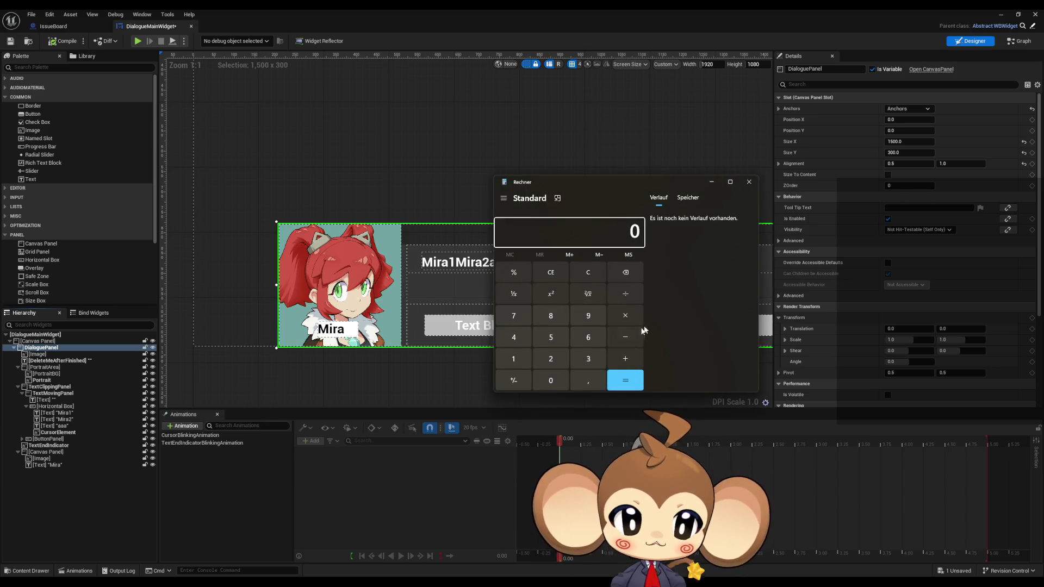
Step: Calculate 1920 ÷ 2 = 960, then 960 − 750 = 210
left_click(524, 361)
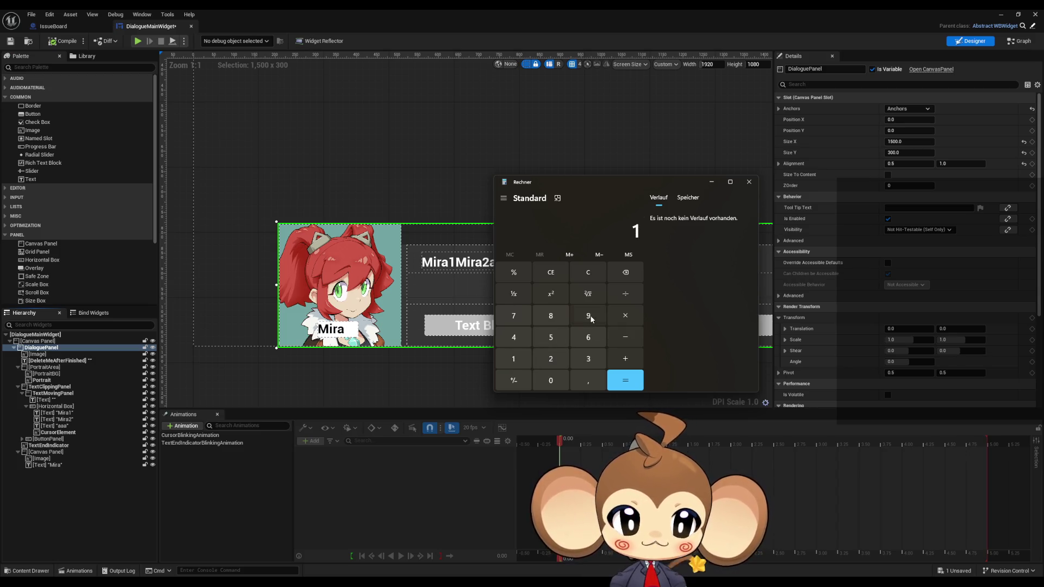
left_click(588, 317)
left_click(550, 363)
left_click(551, 376)
left_click(626, 294)
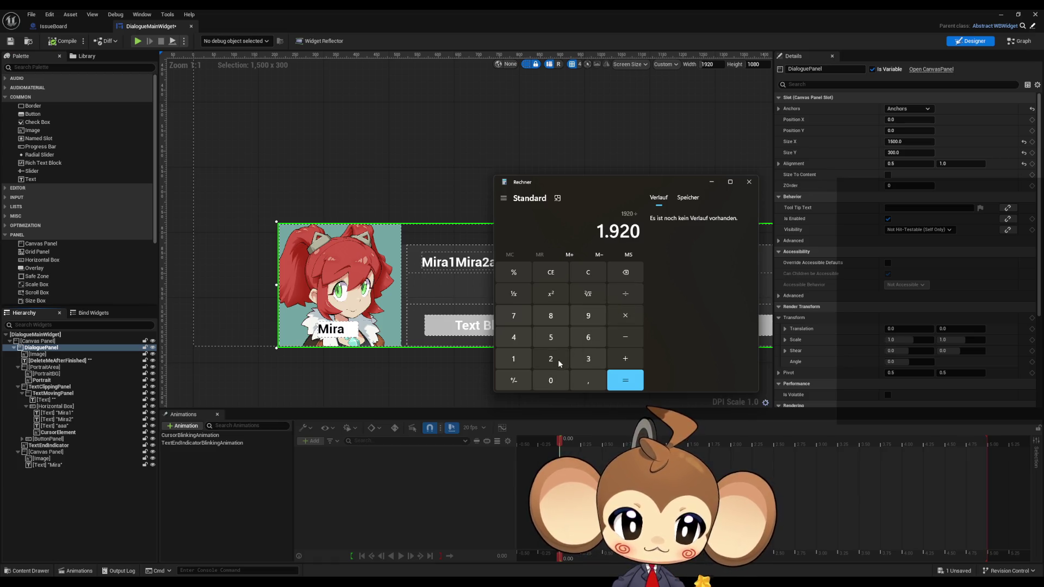
left_click(551, 359)
left_click(626, 381)
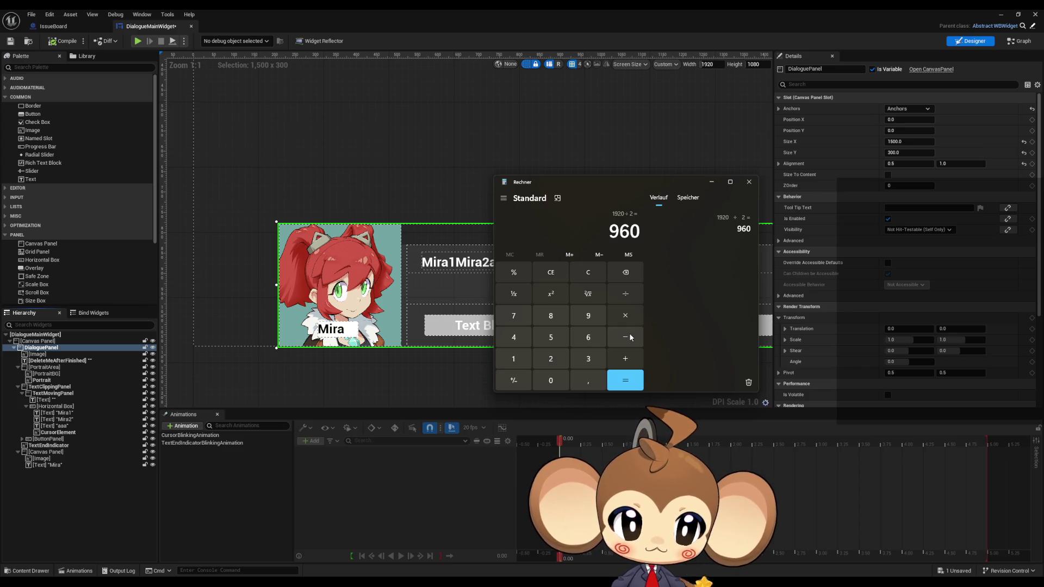
left_click(631, 338)
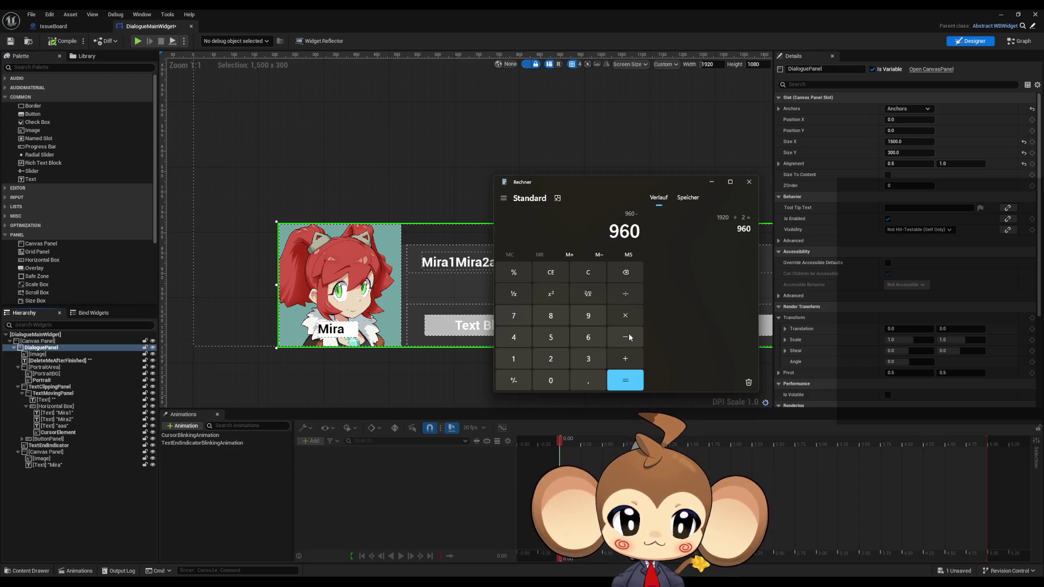
left_click(514, 319)
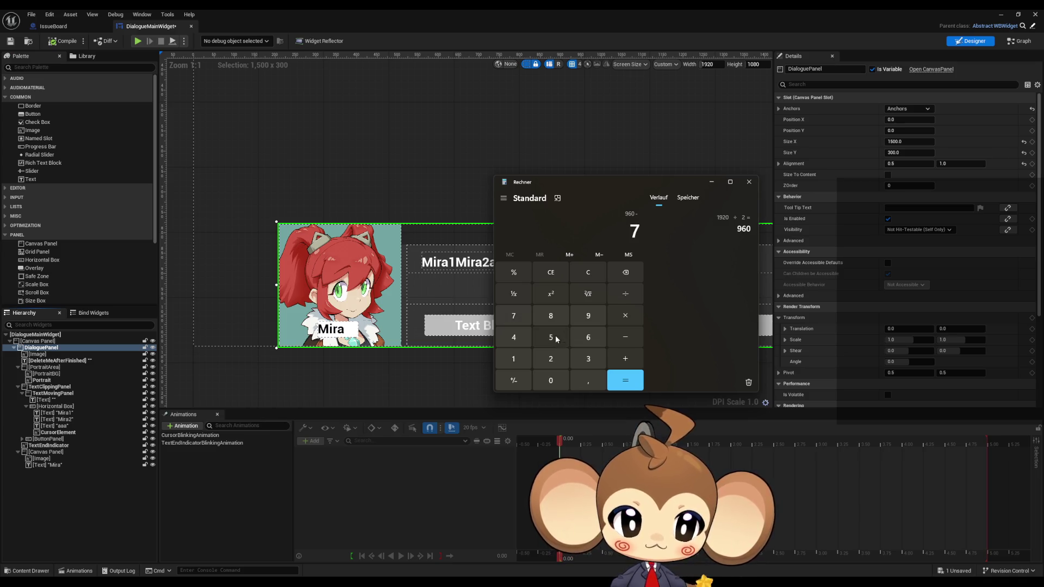
left_click(551, 336)
left_click(551, 380)
left_click(624, 384)
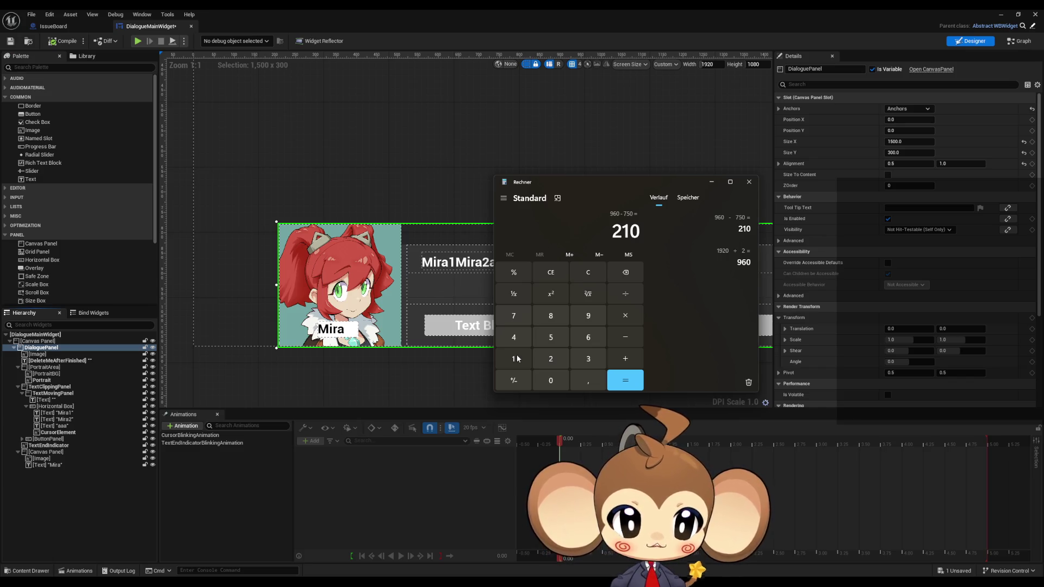
Step: Compute 1 ÷ 1920 × 210 = 0.109375, then close Calculator
left_click(518, 359)
left_click(630, 294)
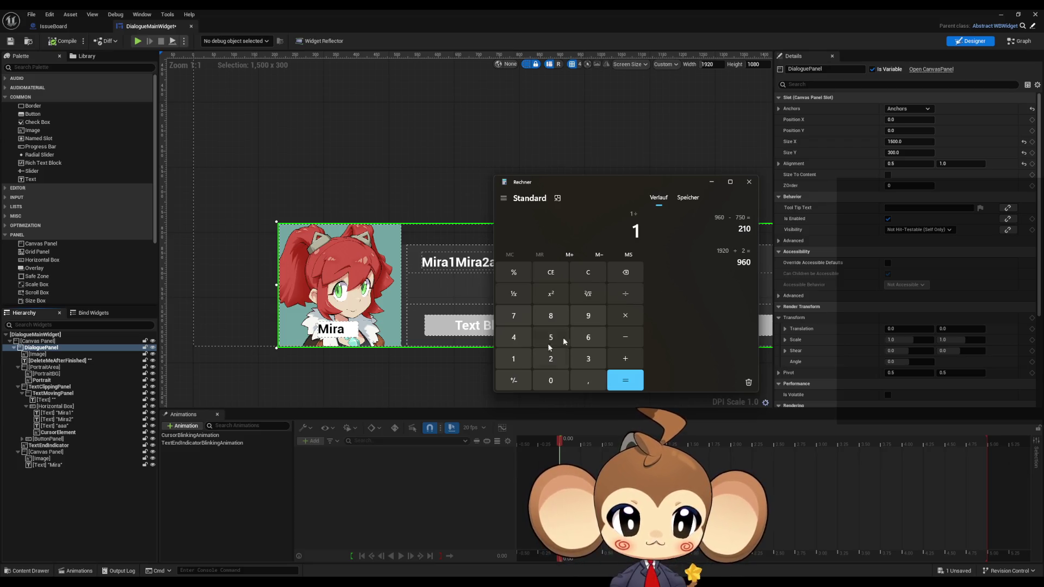
type("1920")
key("Return")
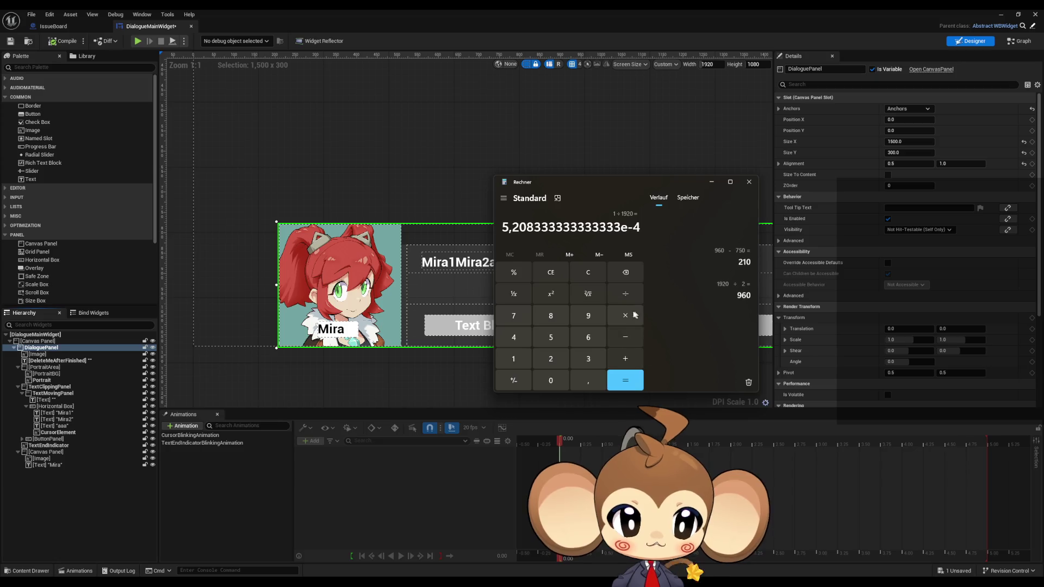
left_click(634, 314)
left_click(552, 359)
left_click(513, 359)
left_click(551, 381)
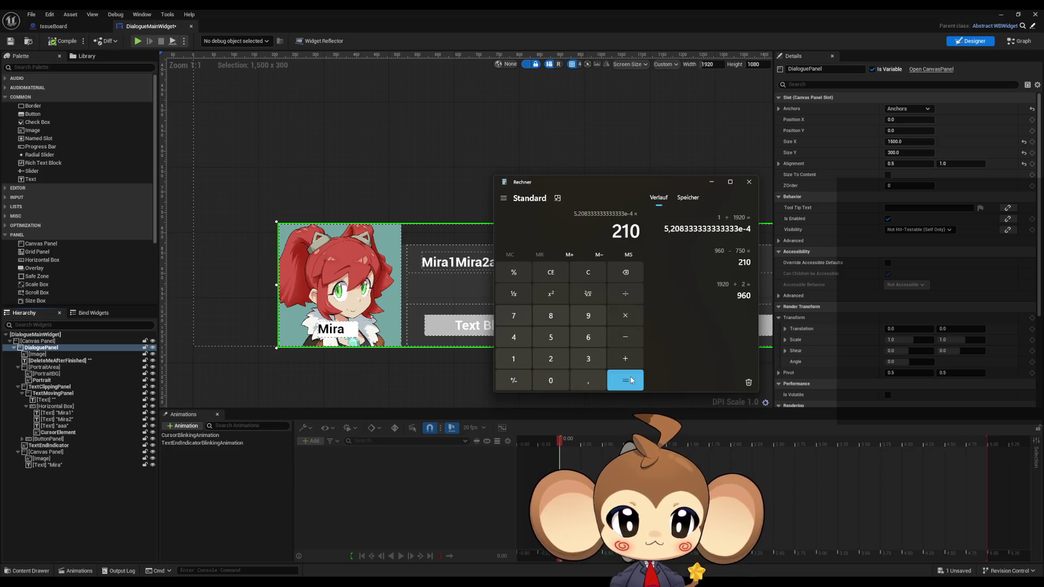
left_click(632, 380)
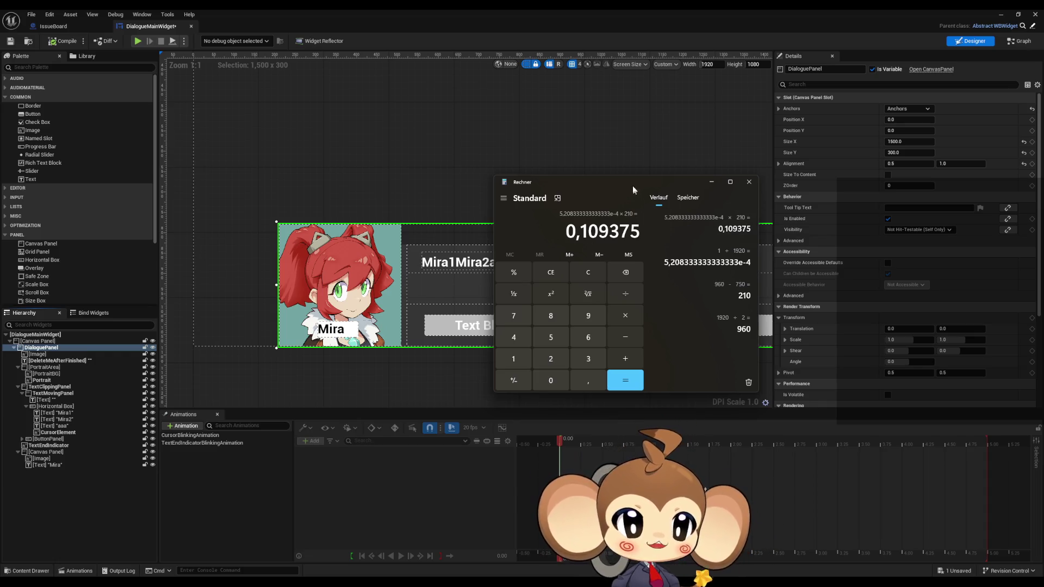
left_click(750, 181)
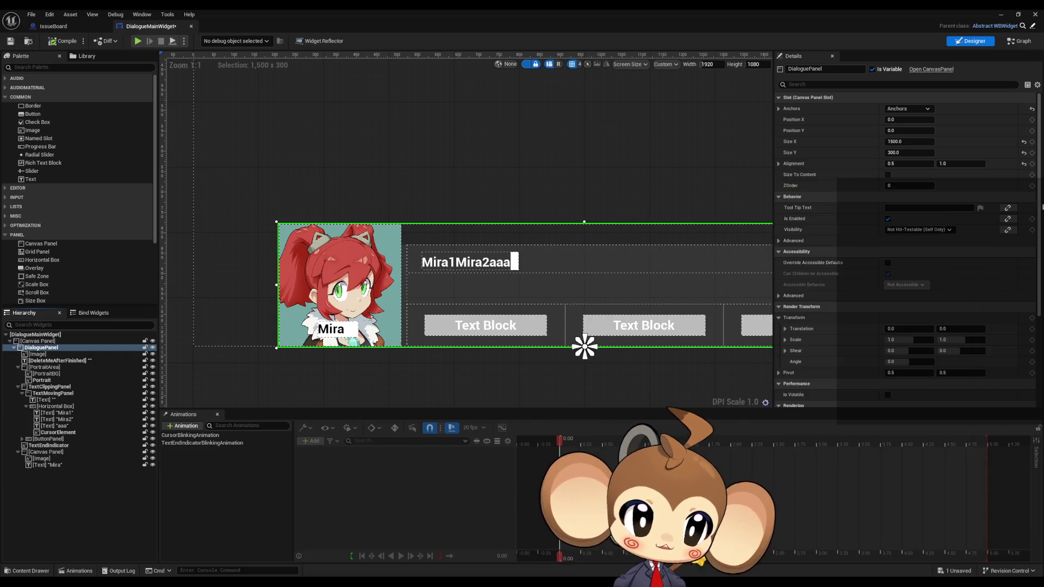
Step: Expand the DialoguePanel anchors and set Minimum X to 0.109375
left_click(778, 109)
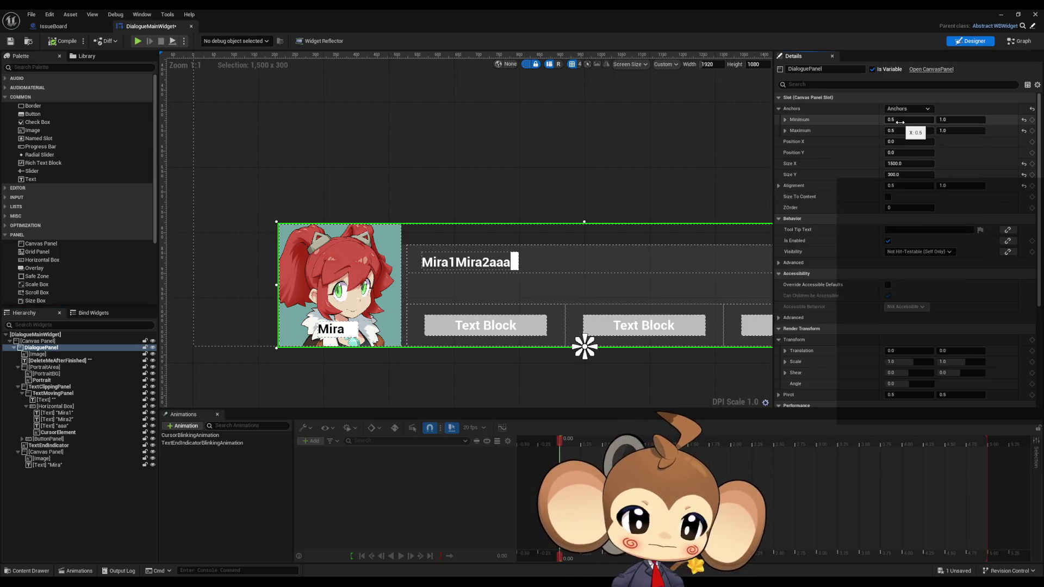
mouse_move(901, 122)
left_mouse_down()
mouse_move(870, 122)
mouse_move(882, 122)
left_mouse_up()
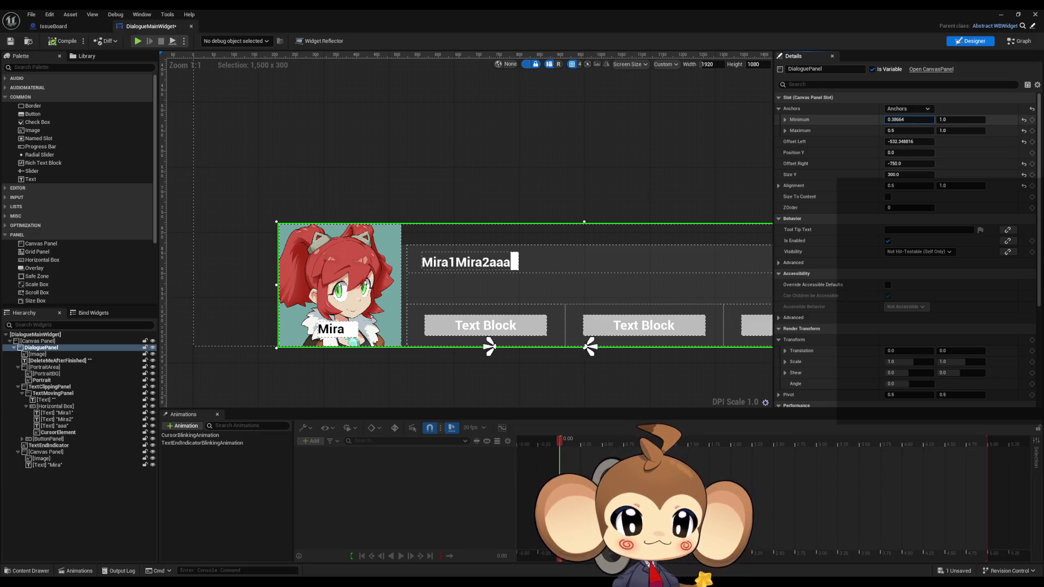
left_click(899, 122)
type("0.109375")
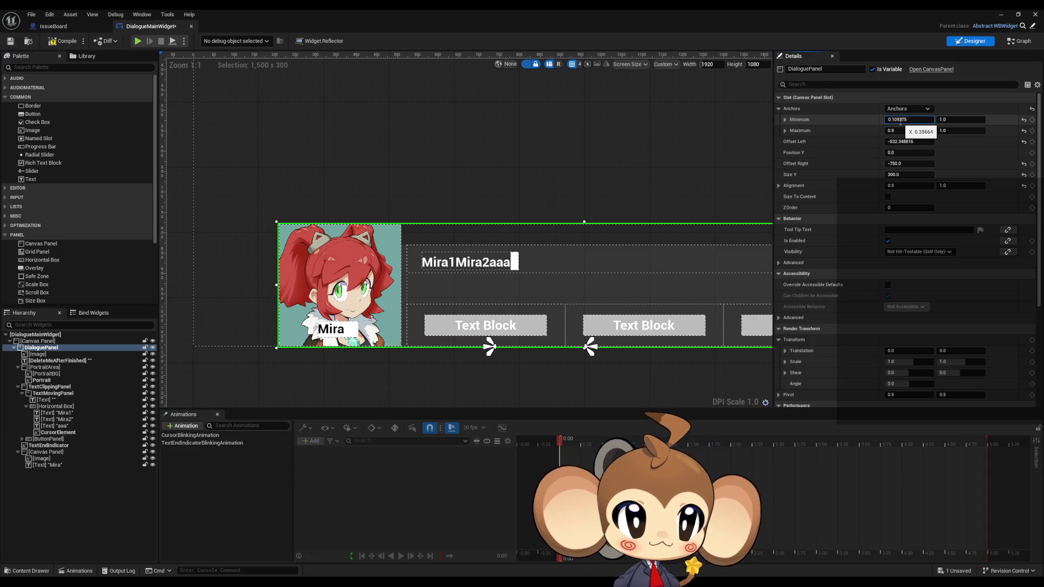
key("Return")
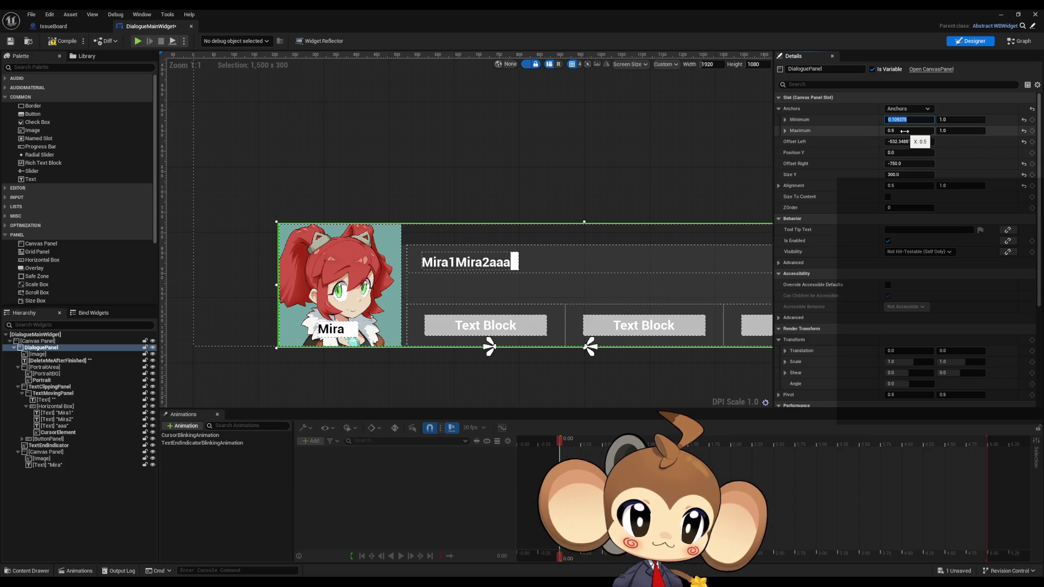
Step: Set anchor Maximum X to 0.890625, then minimize the widget editor
left_click(906, 131)
type("0.109375")
key("Return")
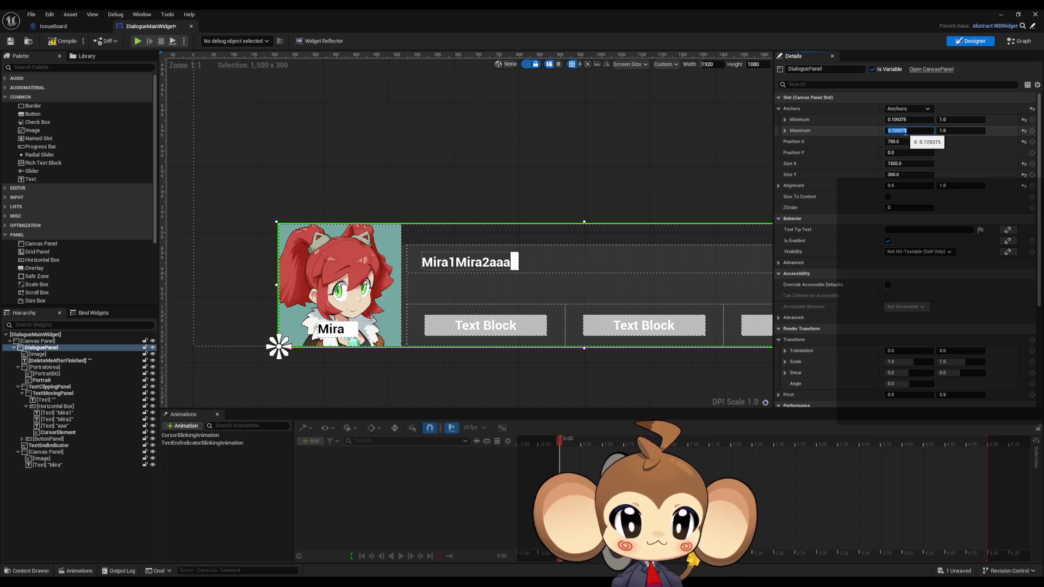
left_click(906, 131)
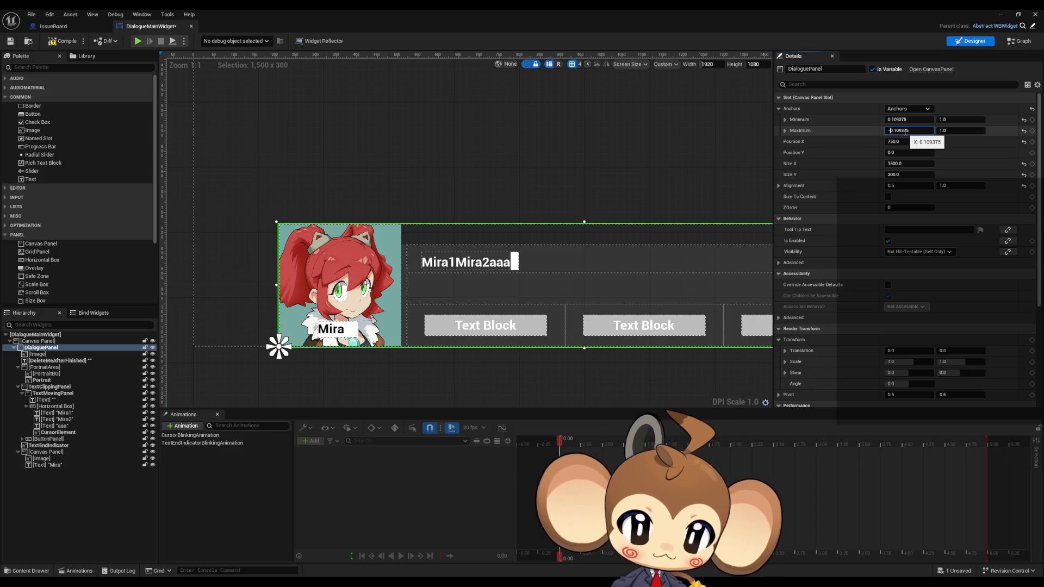
type("-0.109375")
key("Return")
scroll(526, 159, "down", 5)
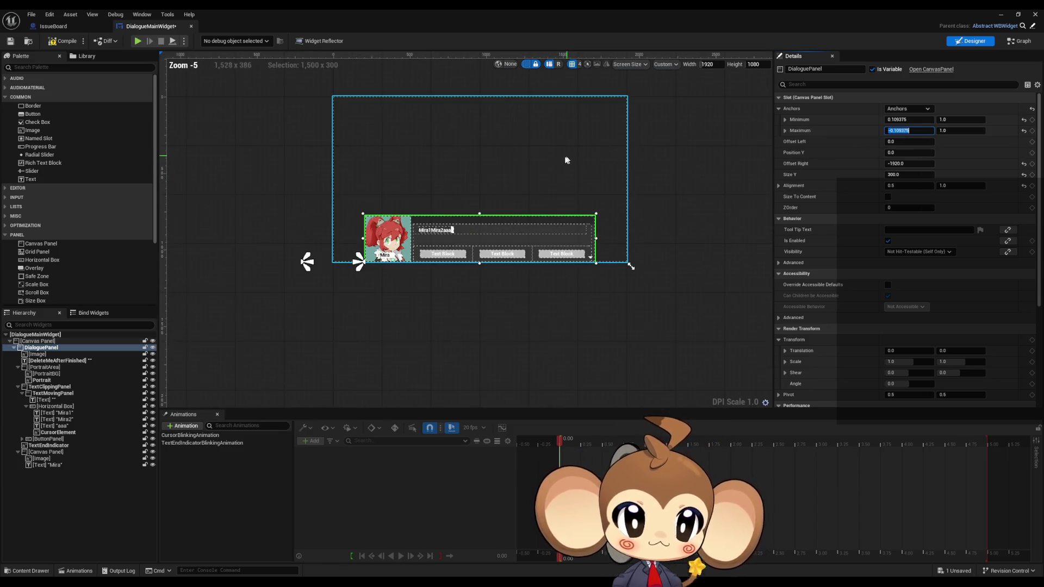
scroll(459, 205, "up", 3)
scroll(605, 189, "down", 3)
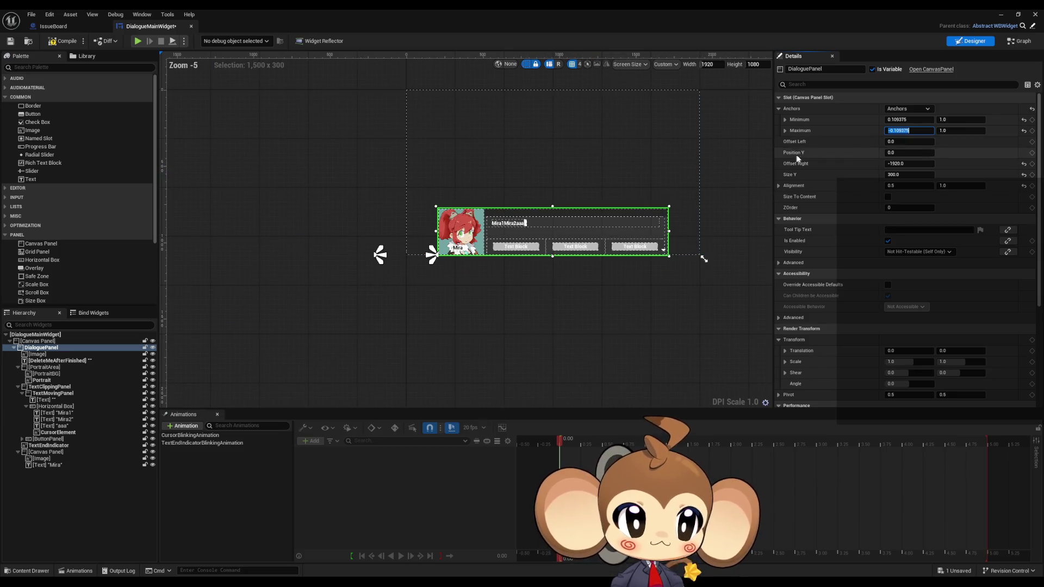
scroll(729, 165, "up", 2)
type("1")
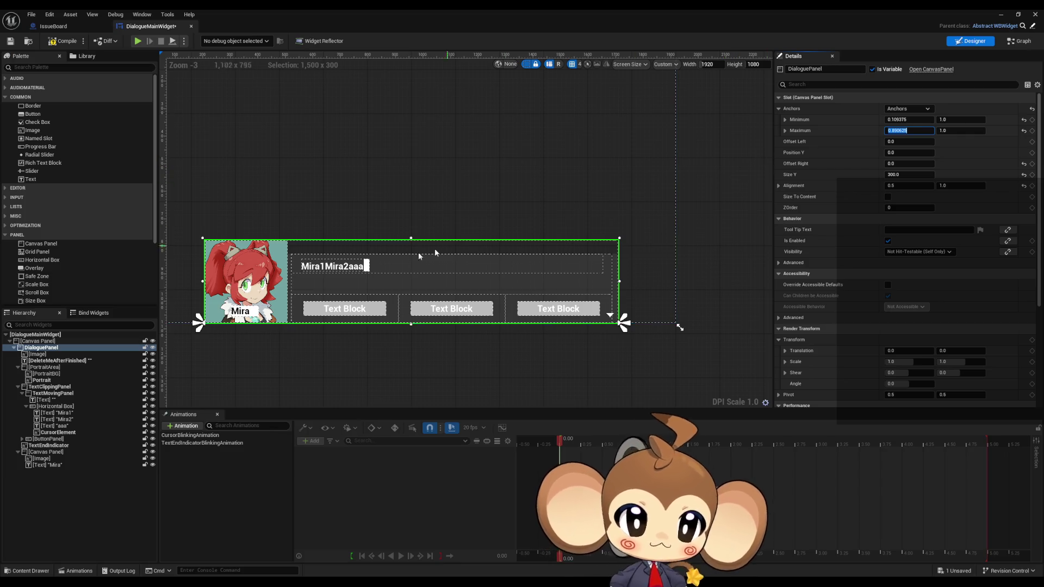
key("Return")
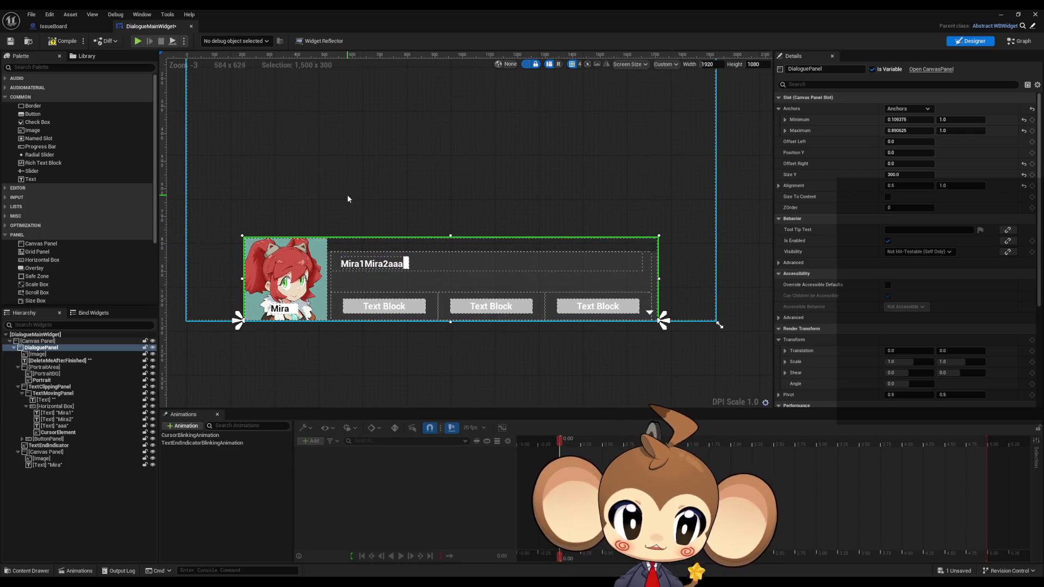
left_click(999, 14)
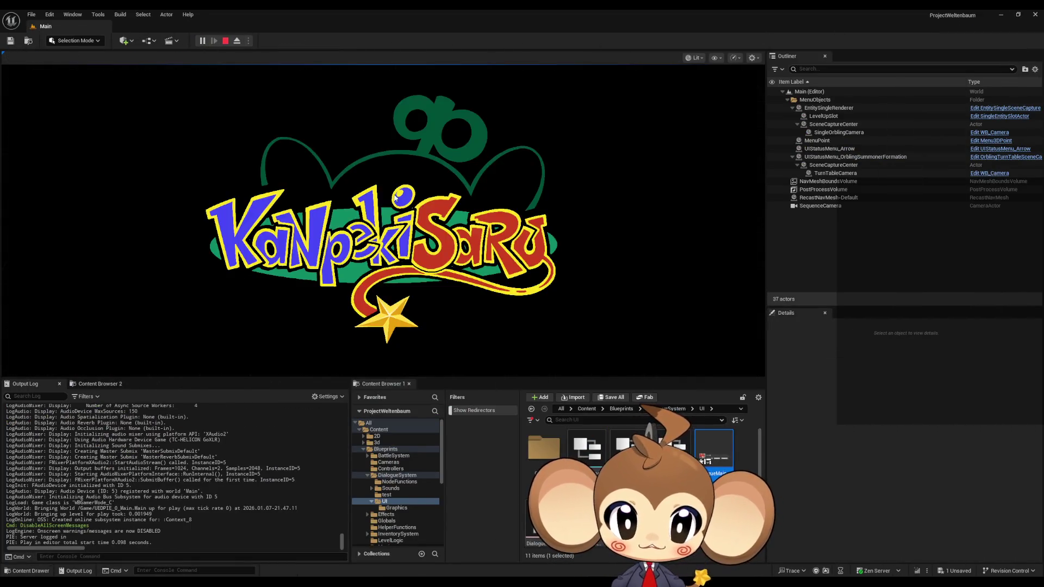
Step: Load the level from the game menu and walk the character to trigger the dialogue
left_click(396, 197)
key("Down")
key("Return")
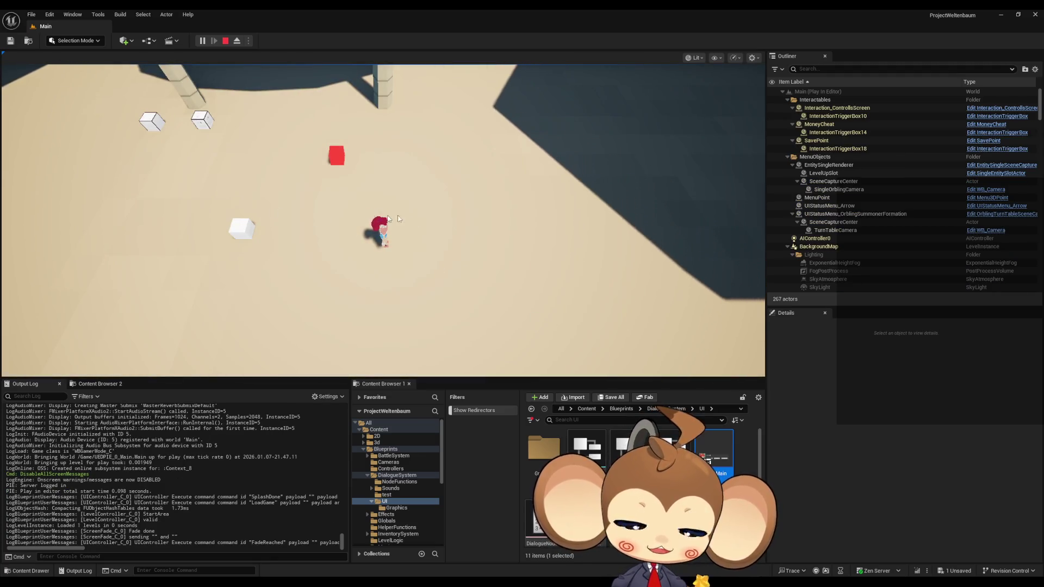
key("a")
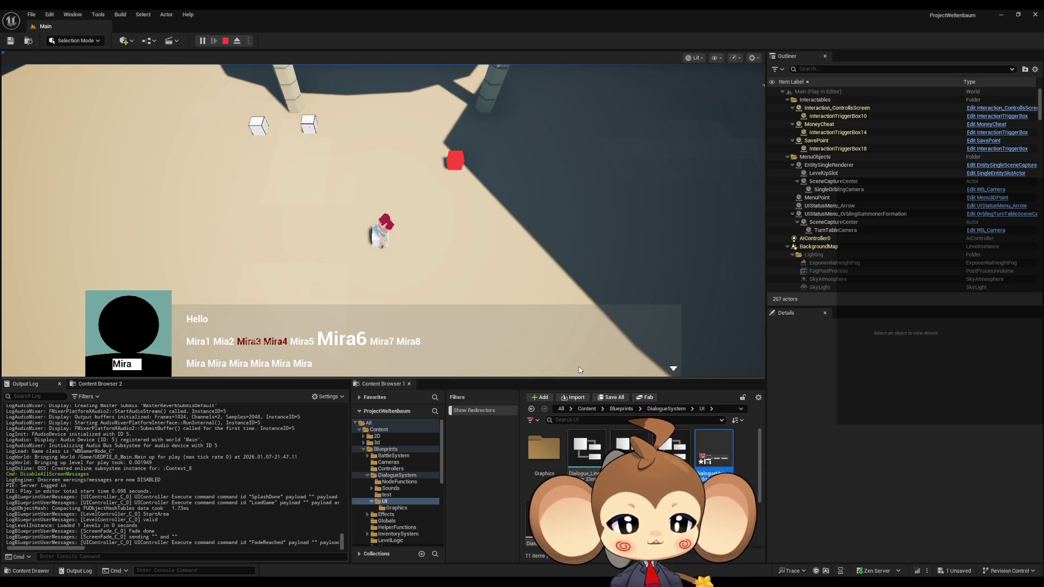
Step: Toggle the fullscreen game view on and off, enlarge the bottom panels, and stop play
key("F11")
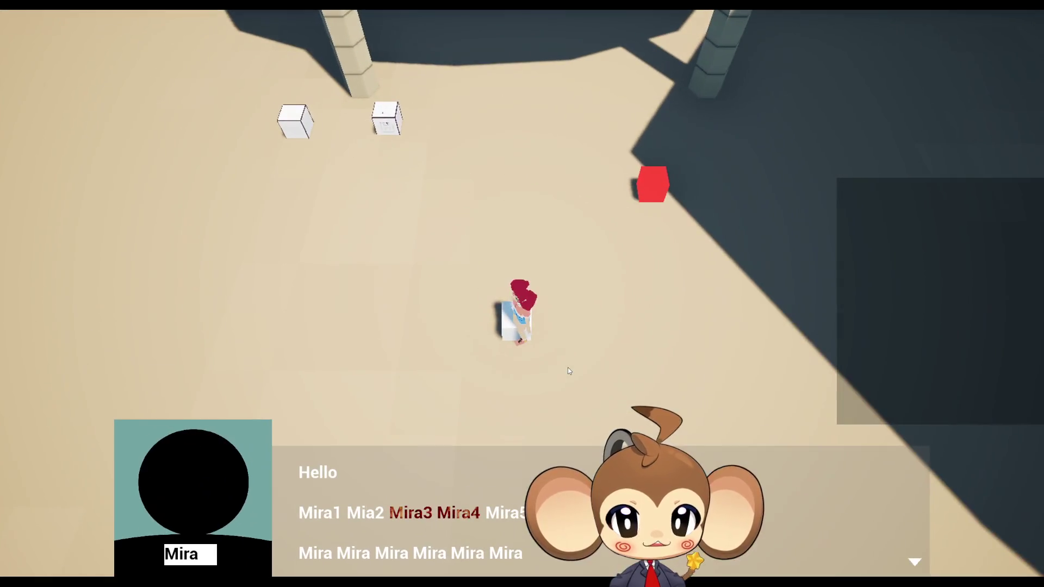
key("F11")
key("F11")
key("F11")
key("F11")
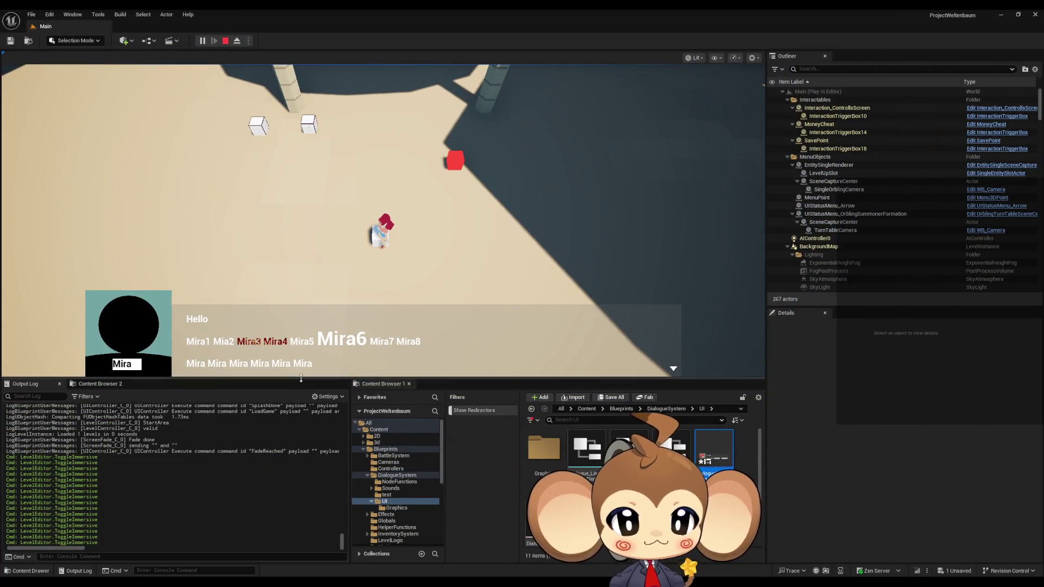
mouse_move(304, 379)
left_mouse_down()
mouse_move(304, 218)
mouse_move(289, 477)
mouse_move(275, 186)
mouse_move(261, 418)
mouse_move(252, 279)
mouse_move(250, 374)
left_mouse_up()
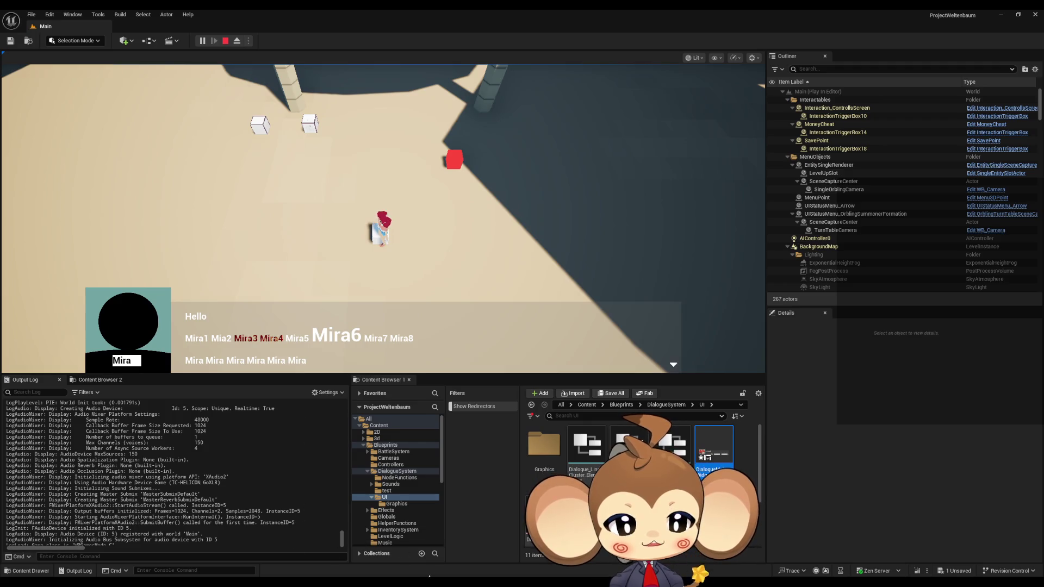
mouse_move(427, 582)
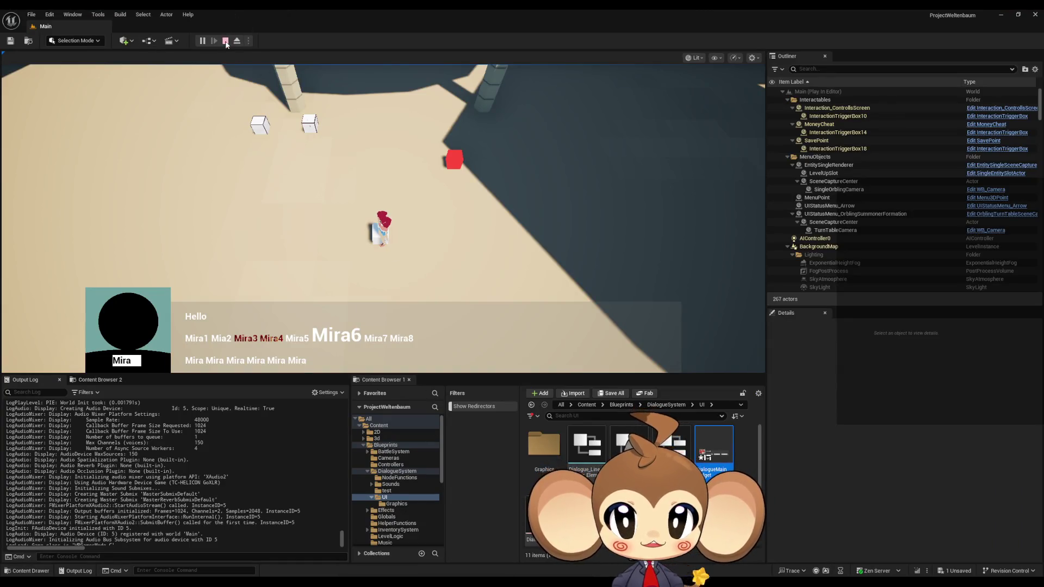
left_click(225, 40)
Step: Set DialoguePanel's anchor Minimum X and Maximum X both to 0.5
left_click(462, 536)
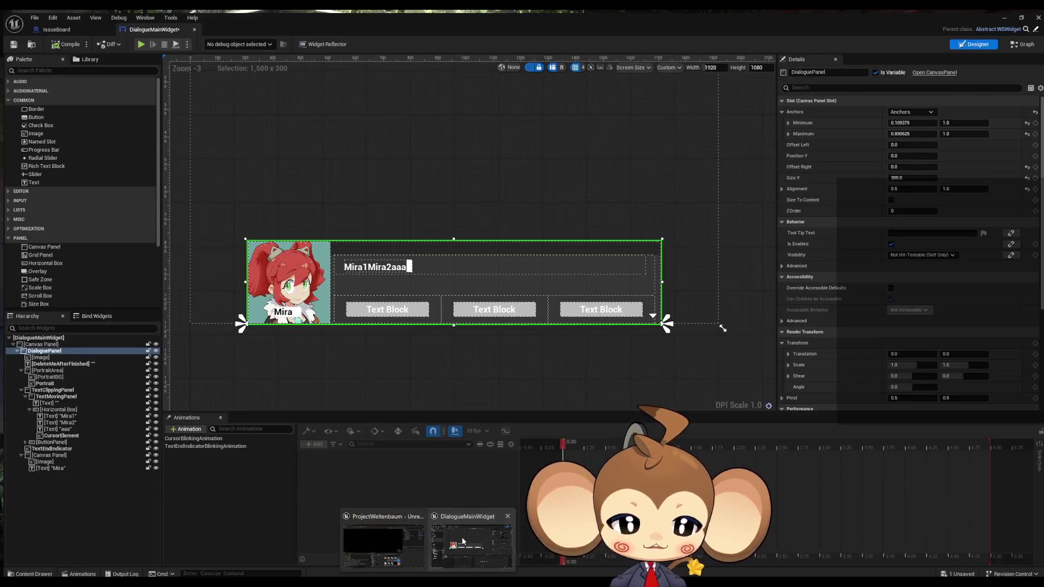
left_click(916, 120)
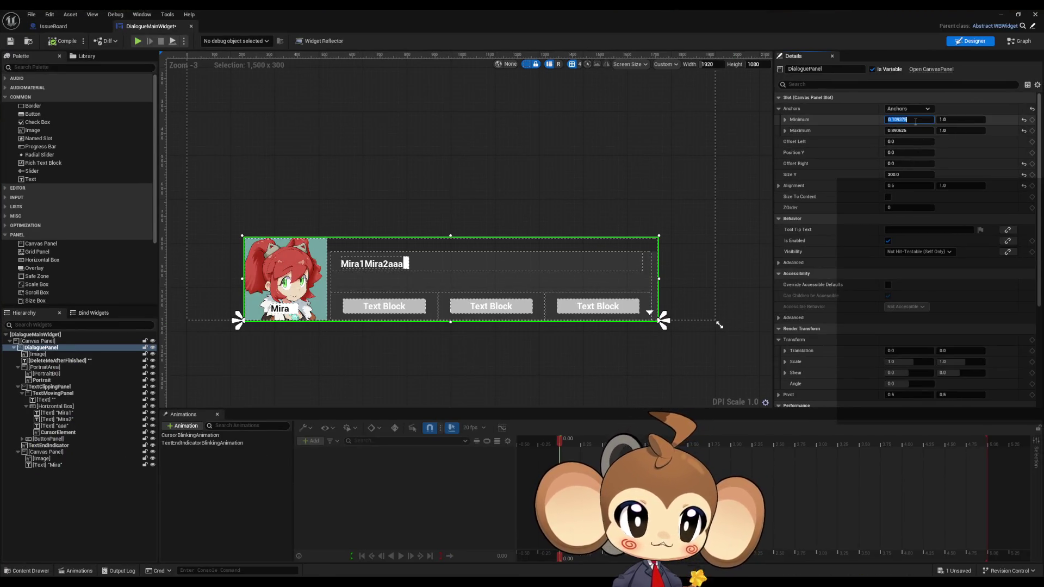
type("0.5")
key("Tab")
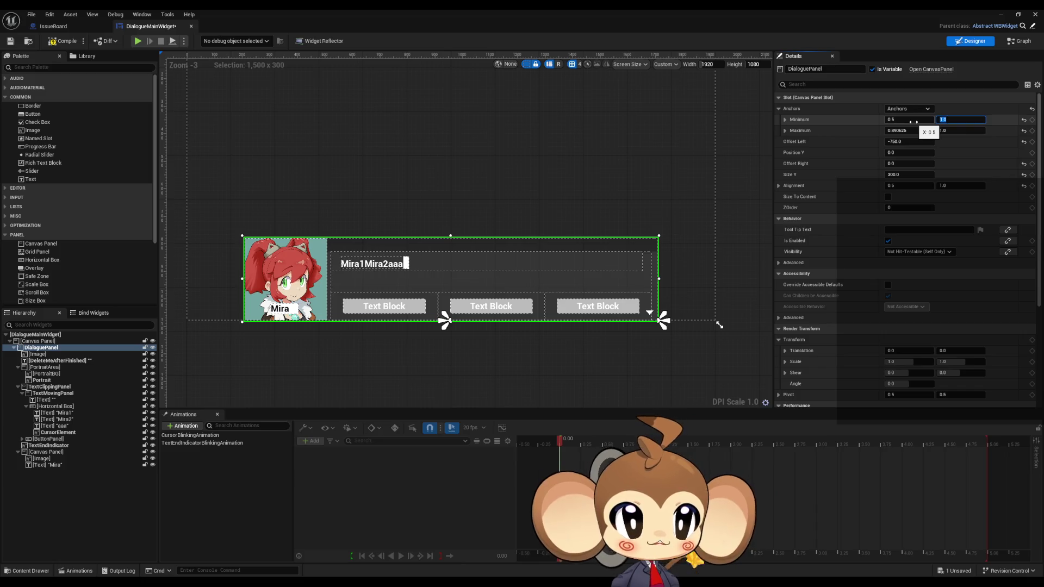
type("0.5")
key("Return")
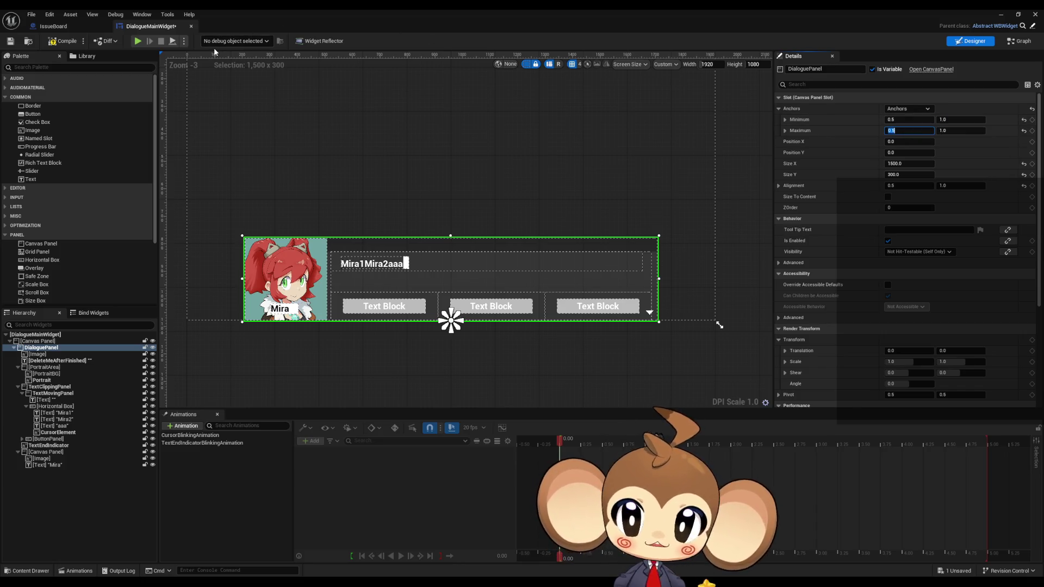
Step: Minimize the widget editor and start a Play in Editor test from the level
left_click(49, 42)
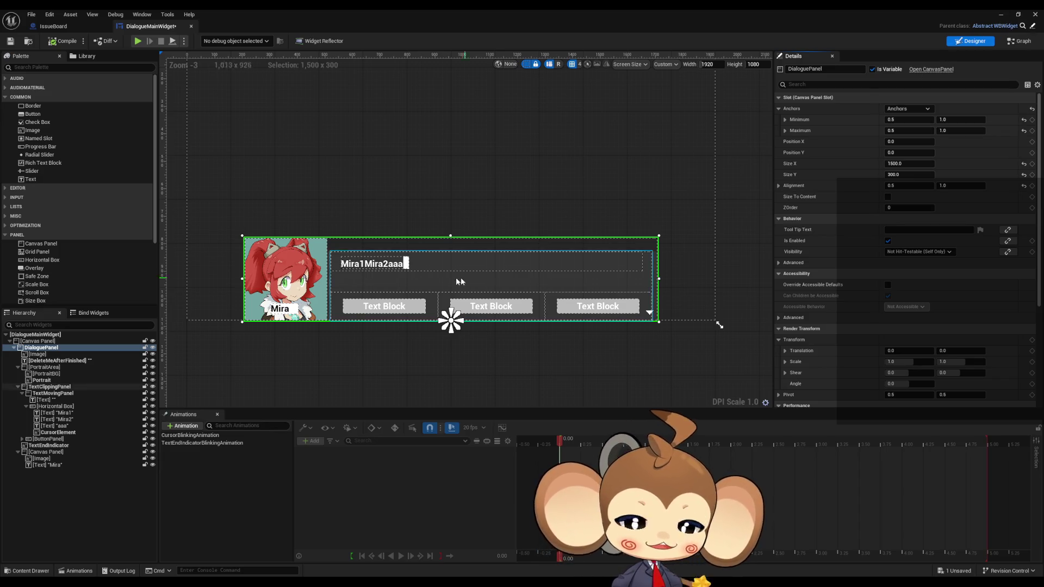
left_click(1000, 18)
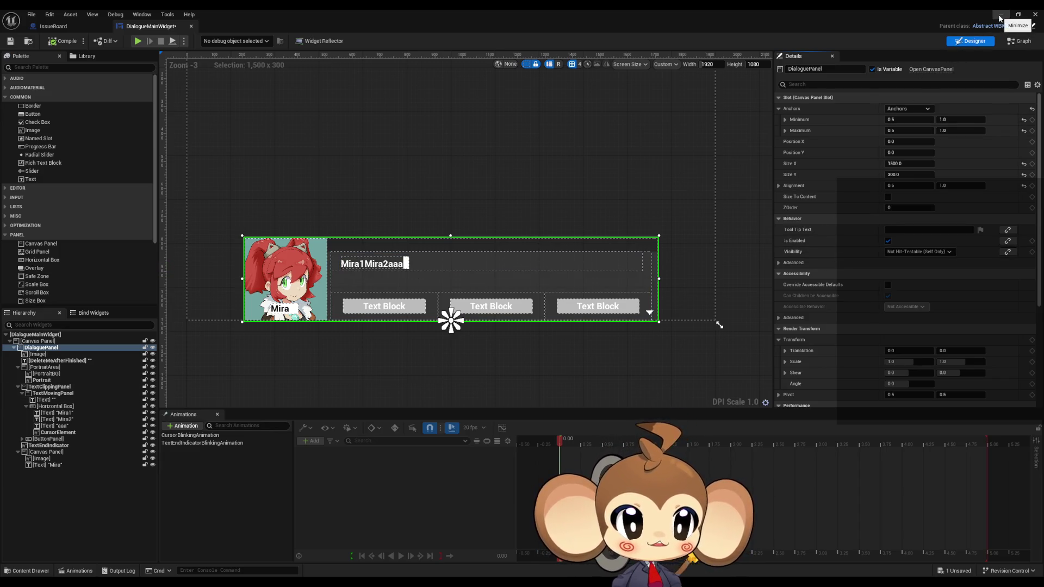
left_click(202, 41)
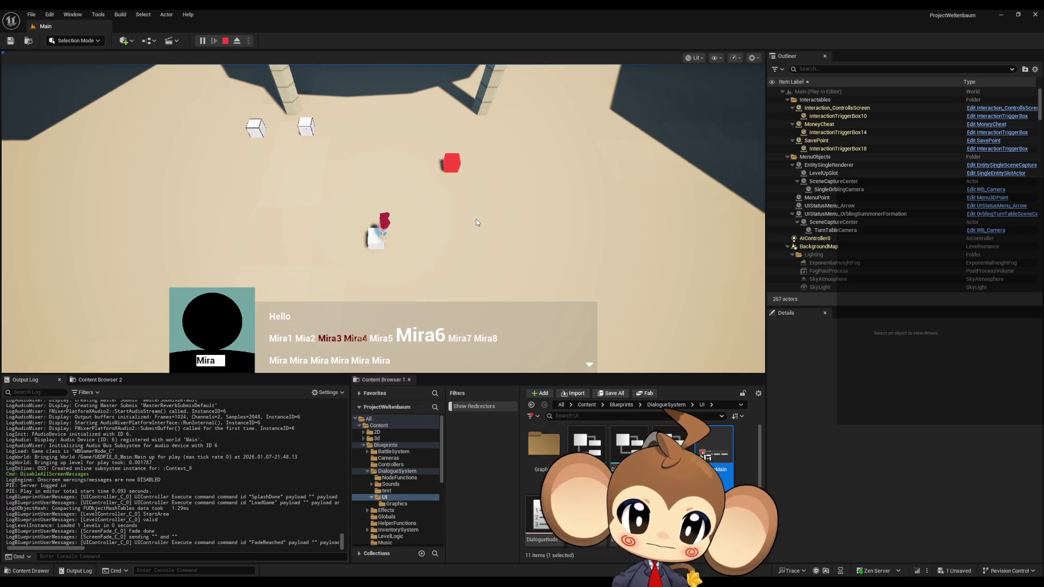
Step: Enlarge the bottom log and content panels while the centred dialogue plays, then stop play
mouse_move(420, 379)
left_mouse_down()
mouse_move(427, 245)
mouse_move(434, 446)
mouse_move(441, 283)
mouse_move(452, 459)
mouse_move(438, 234)
mouse_move(441, 454)
mouse_move(441, 259)
mouse_move(443, 330)
left_mouse_up()
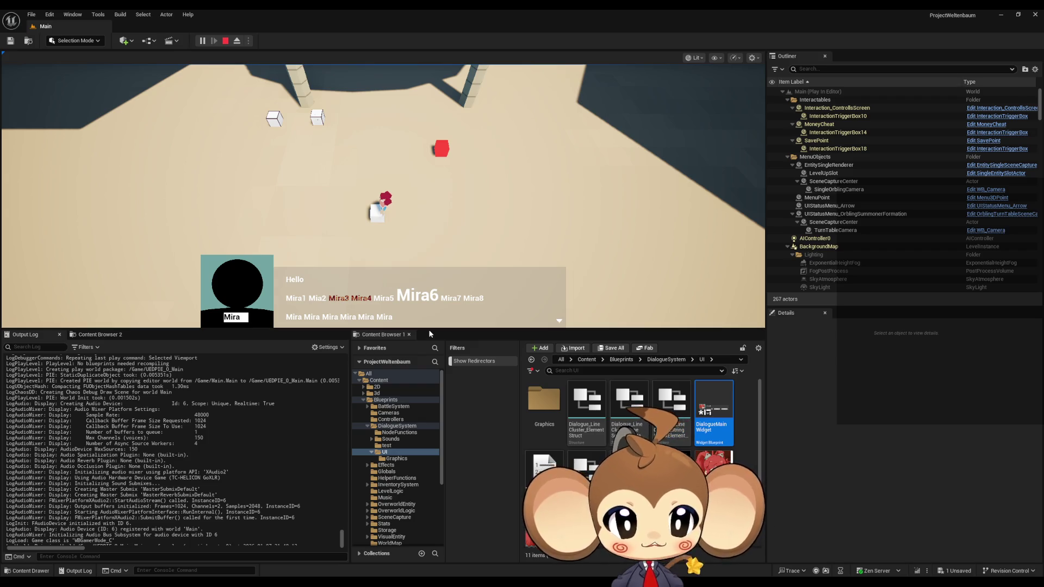
mouse_move(429, 334)
left_mouse_down()
mouse_move(424, 452)
mouse_move(407, 245)
mouse_move(426, 429)
mouse_move(425, 384)
mouse_move(425, 393)
left_mouse_up()
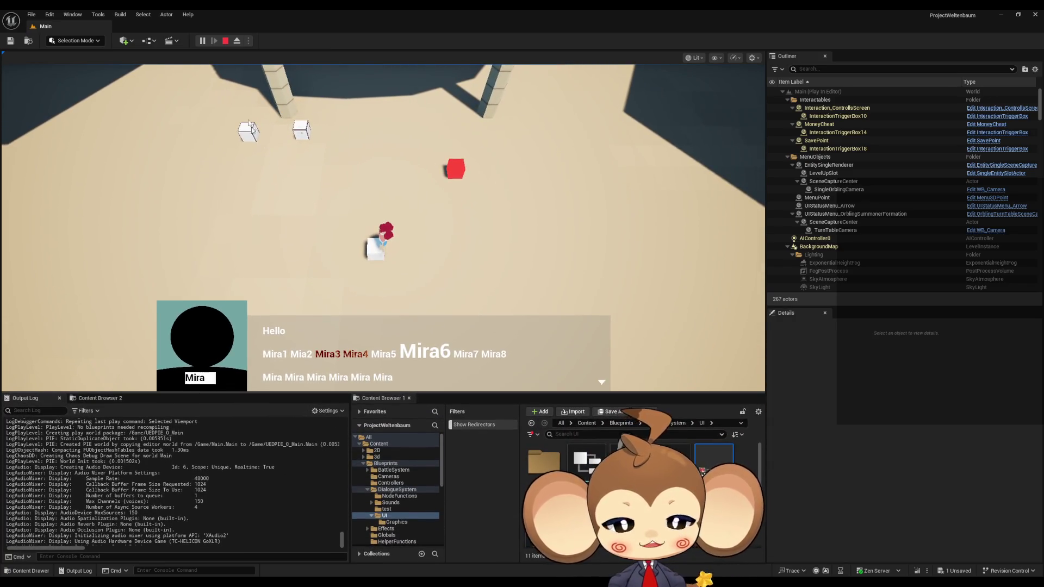
left_click(225, 41)
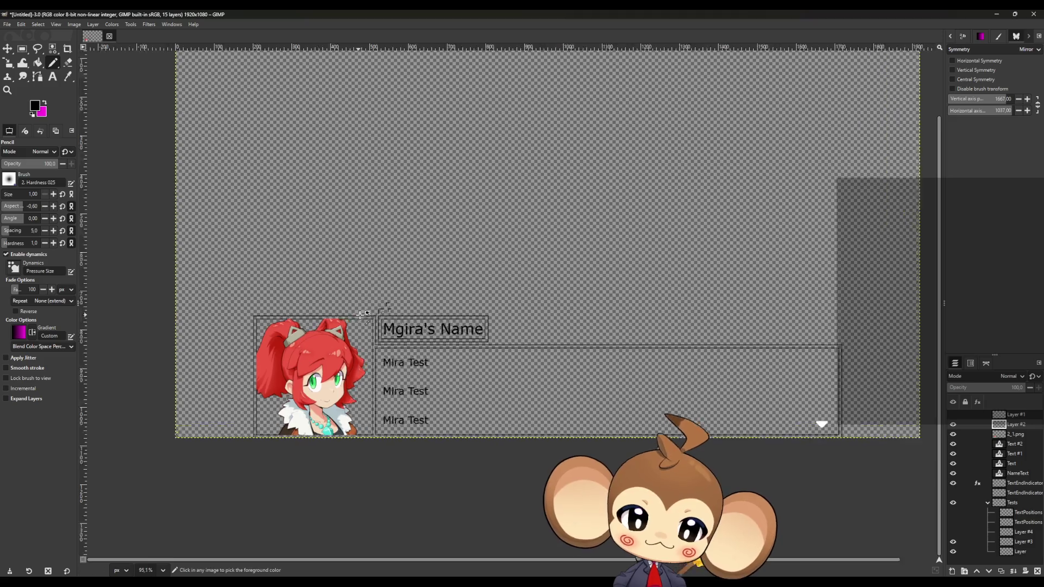
Step: Show Layer #2 and zoom in on the portrait box's top-left frame corner
scroll(366, 315, "up", 8)
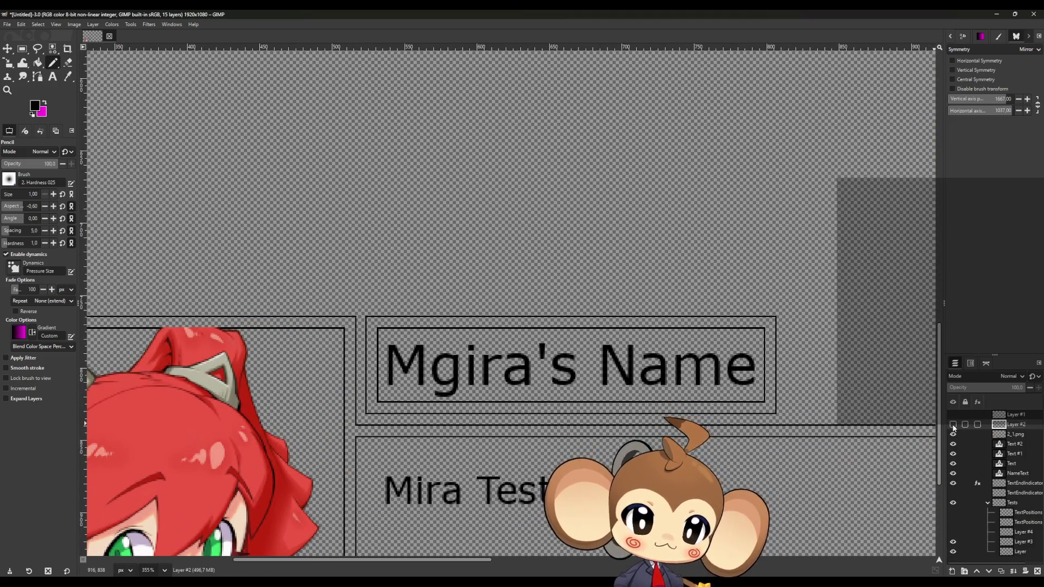
left_click(953, 425)
scroll(356, 296, "up", 6)
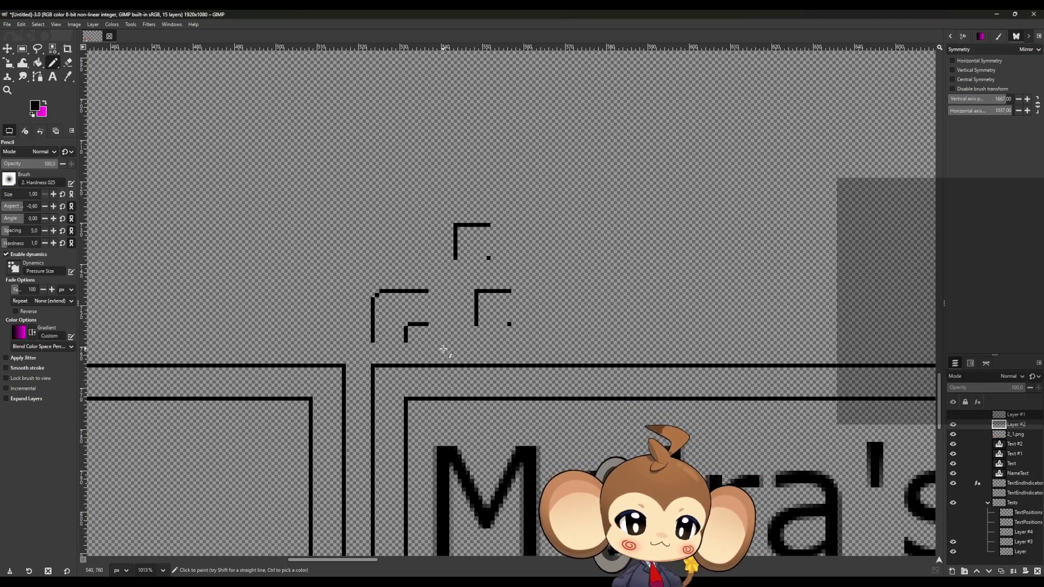
scroll(441, 357, "down", 3)
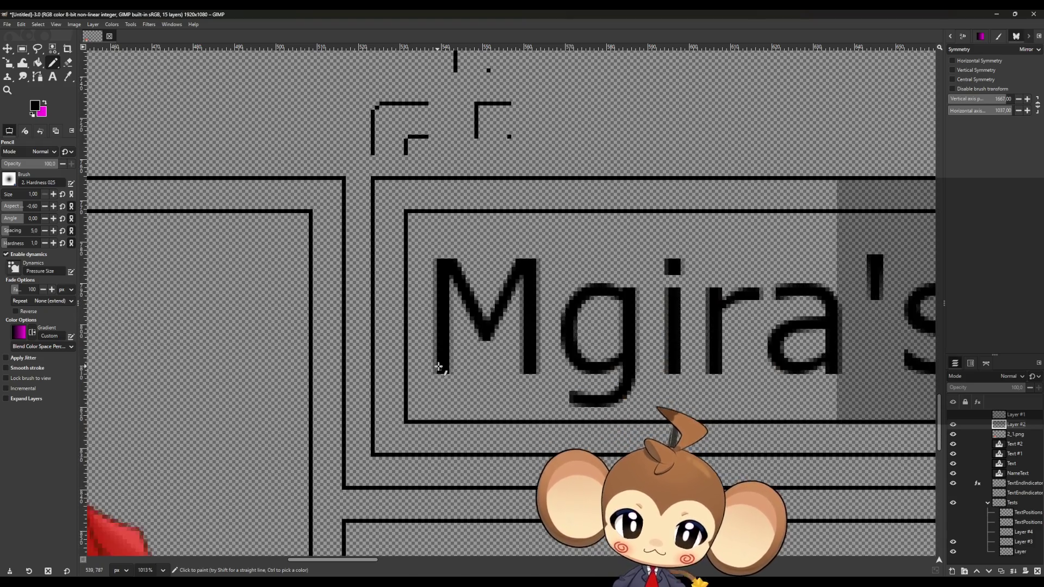
scroll(344, 362, "down", 10)
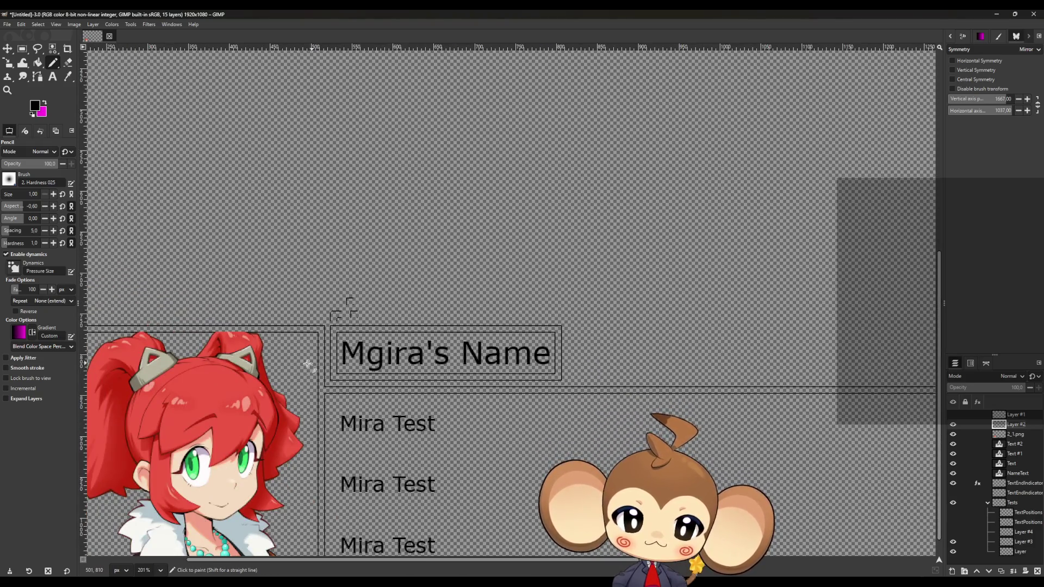
scroll(226, 355, "up", 3)
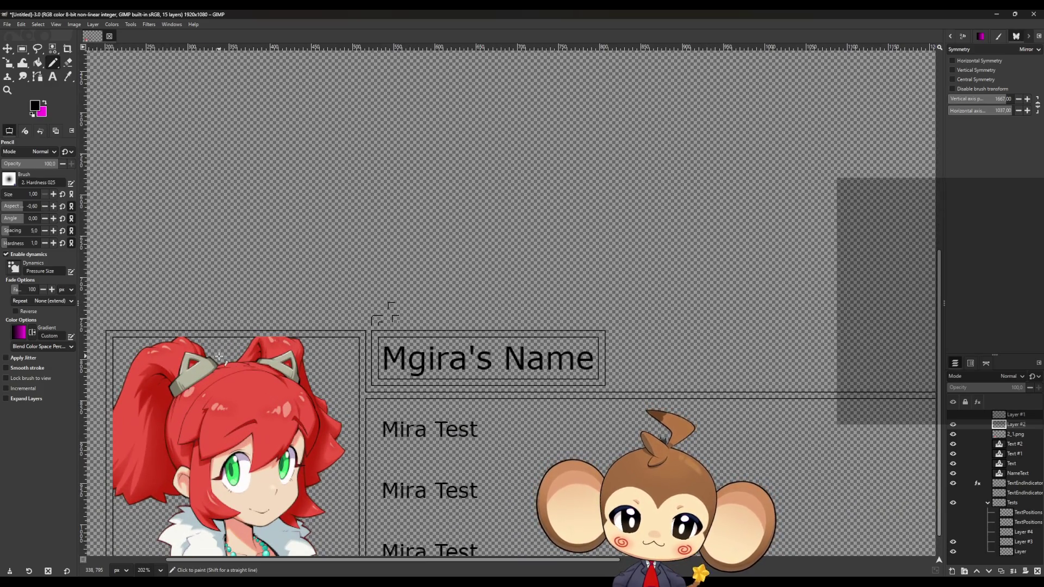
scroll(219, 354, "down", 3)
scroll(121, 345, "up", 2)
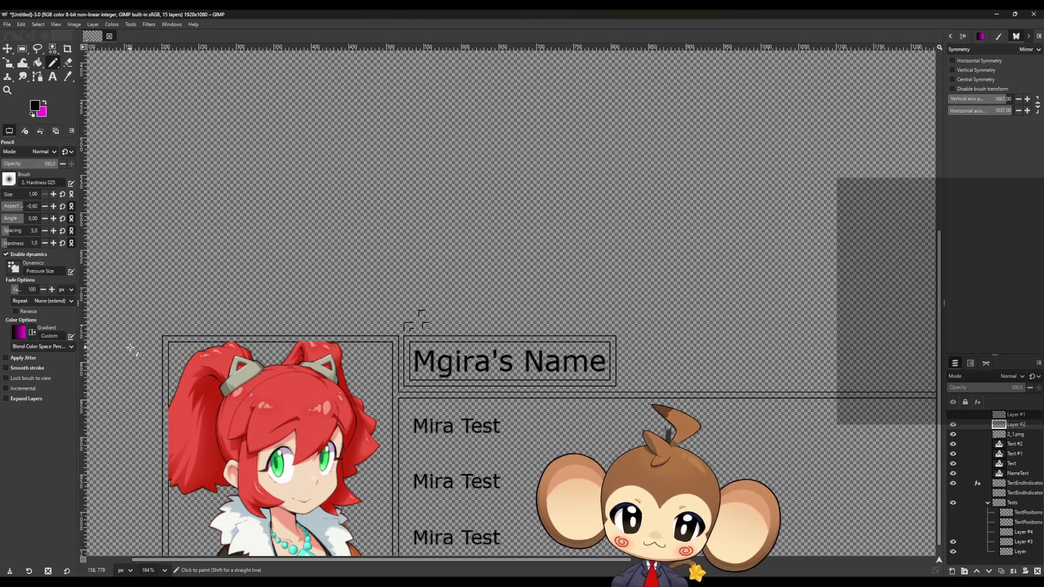
scroll(353, 335, "up", 4)
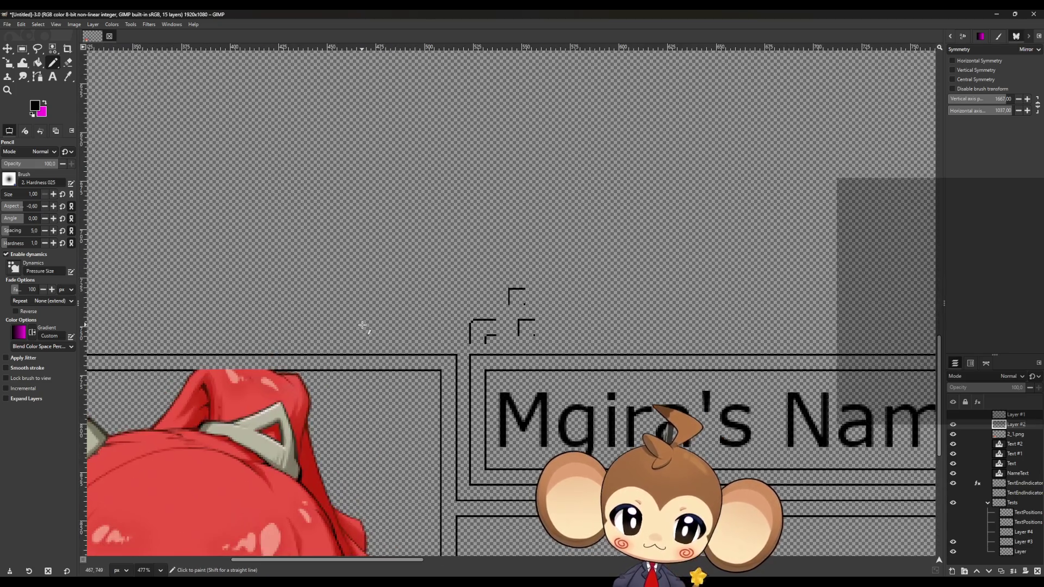
scroll(362, 326, "down", 2)
scroll(354, 330, "down", 1)
scroll(119, 347, "up", 6)
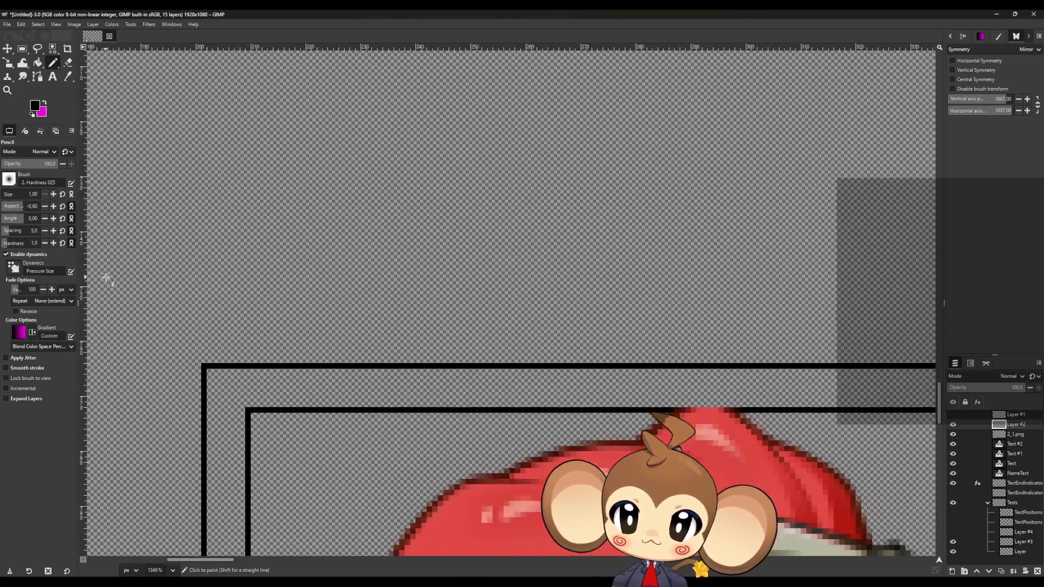
scroll(183, 239, "down", 2)
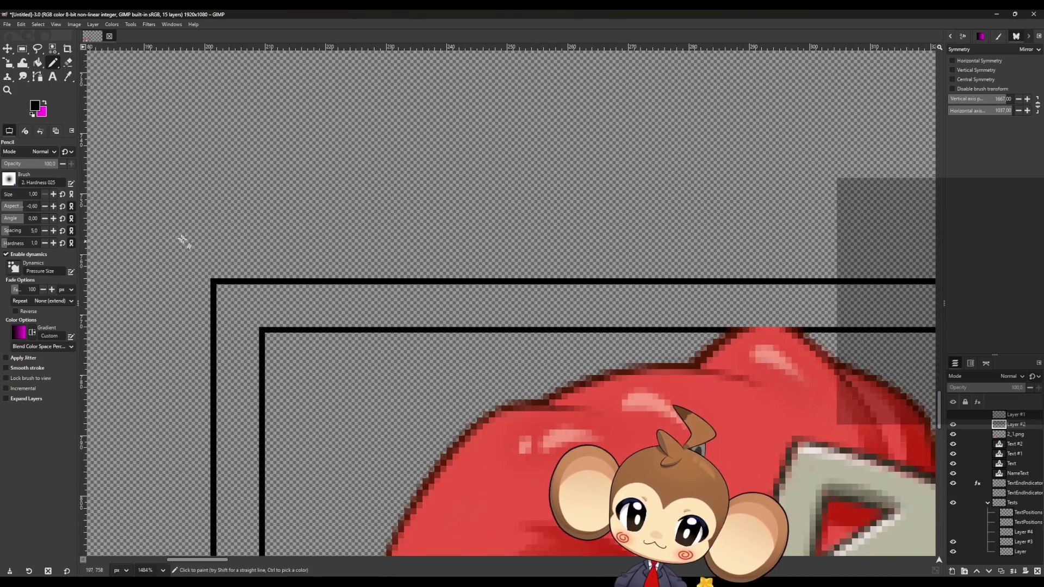
Step: Tidy the corner pixels on Layer using the Eraser and Pencil tools
left_click(69, 64)
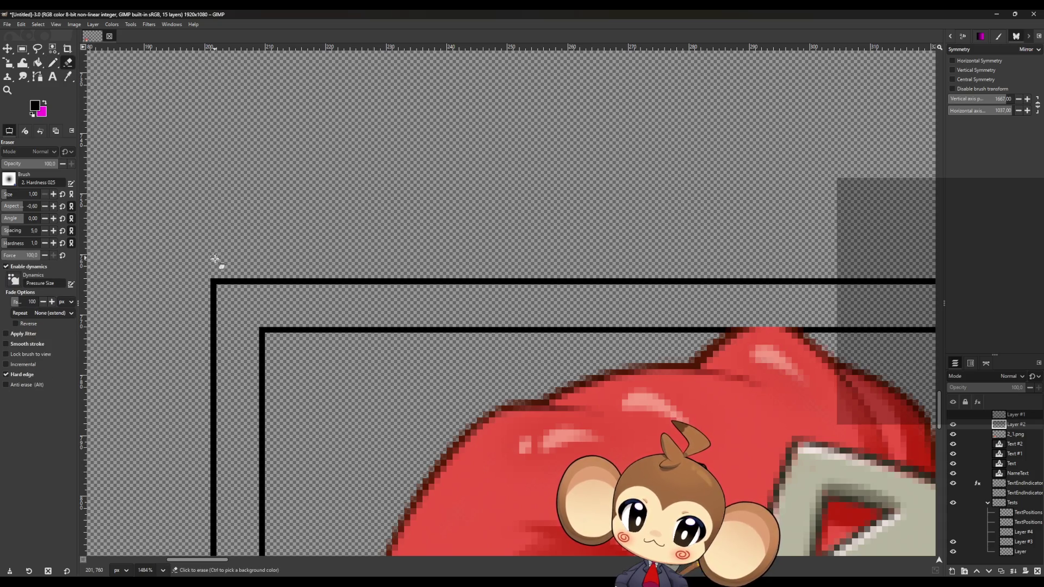
left_click(215, 282)
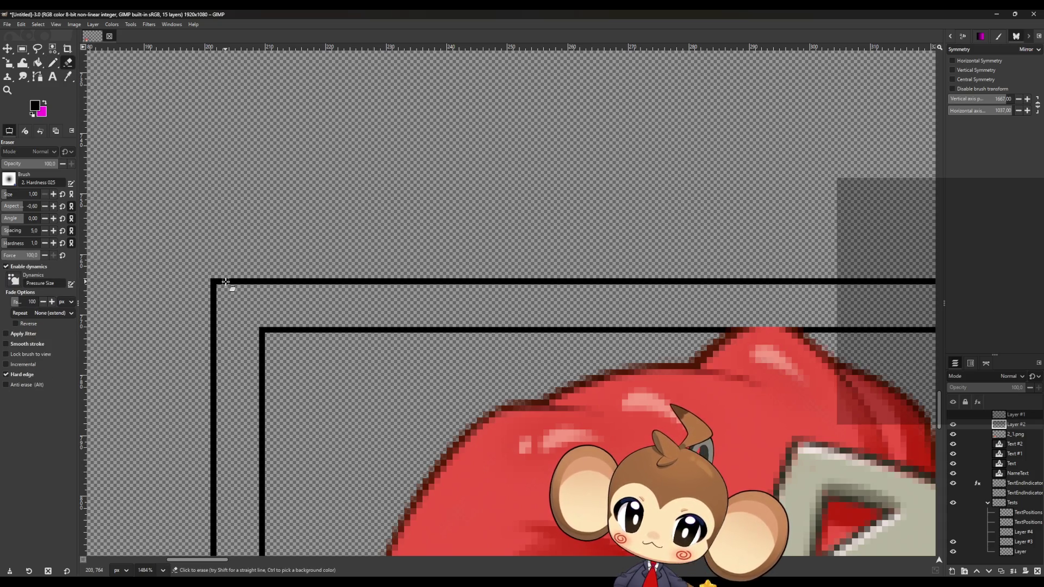
left_click(1007, 553)
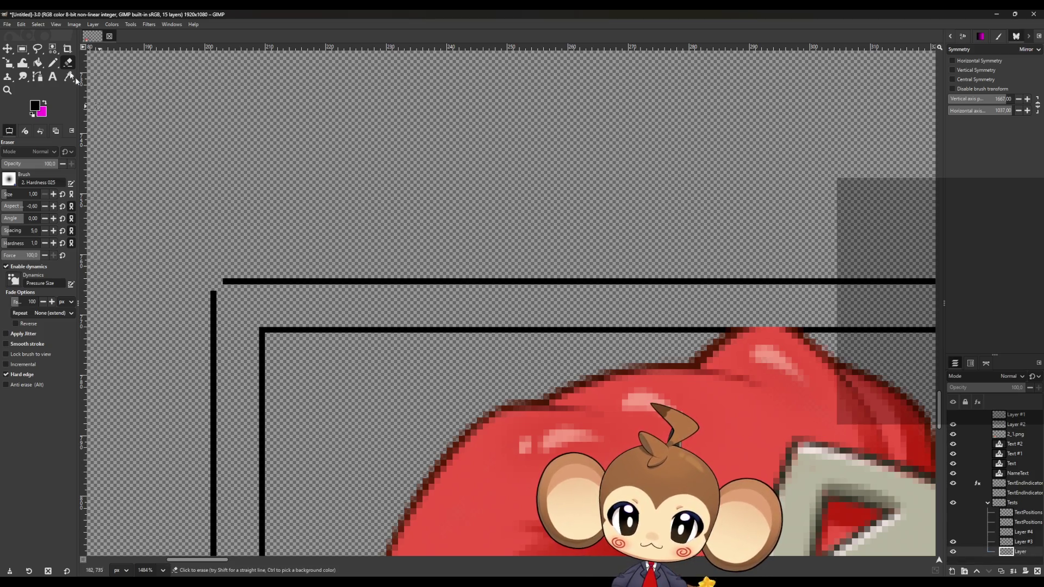
left_click(53, 63)
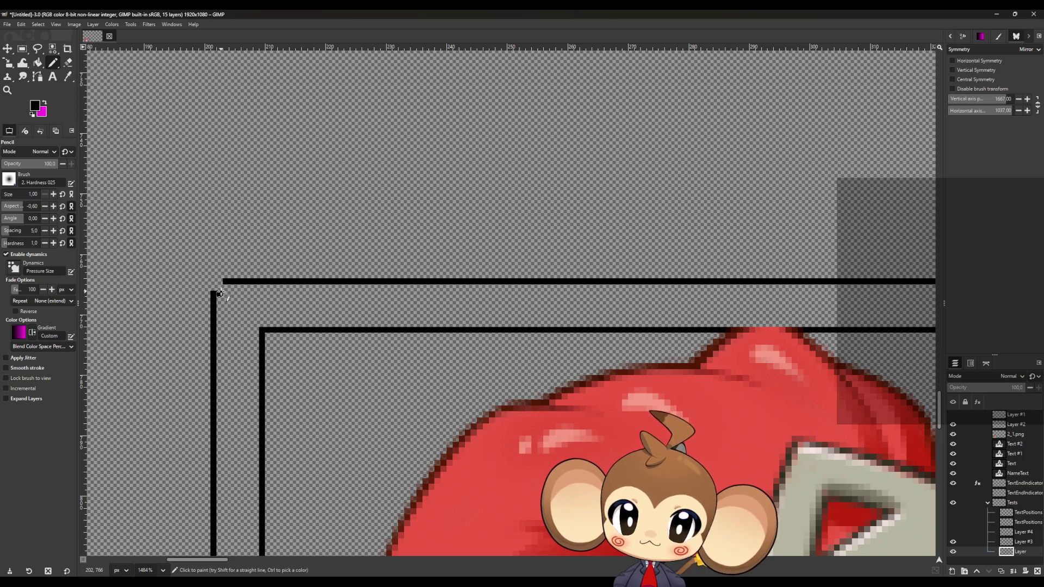
key("ctrl+z")
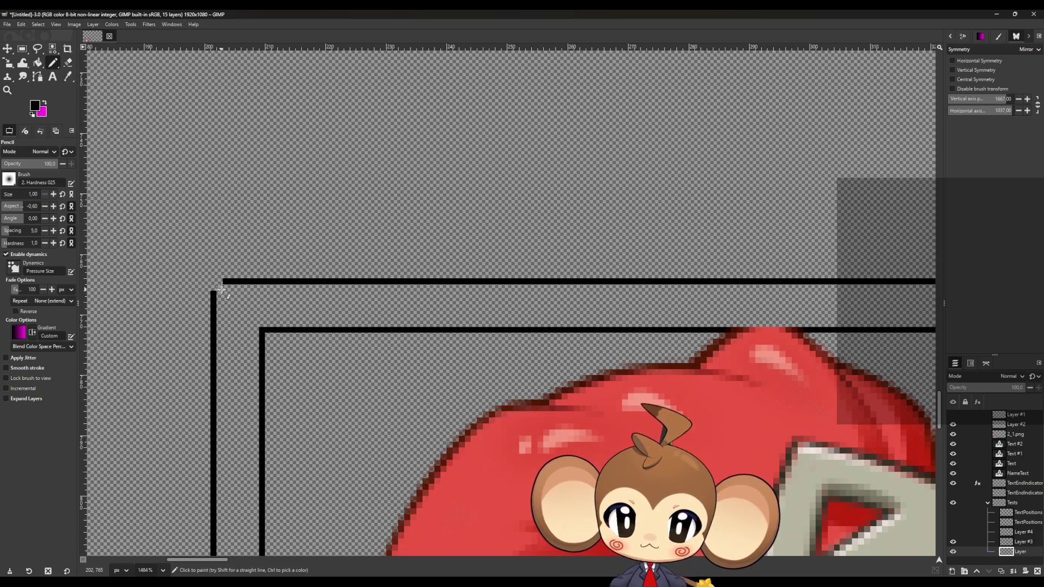
left_click(67, 63)
scroll(262, 321, "down", 1)
scroll(262, 321, "down", 20)
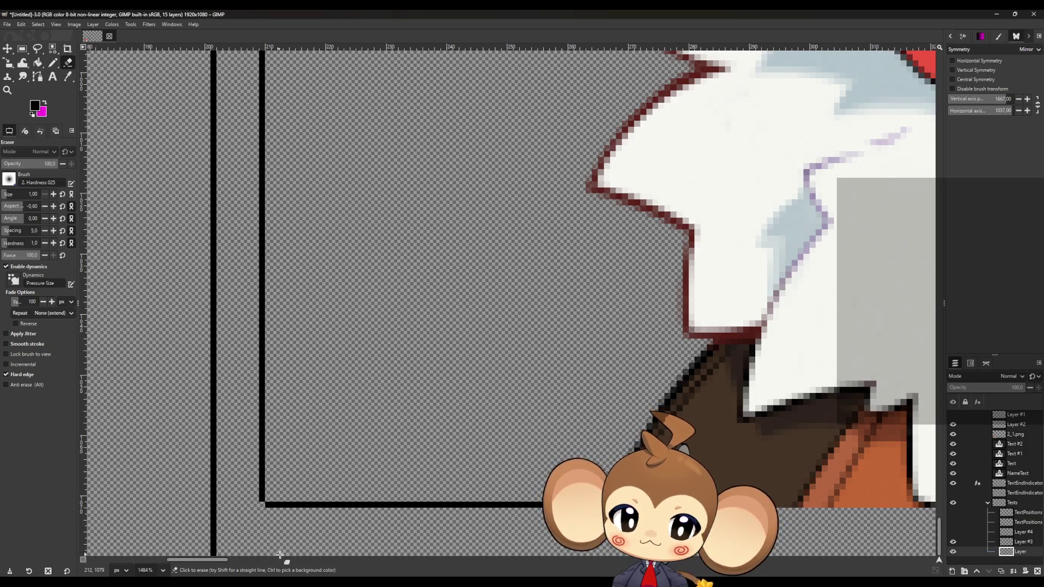
left_click(53, 64)
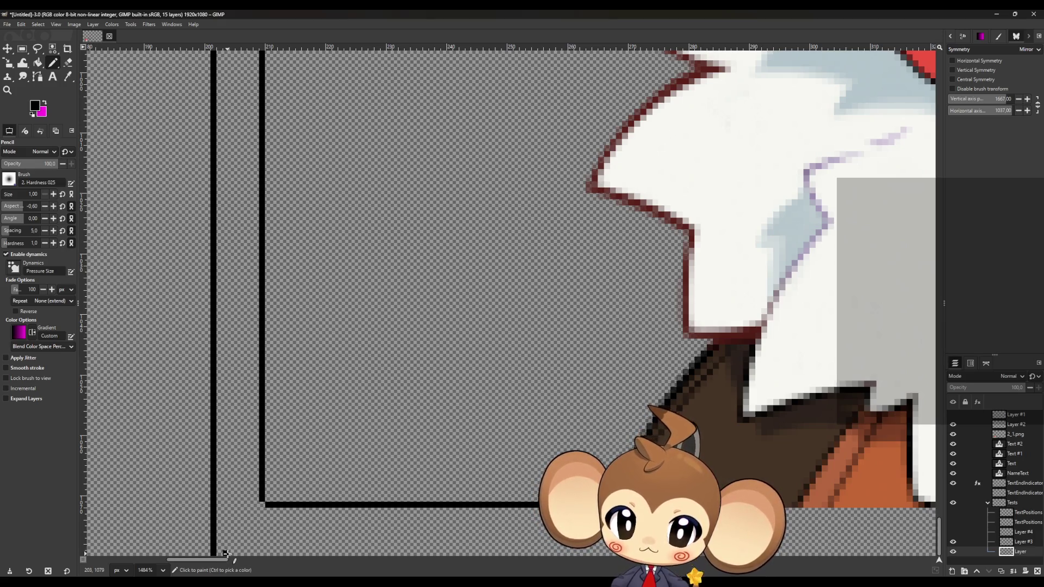
scroll(501, 267, "down", 6)
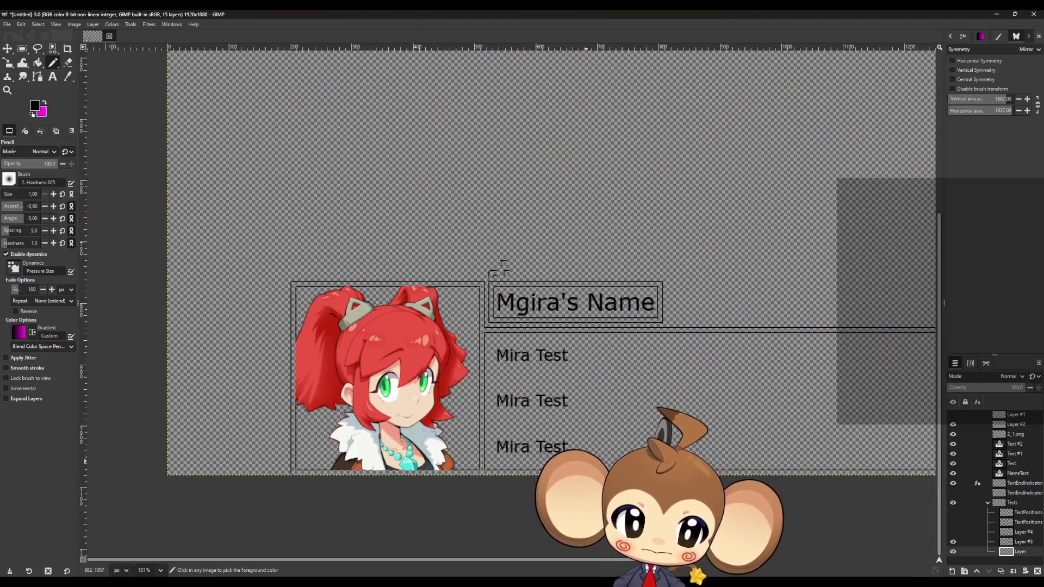
Step: Erase the bottom end of the left black bar and fill the corner gap with black
scroll(501, 267, "down", 1)
scroll(462, 305, "up", 1)
scroll(463, 299, "down", 2)
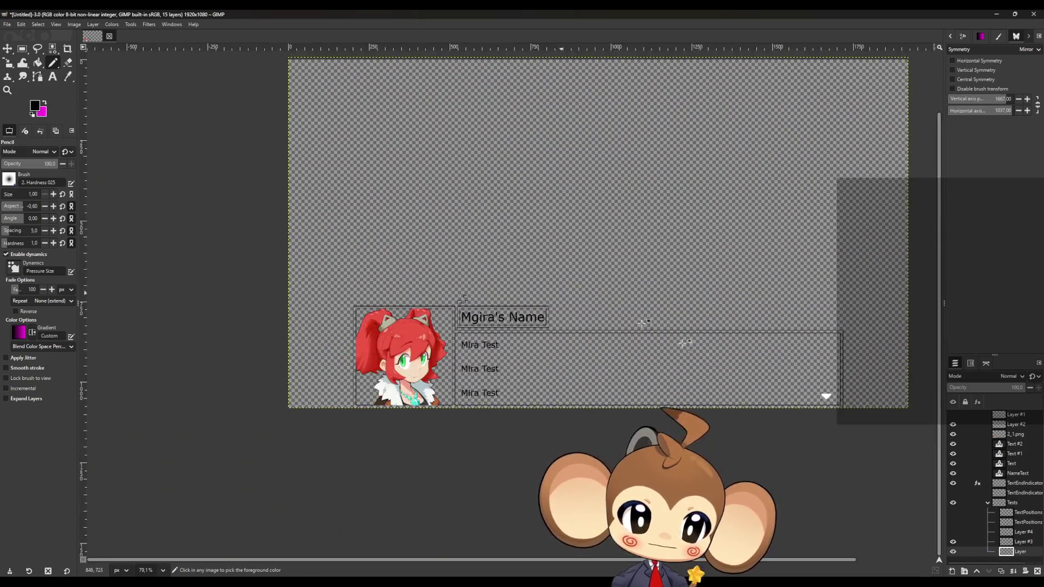
scroll(868, 393, "up", 10)
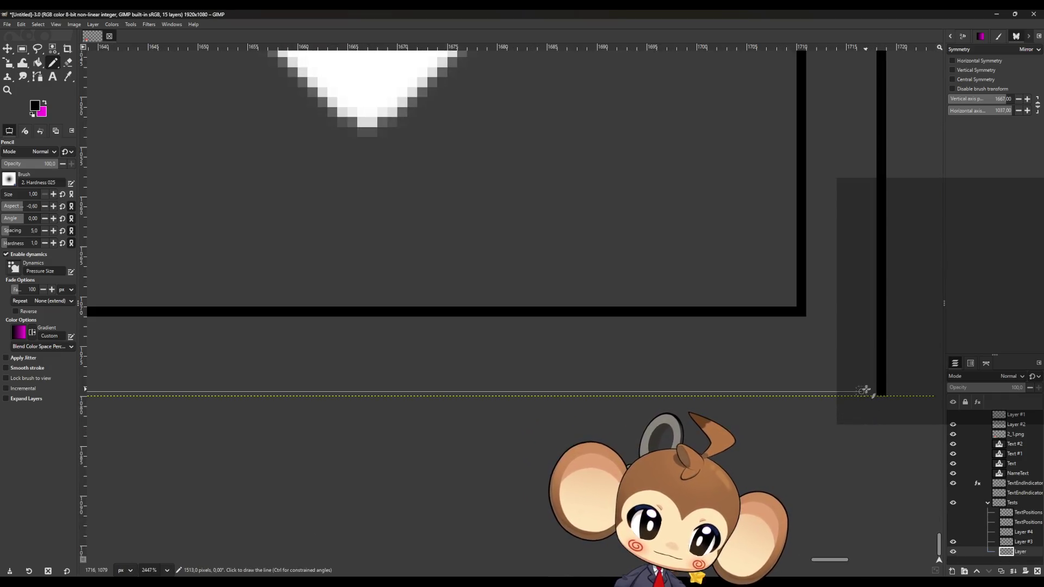
scroll(865, 390, "down", 12)
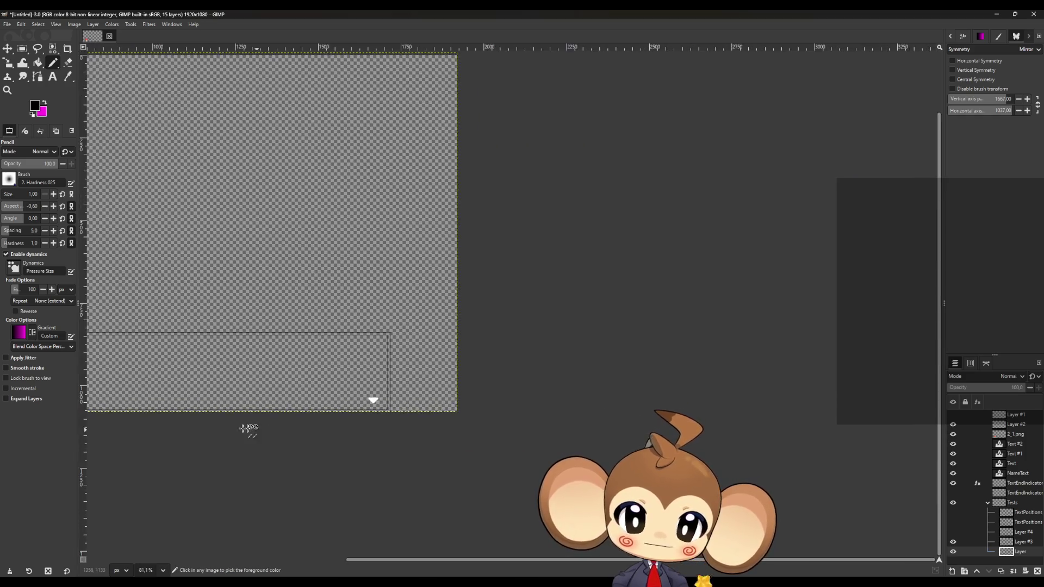
scroll(436, 369, "down", 1)
scroll(338, 410, "up", 2)
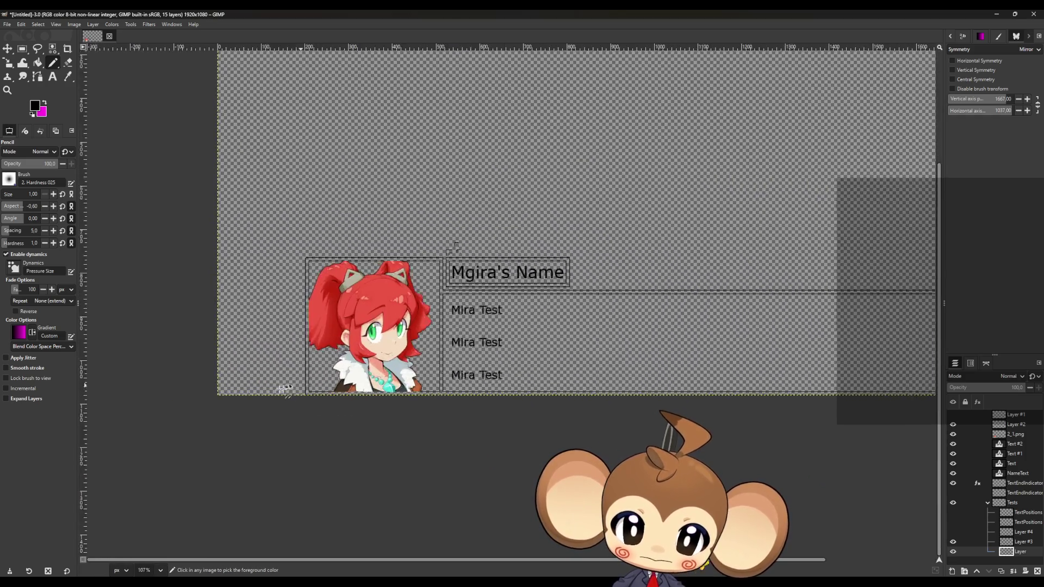
scroll(284, 388, "up", 11)
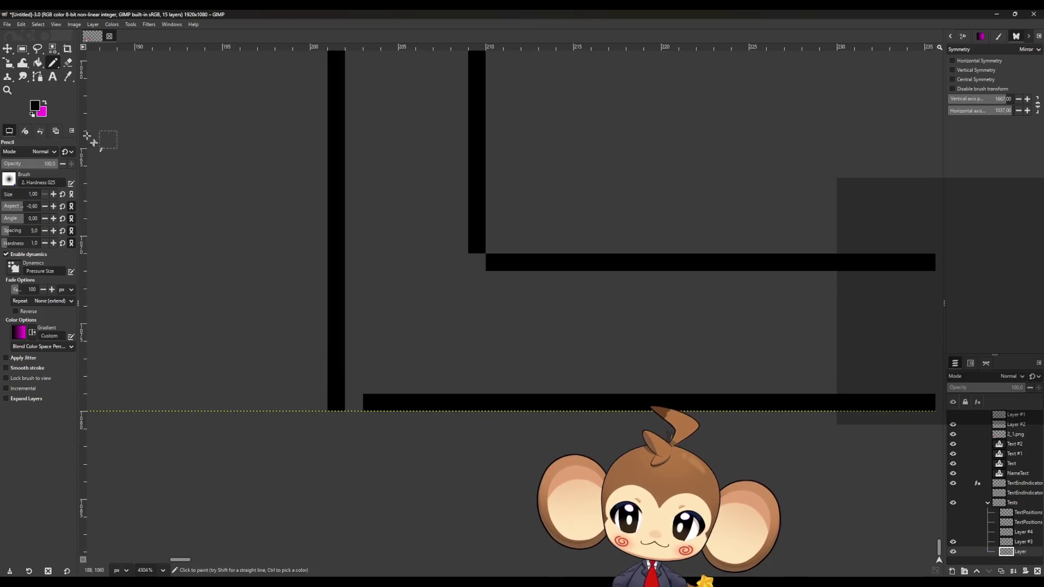
key("shift+e")
left_click_drag(337, 405, 338, 392)
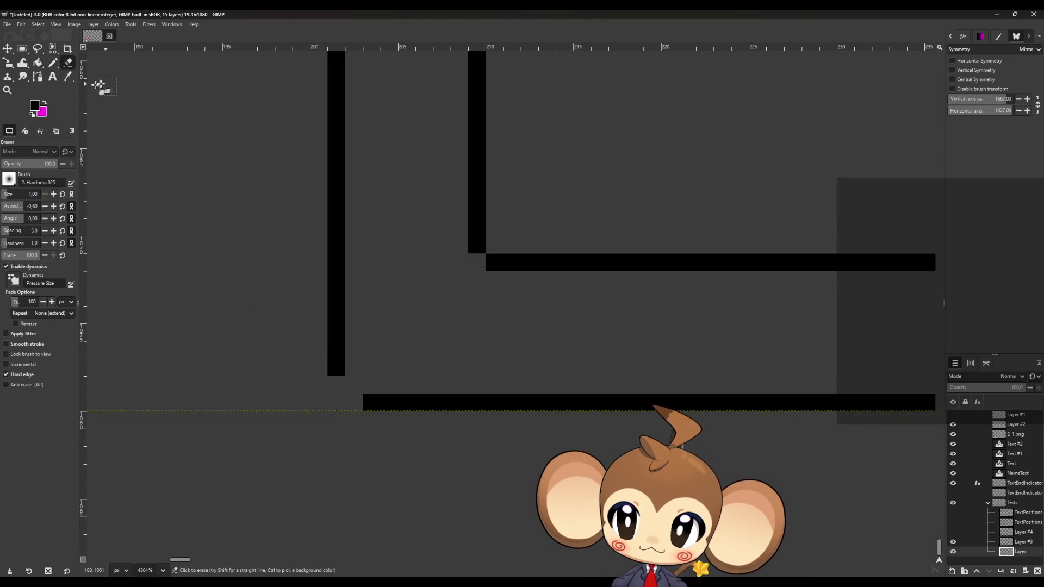
left_click(53, 62)
left_click(354, 385)
Step: Switch back to the Eraser and zoom around the frame-line corners
scroll(415, 381, "down", 2)
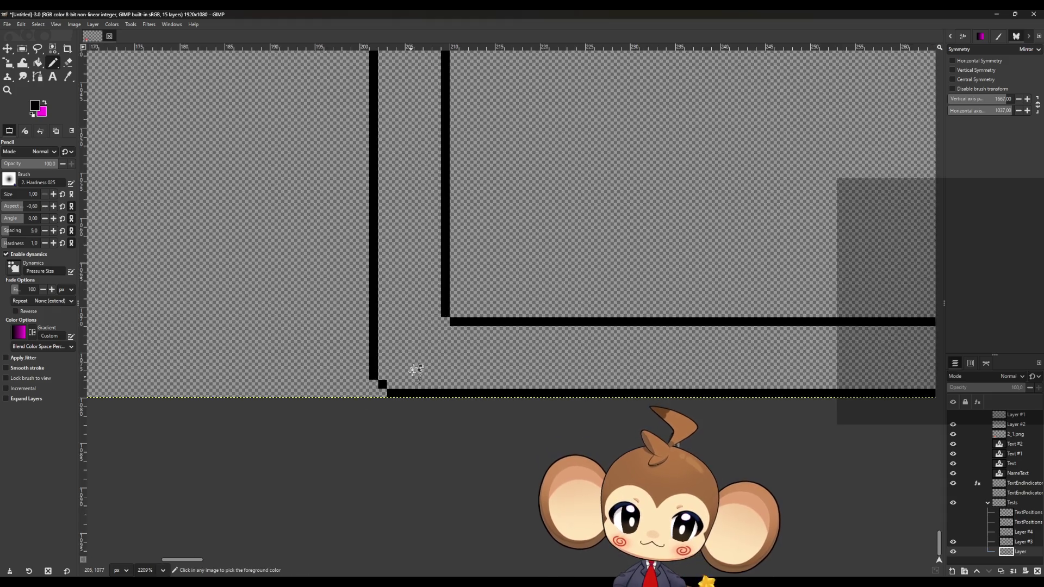
scroll(416, 370, "down", 5)
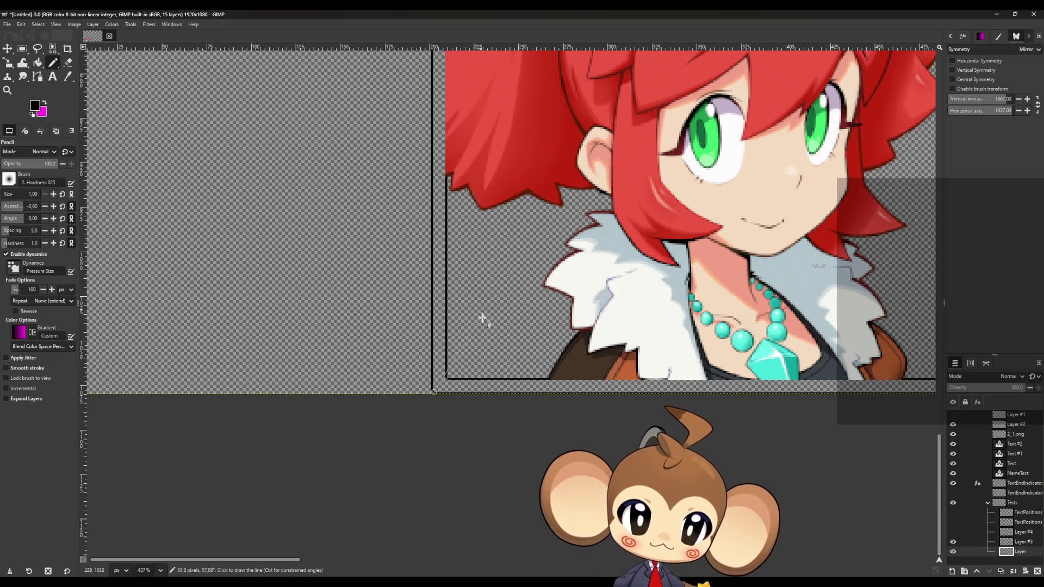
key("shift+e")
scroll(361, 296, "down", 4)
scroll(492, 337, "up", 4)
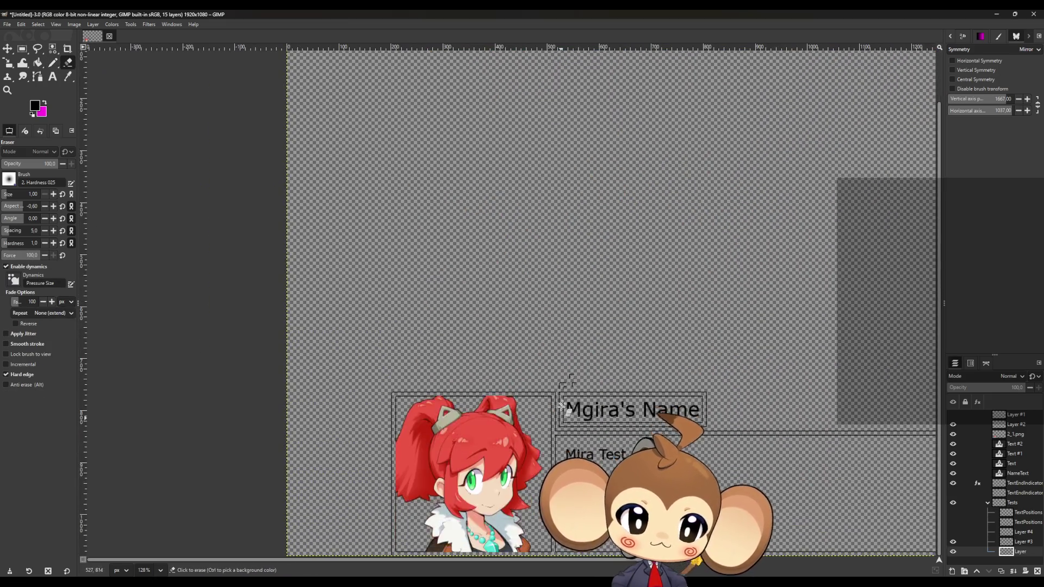
scroll(560, 447, "up", 5)
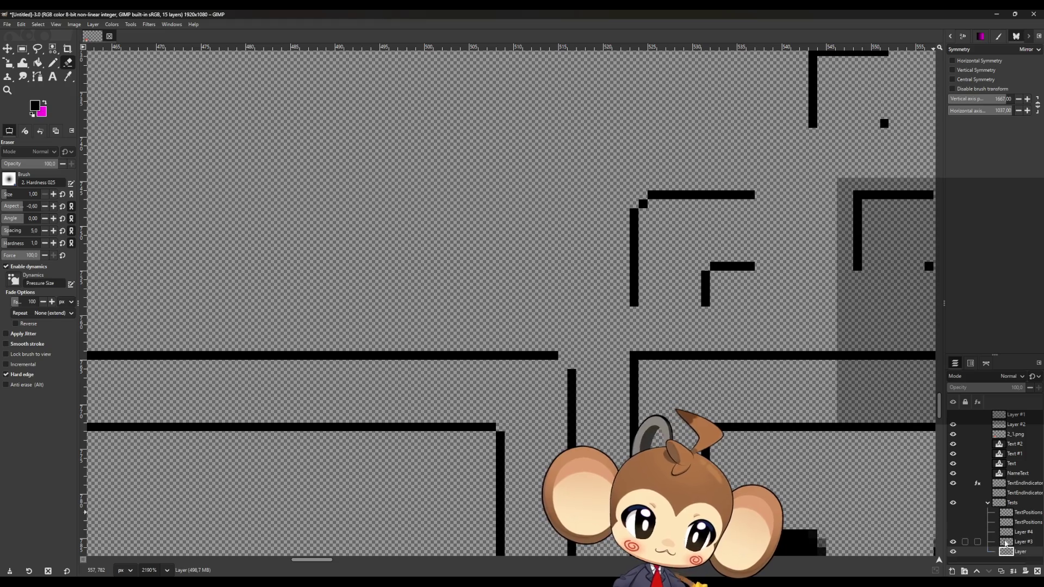
Step: Make Layer #3 active and toggle Layer's visibility to compare the frame lines
key("Page_Up")
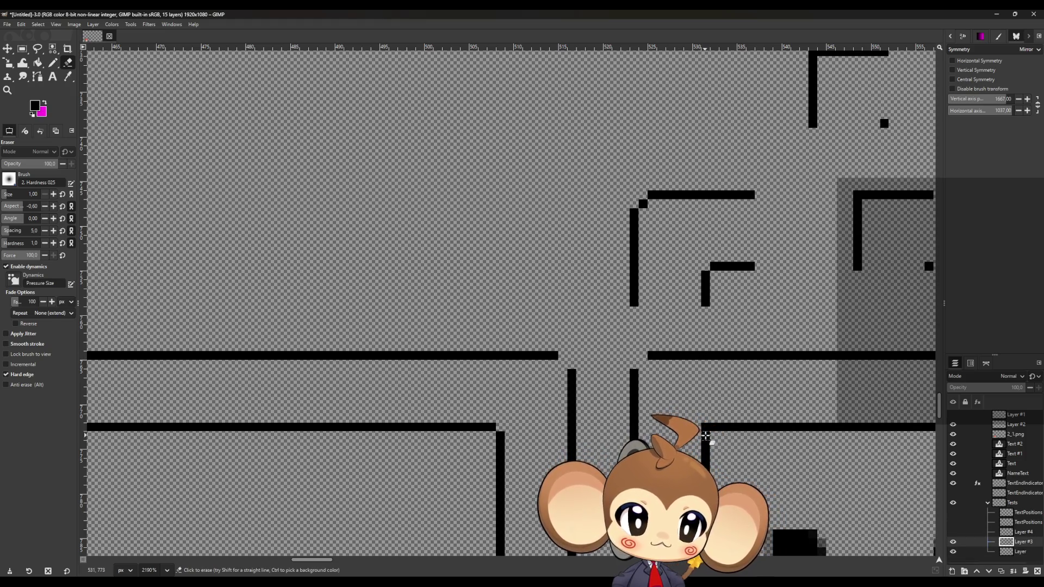
scroll(557, 414, "down", 5)
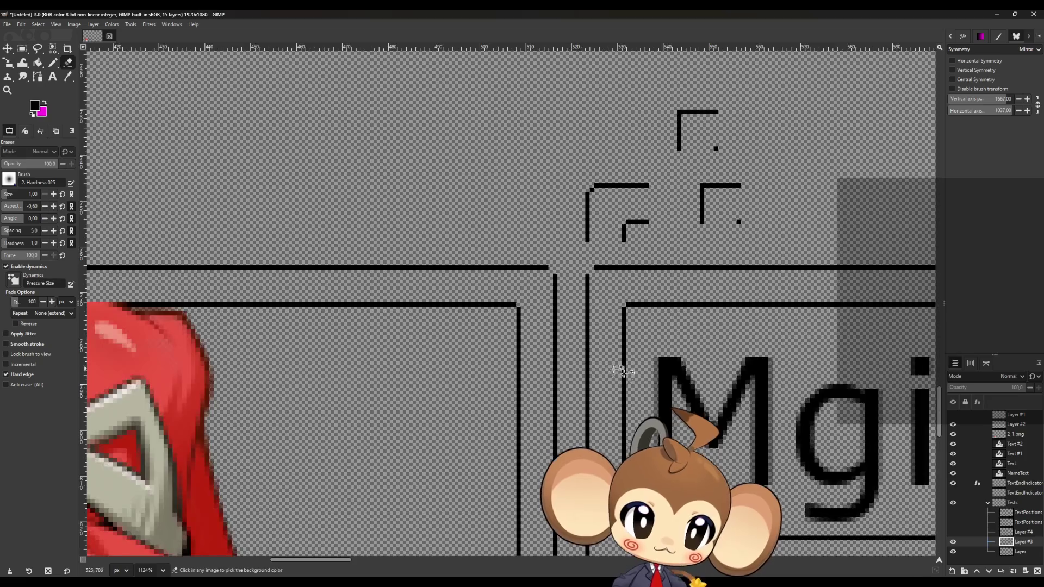
scroll(816, 381, "up", 5)
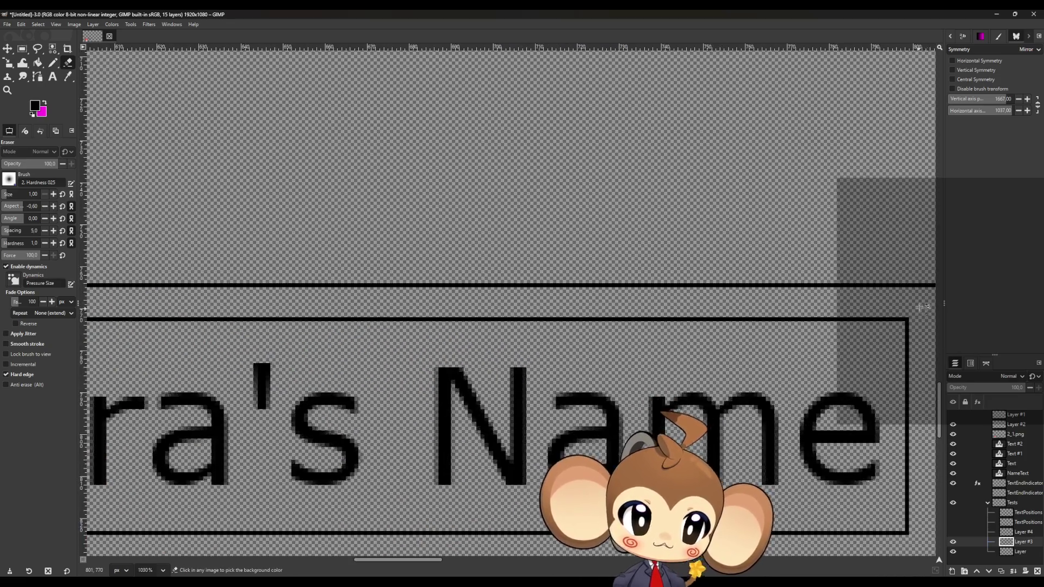
scroll(793, 378, "up", 3)
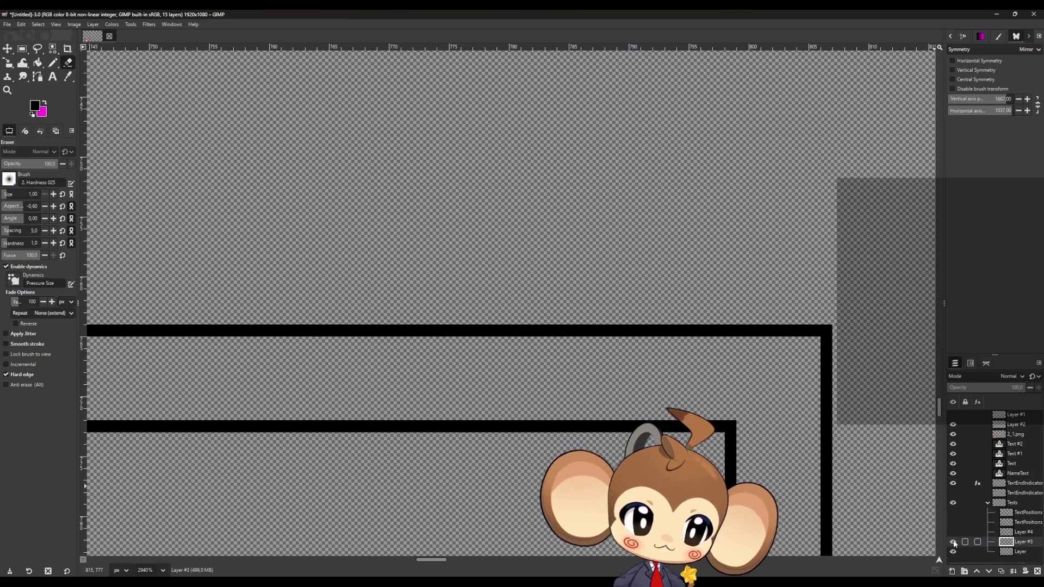
left_click(953, 551)
left_click(953, 552)
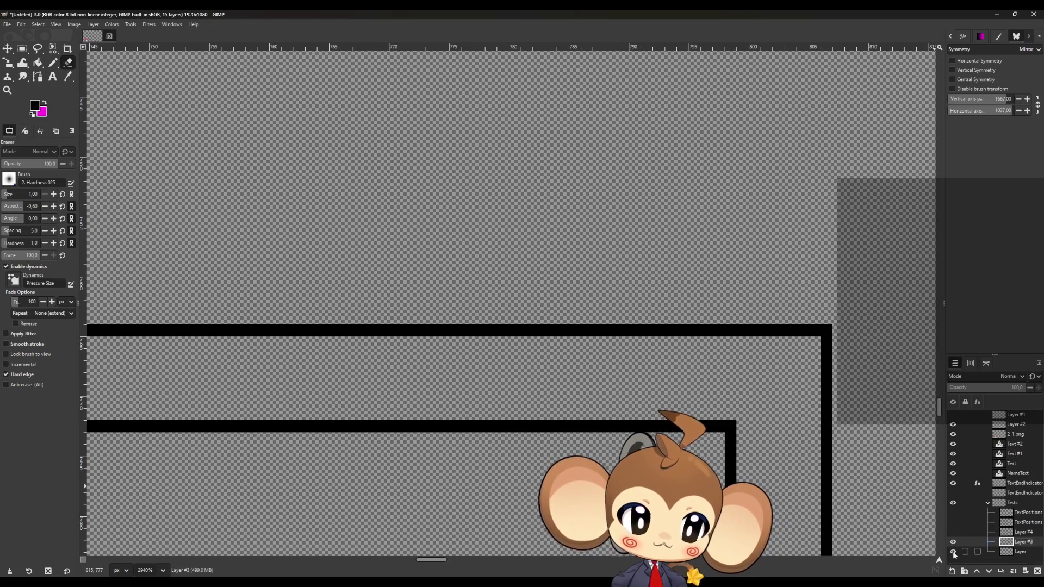
scroll(531, 391, "down", 5)
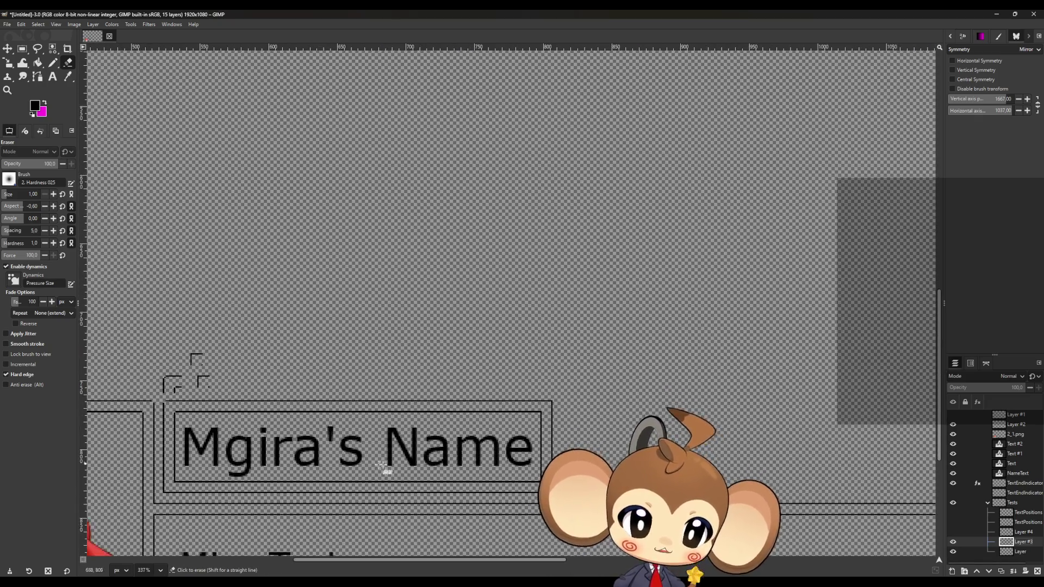
left_click(952, 553)
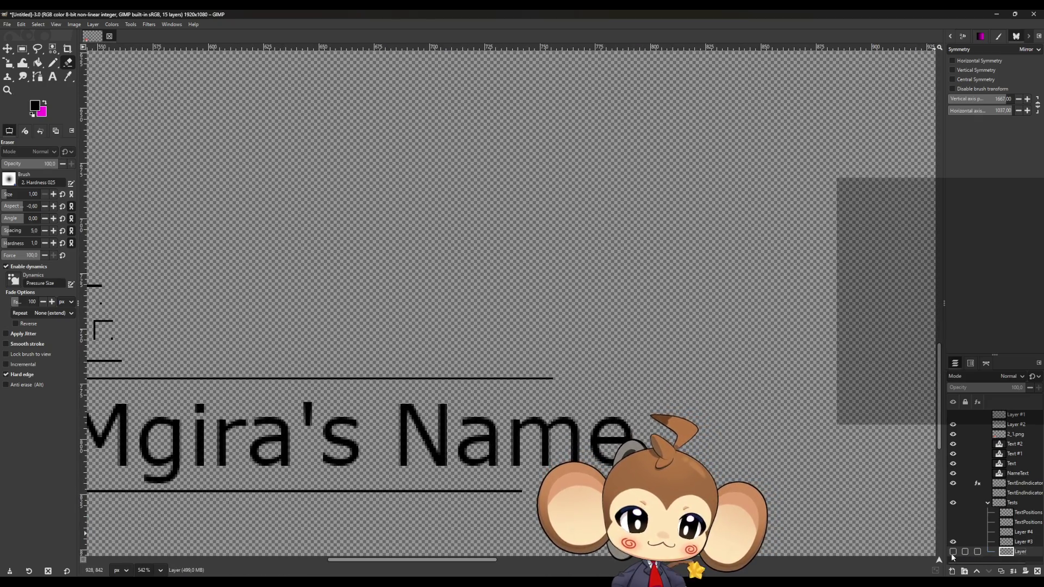
left_click(952, 553)
scroll(305, 444, "down", 2)
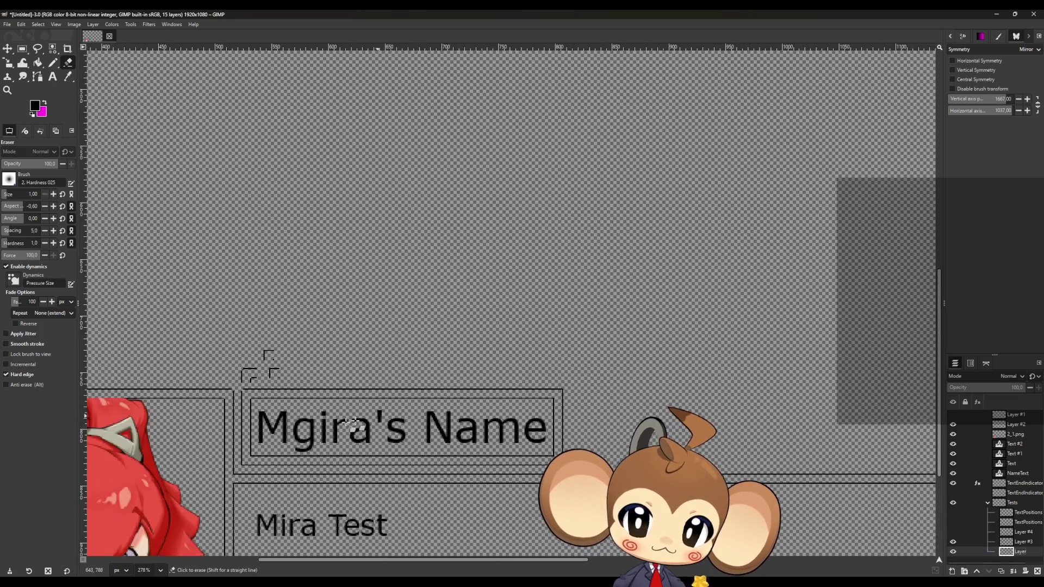
scroll(304, 444, "up", 1)
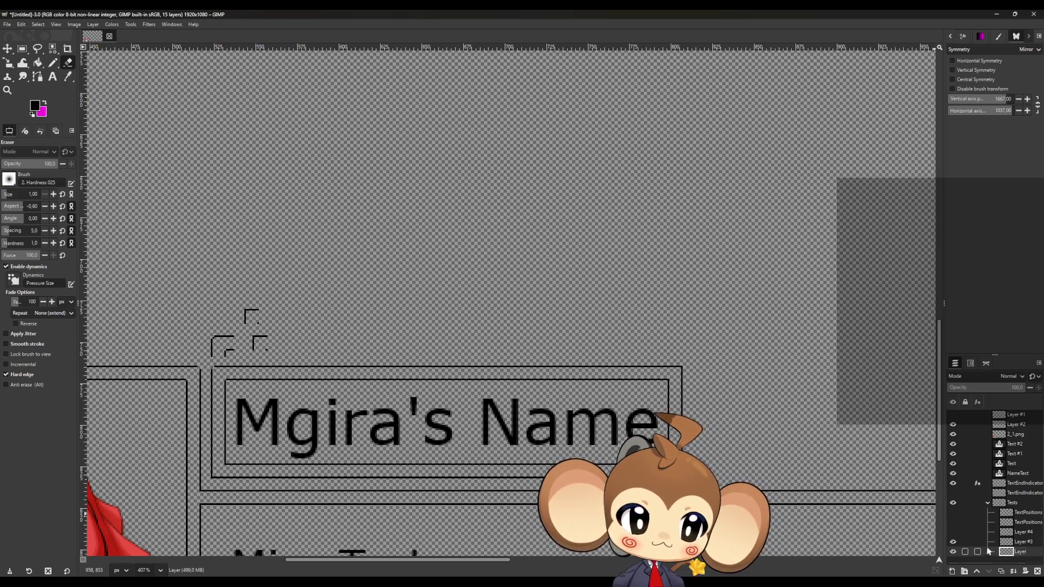
Step: Merge Layer #3 down into Layer and erase the overlapping corner pixels
left_click(1021, 544)
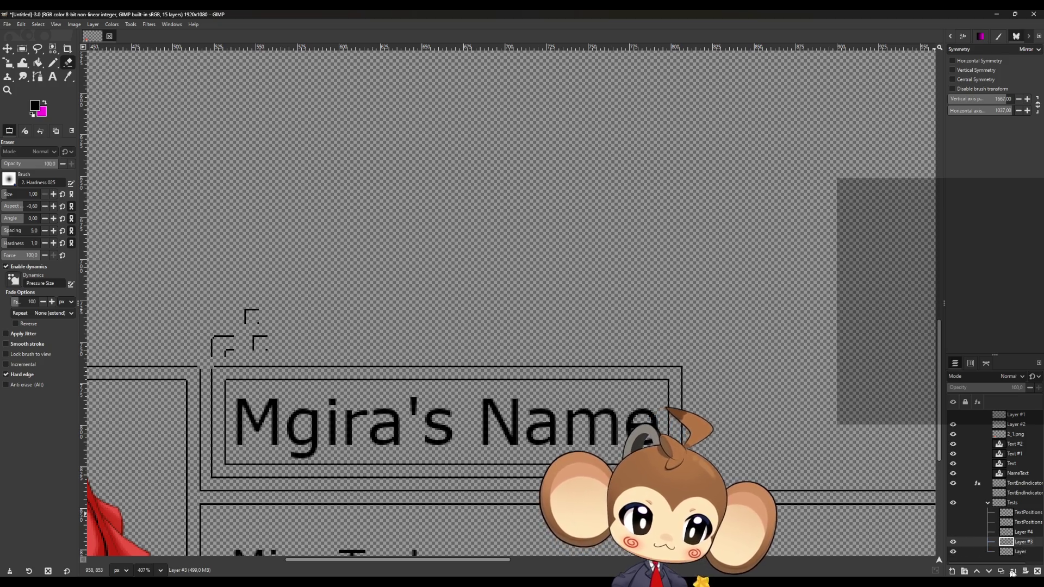
left_click(1014, 572)
scroll(361, 405, "up", 5)
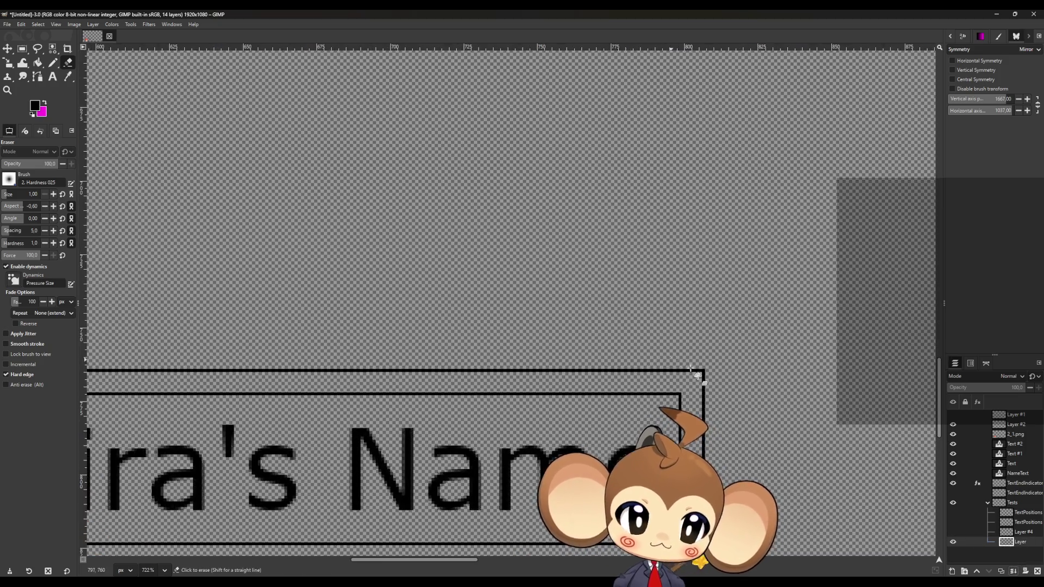
left_click(649, 403)
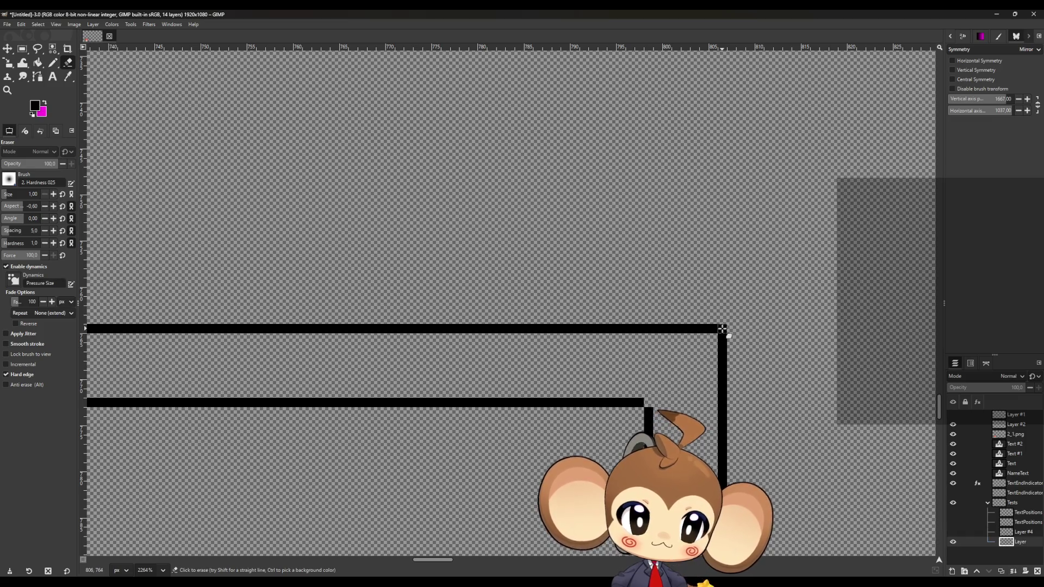
scroll(711, 371, "down", 5)
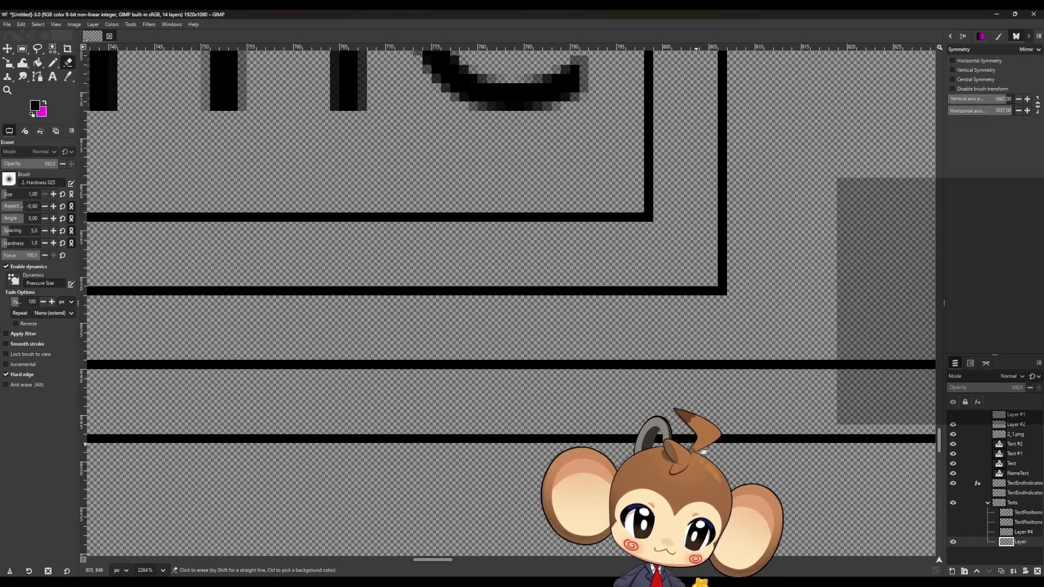
left_click(725, 284)
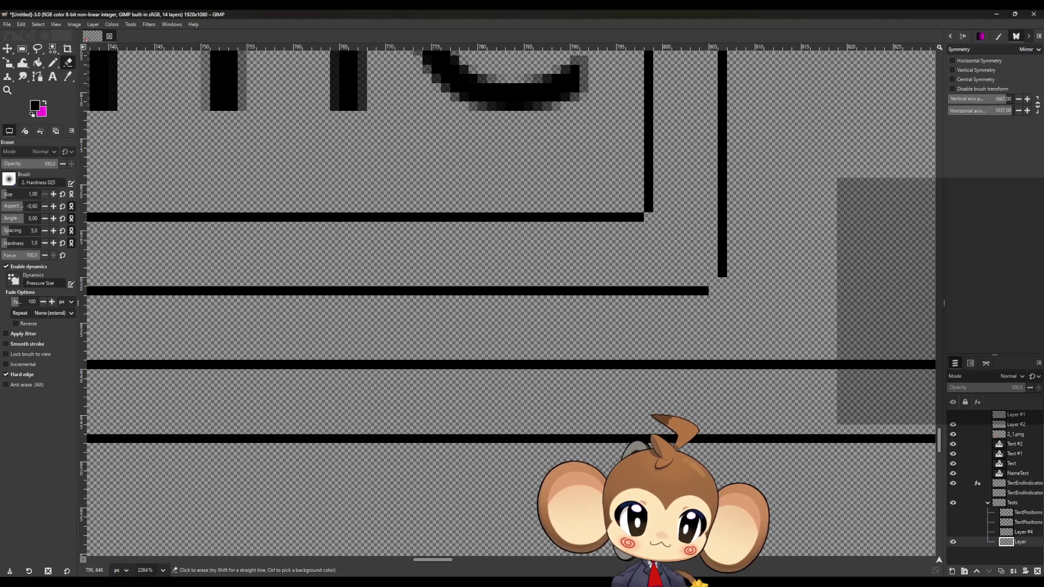
left_click_drag(433, 555, 320, 553)
key("ctrl")
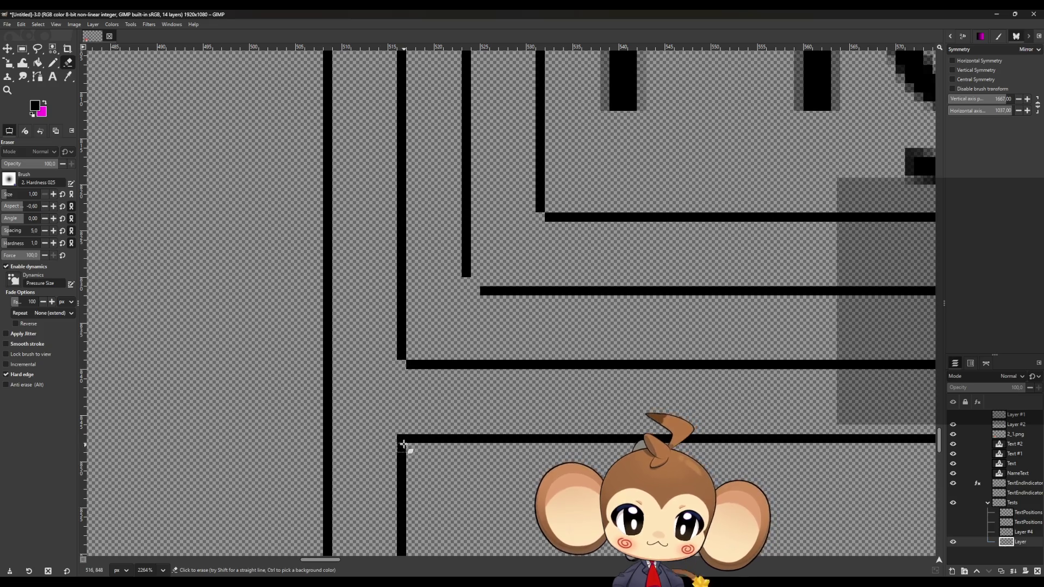
Step: Inspect the trimmed frame corners and switch back to the Pencil tool
scroll(425, 435, "down", 8)
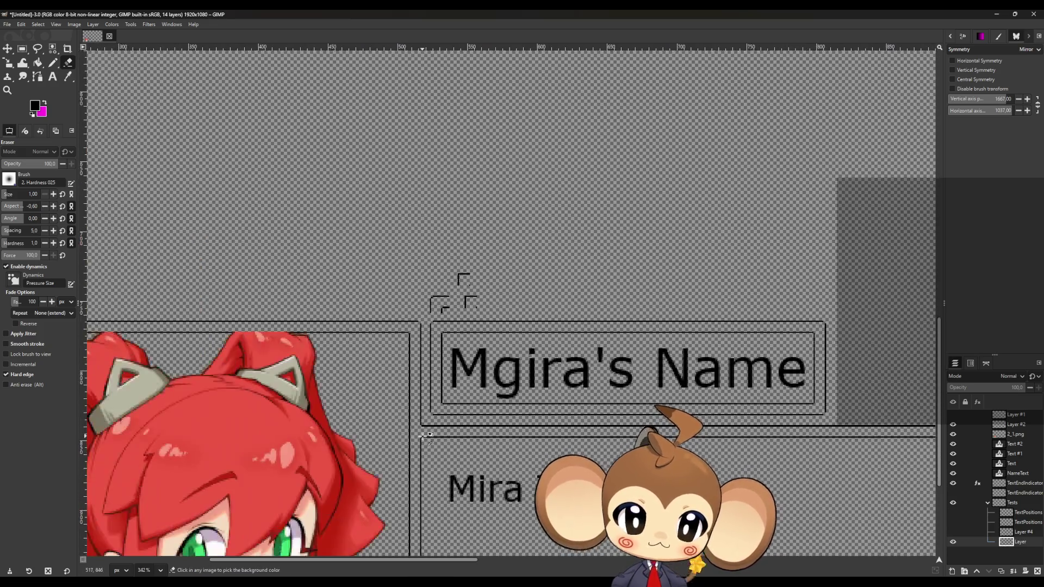
scroll(438, 526, "up", 10)
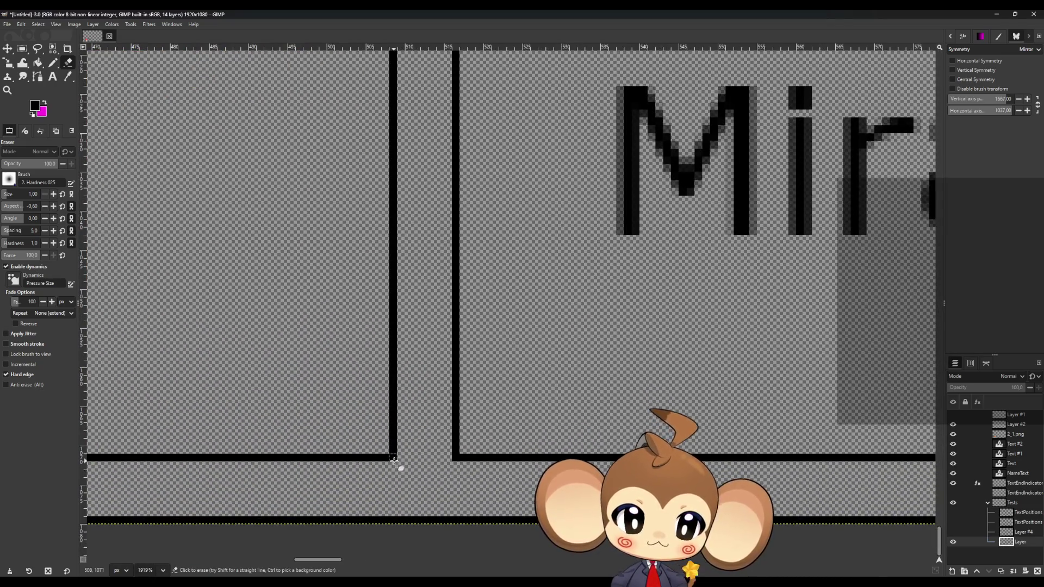
scroll(379, 465, "down", 3)
scroll(379, 465, "down", 8)
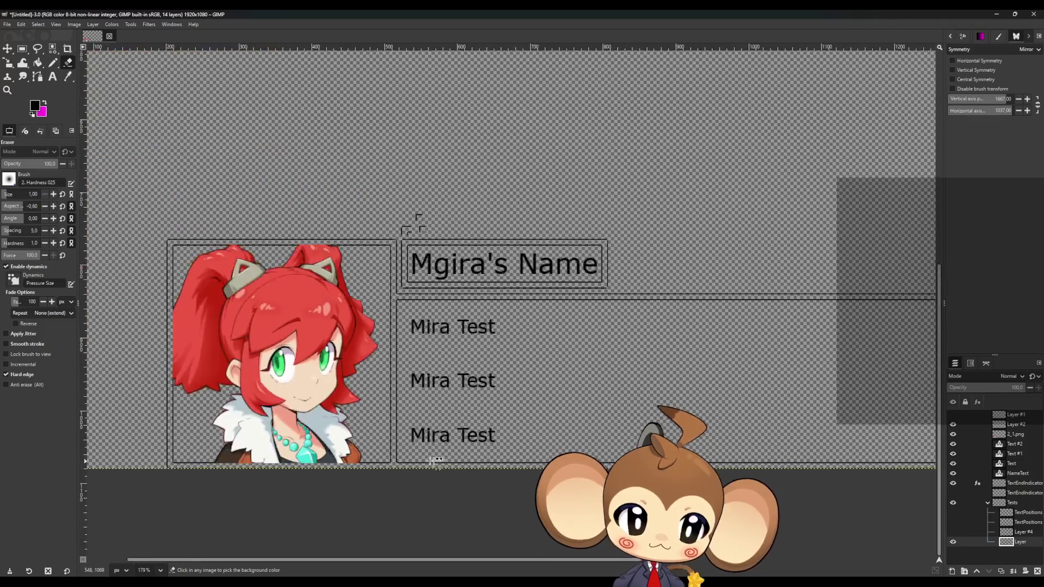
scroll(814, 446, "up", 5)
scroll(814, 446, "up", 8)
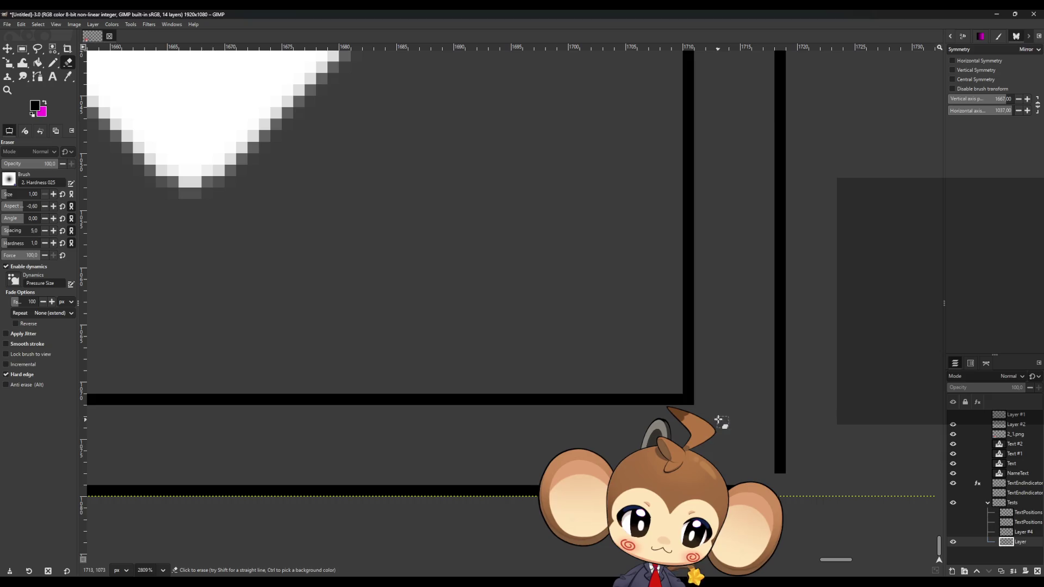
scroll(694, 403, "up", 15)
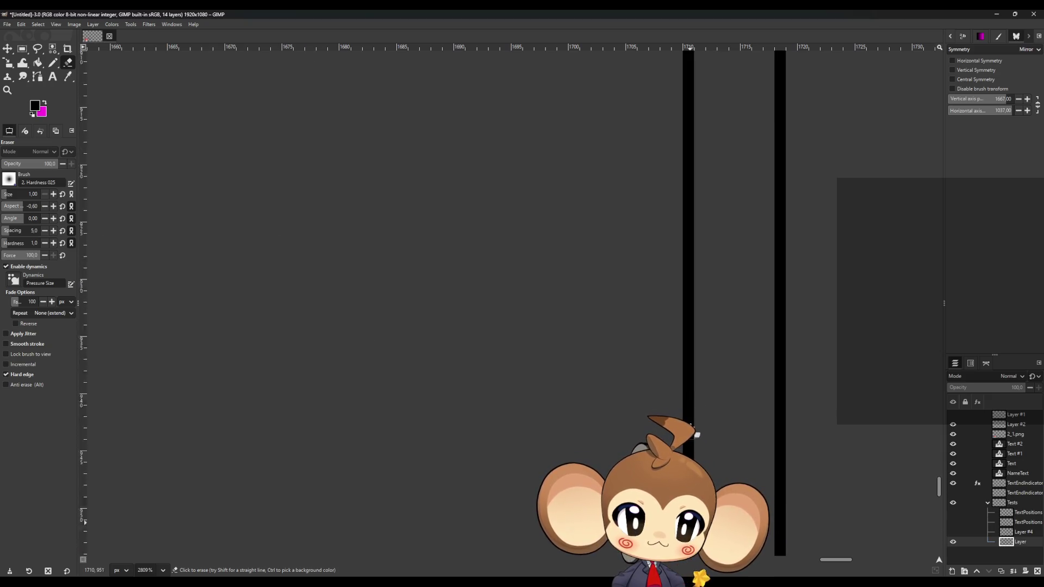
scroll(696, 437, "up", 10)
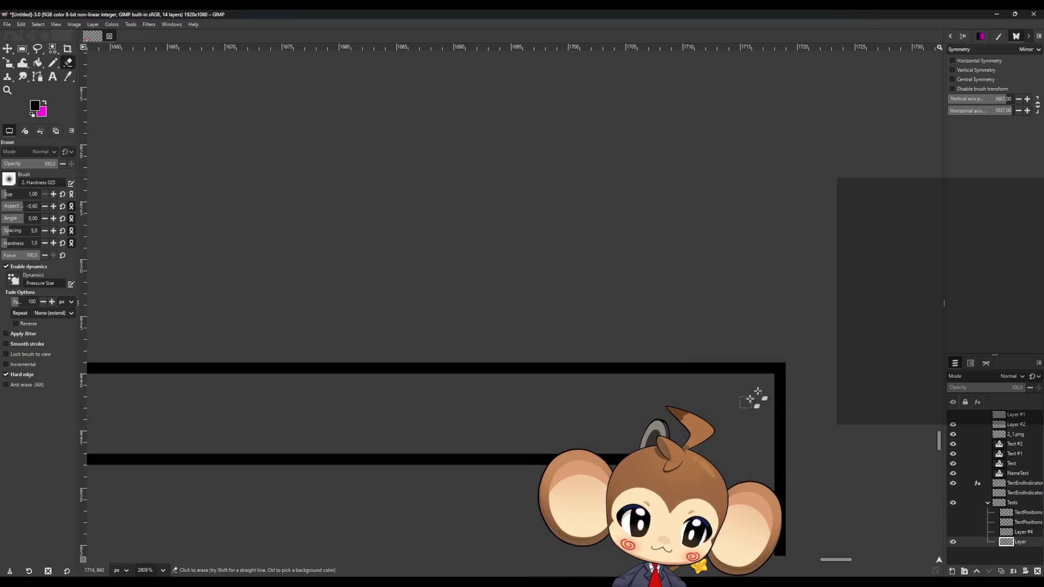
scroll(783, 384, "down", 10)
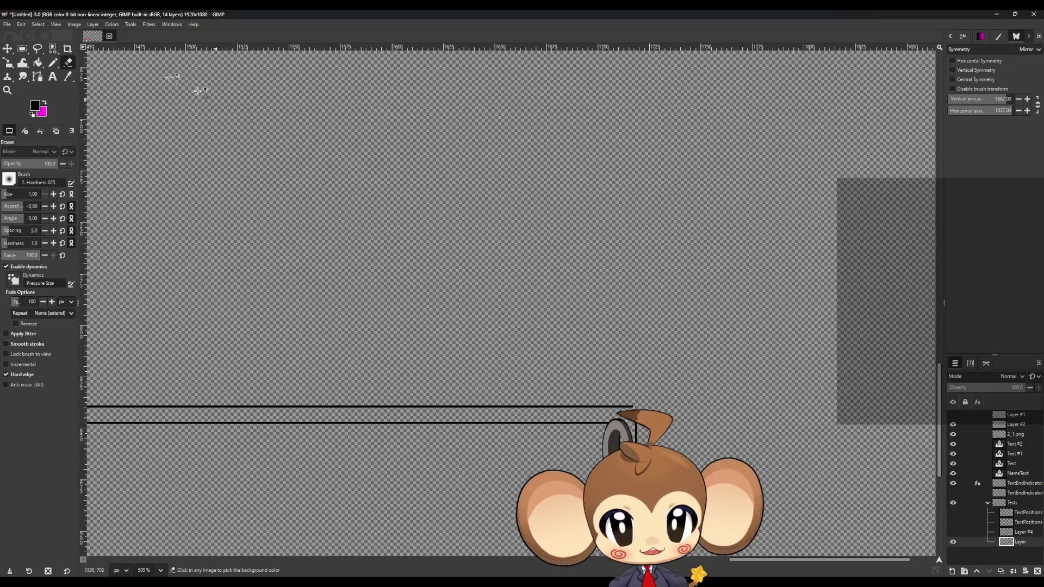
key("n")
scroll(589, 347, "up", 10)
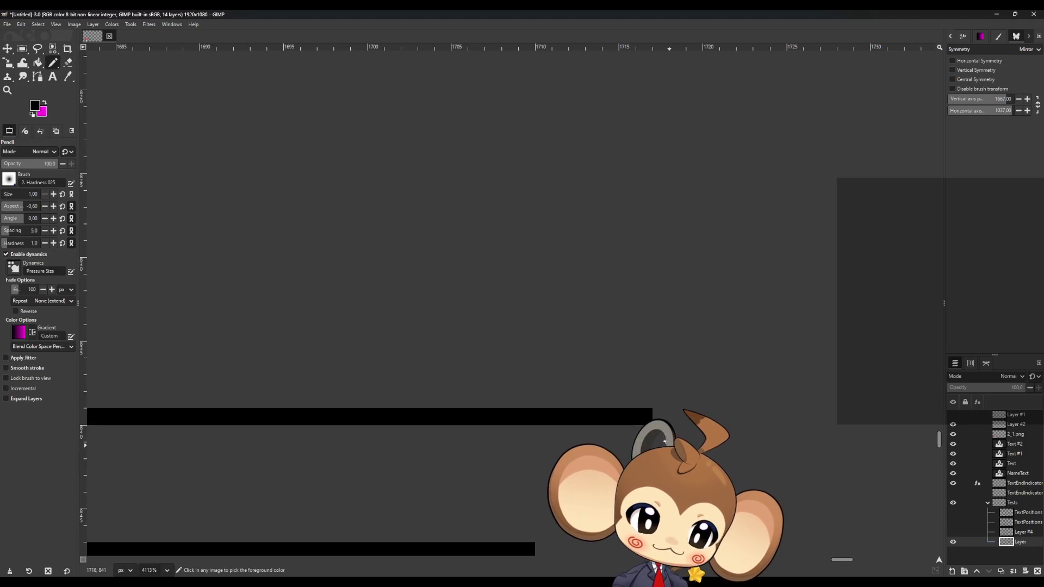
scroll(664, 442, "down", 10)
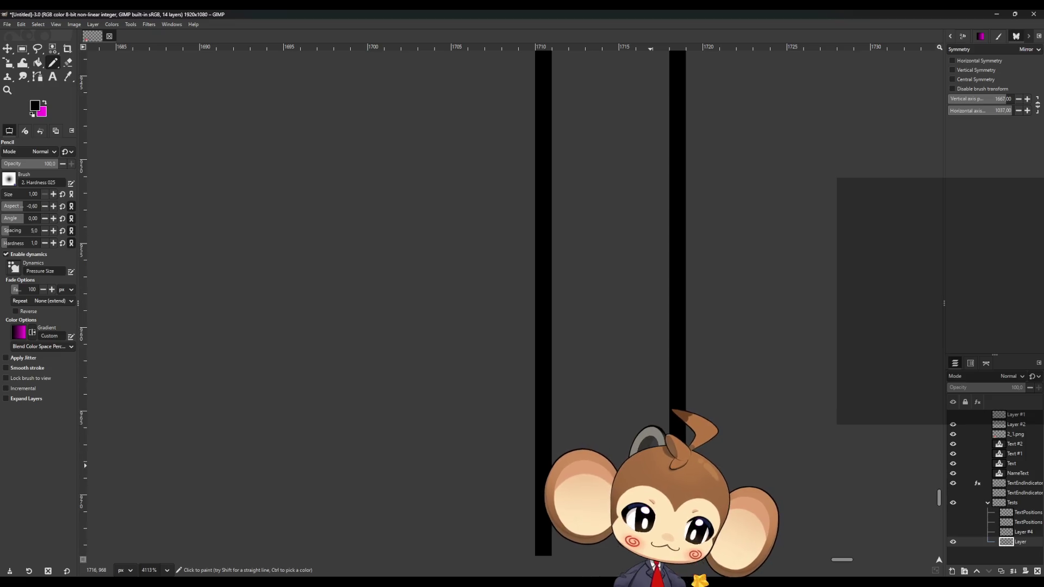
scroll(651, 466, "down", 10)
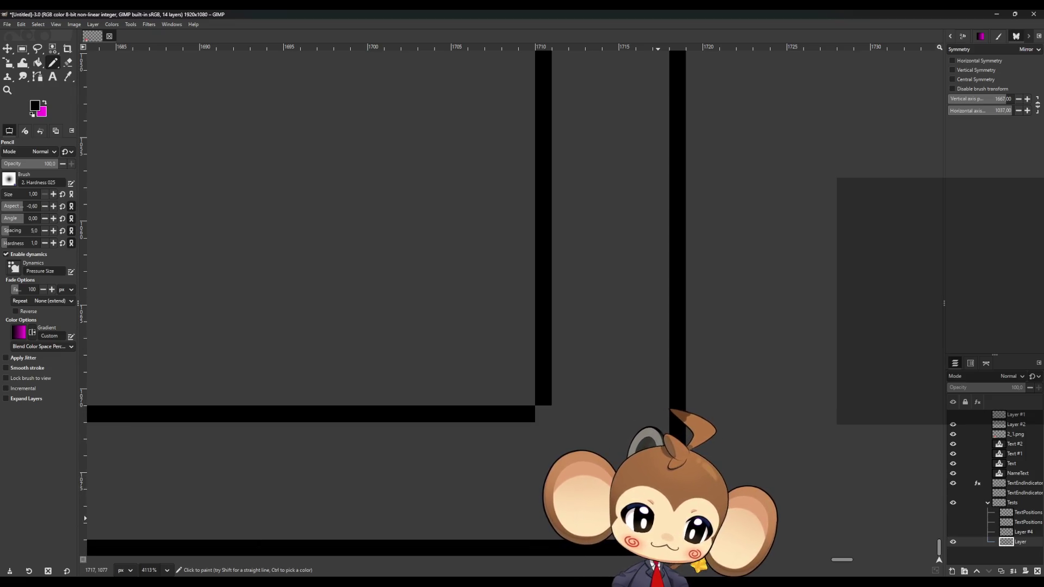
scroll(301, 437, "down", 15, "ctrl")
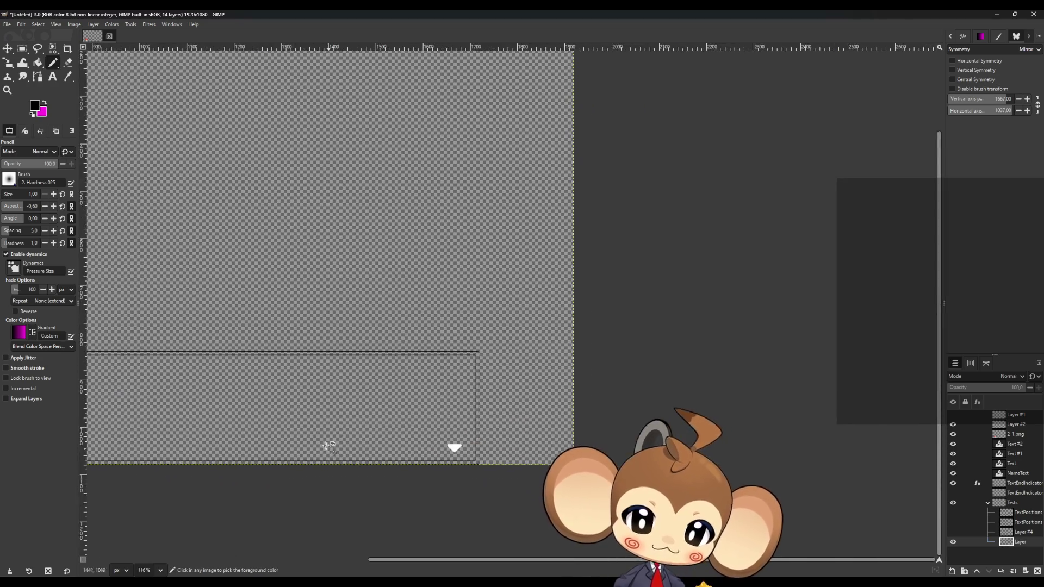
scroll(301, 436, "down", 3, "ctrl")
scroll(236, 487, "up", 2, "ctrl")
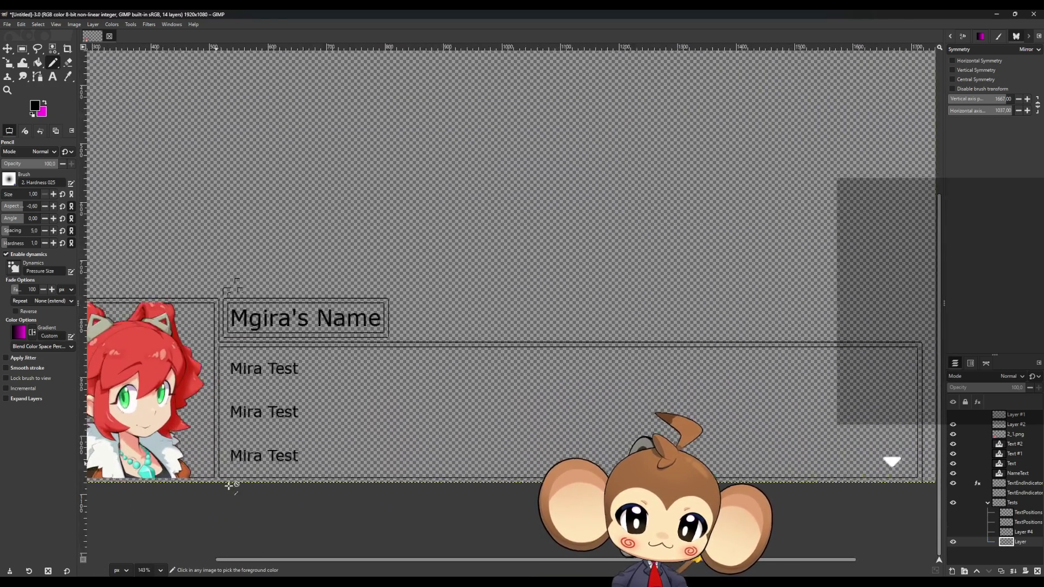
scroll(231, 435, "up", 2, "ctrl")
scroll(234, 201, "up", 3, "ctrl")
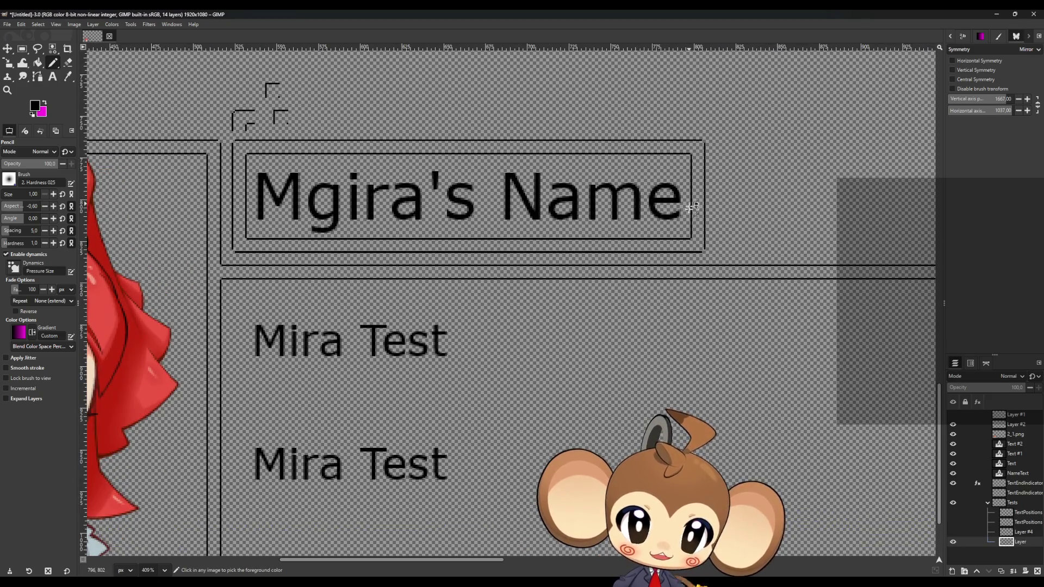
scroll(694, 209, "up", 3, "ctrl")
scroll(726, 277, "up", 6, "ctrl")
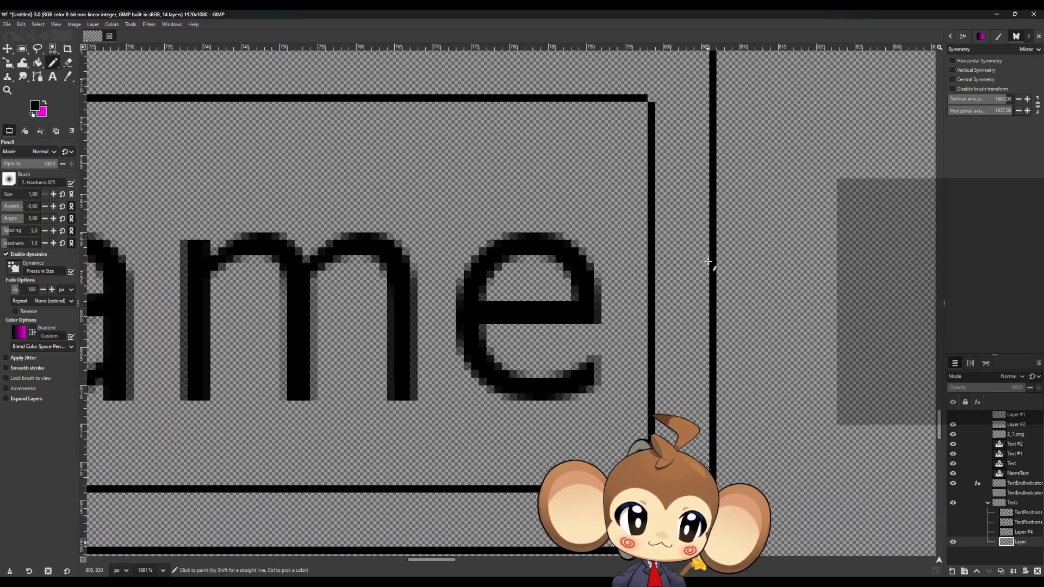
scroll(712, 326, "down", 10, "ctrl")
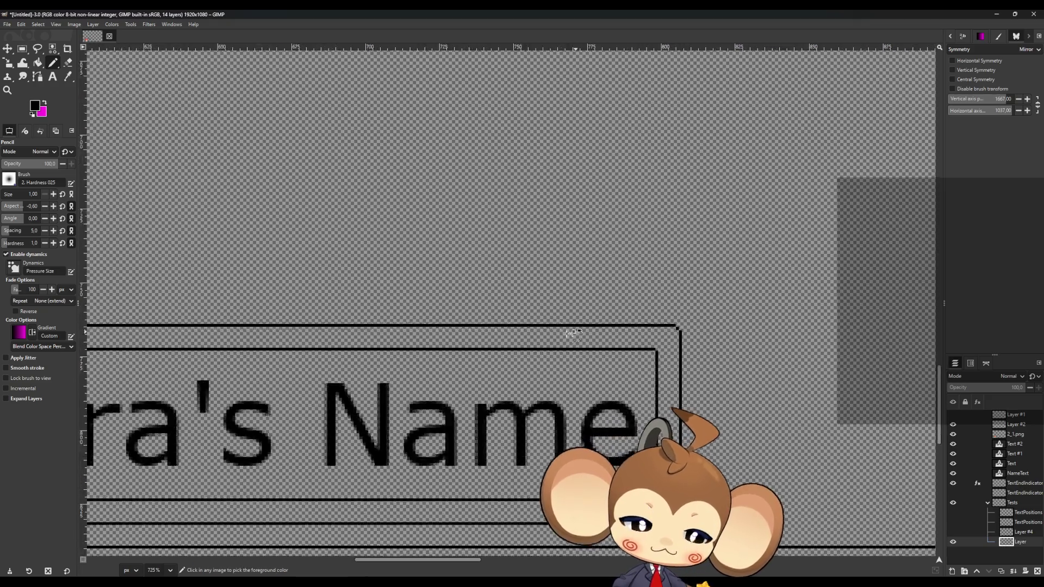
scroll(298, 301, "up", 8, "ctrl")
scroll(298, 301, "up", 3, "ctrl")
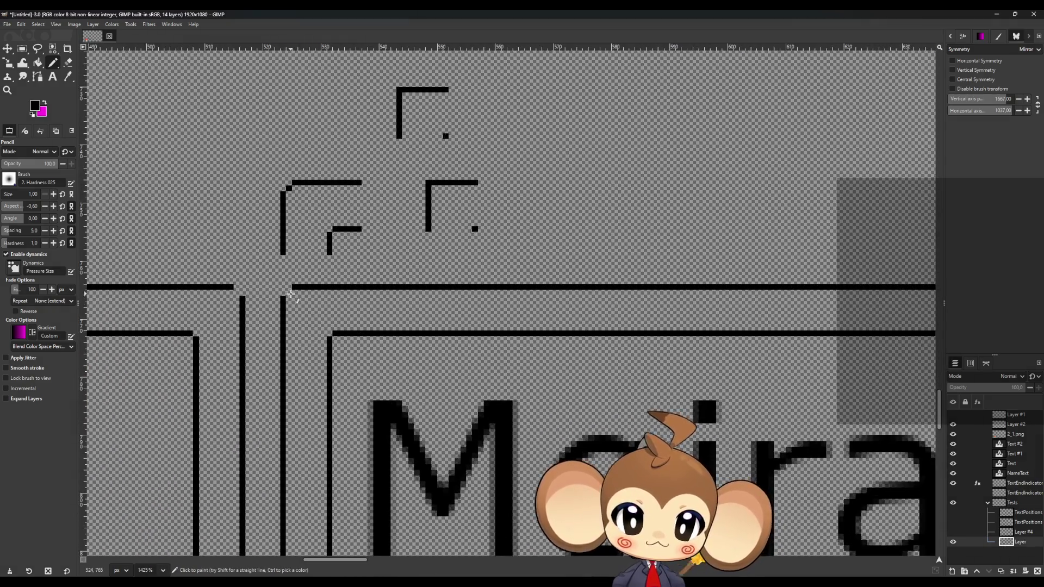
scroll(327, 365, "down", 5)
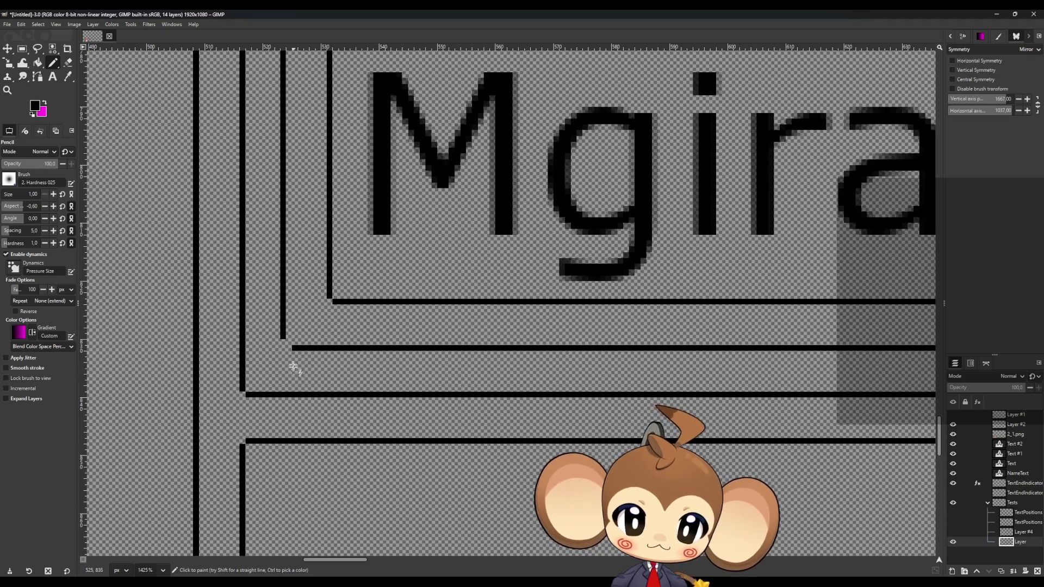
scroll(253, 395, "down", 6, "ctrl")
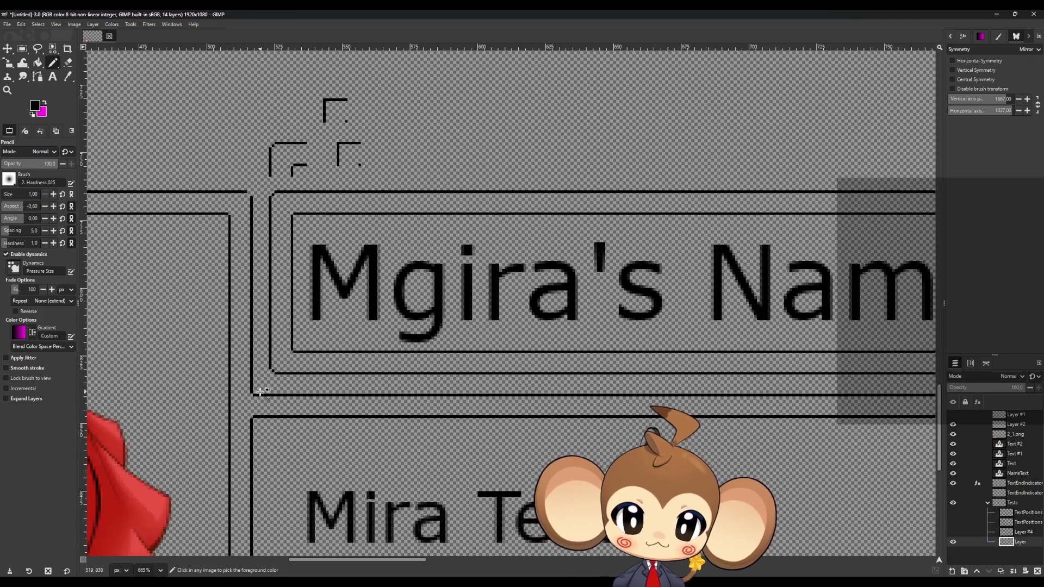
scroll(326, 272, "up", 8, "ctrl")
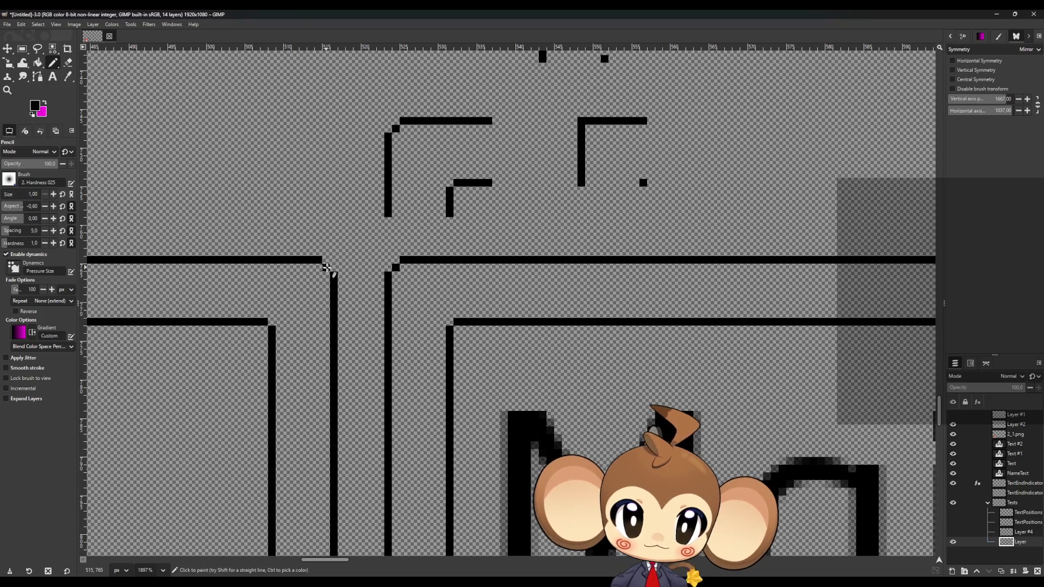
scroll(332, 273, "down", 8, "ctrl")
scroll(172, 334, "down", 5, "ctrl")
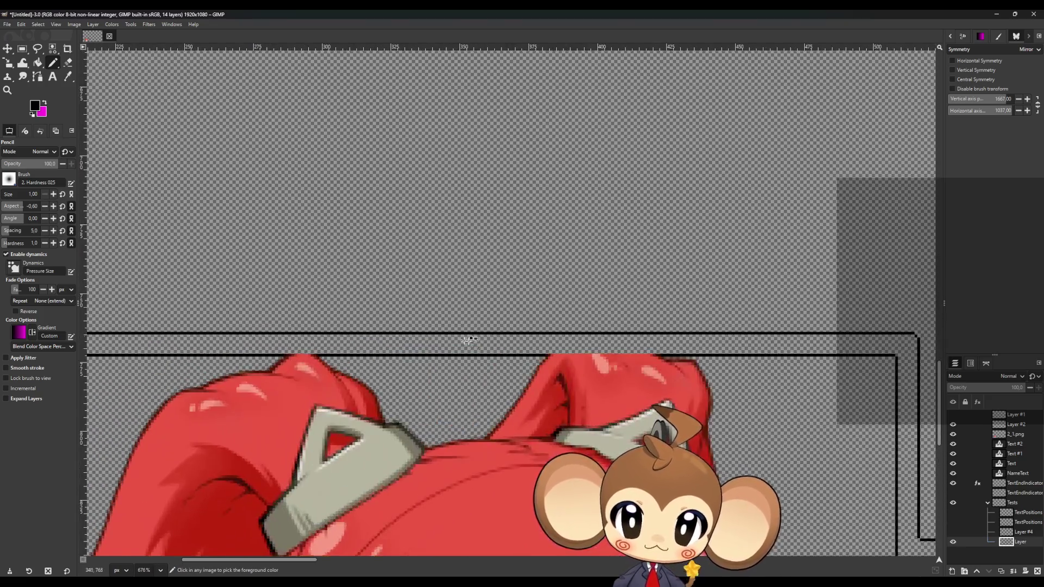
scroll(306, 435, "up", 3, "ctrl")
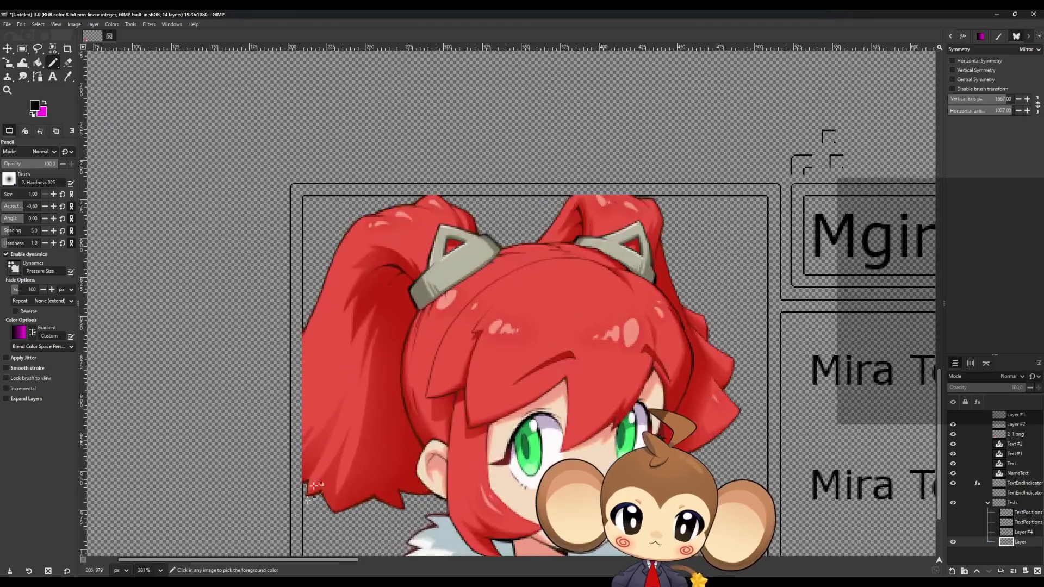
scroll(333, 513, "down", 4, "ctrl")
scroll(334, 402, "up", 8, "ctrl")
scroll(331, 407, "down", 5, "ctrl")
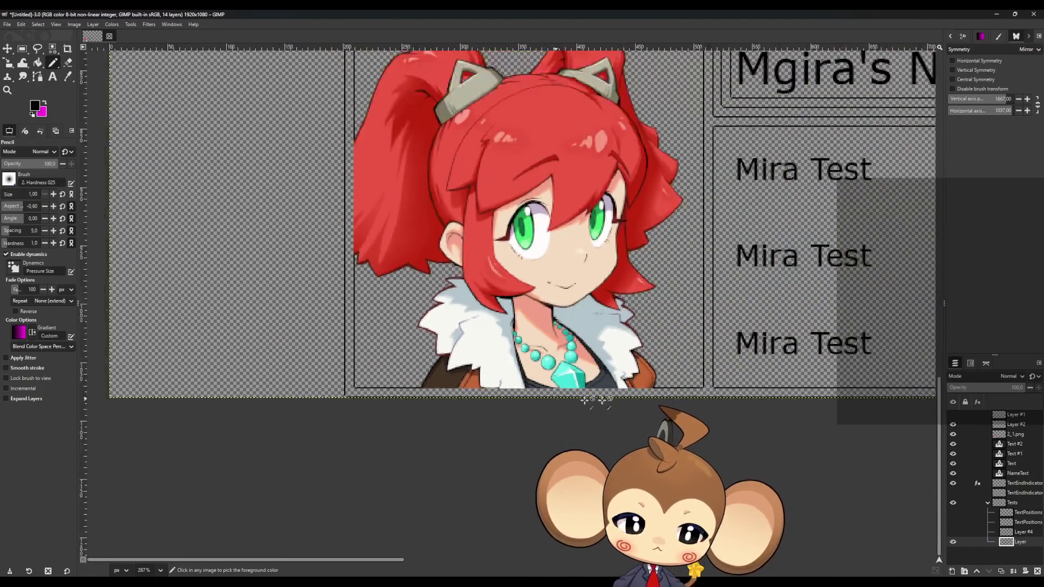
scroll(413, 397, "up", 1, "ctrl")
scroll(499, 387, "down", 2, "ctrl")
scroll(499, 388, "down", 2, "ctrl")
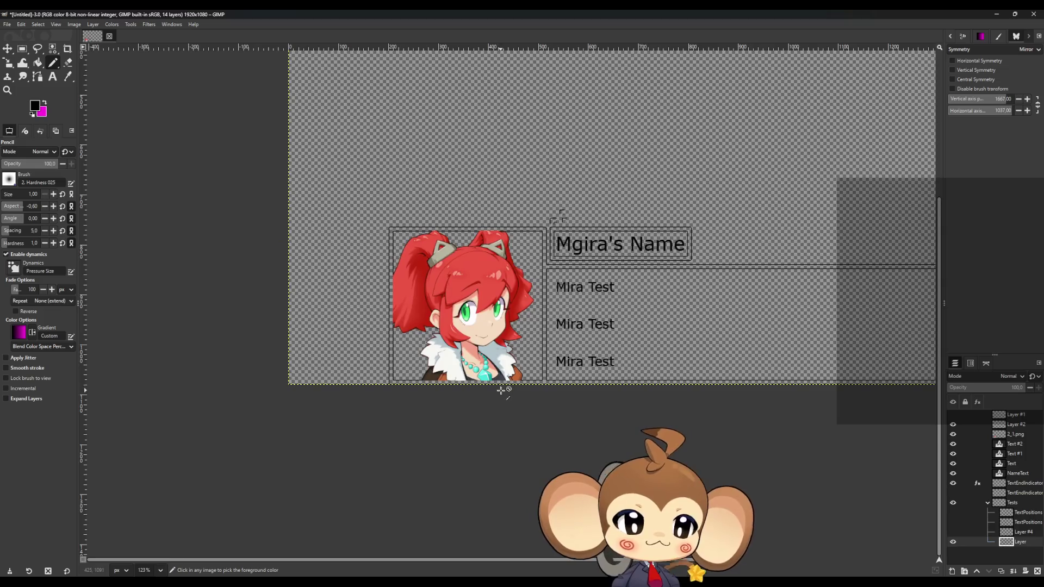
scroll(709, 321, "up", 1, "ctrl")
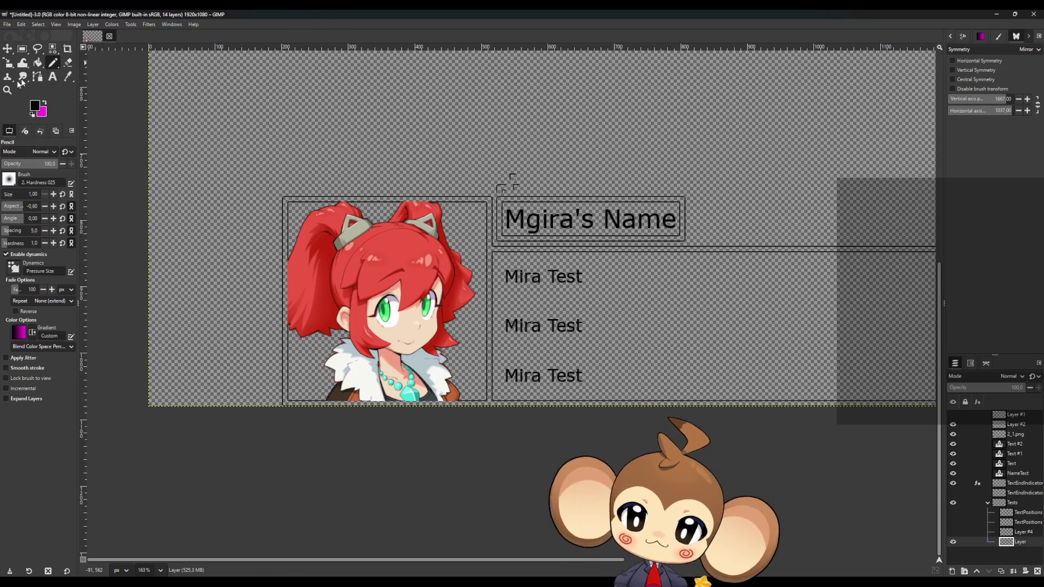
Step: Set the foreground colour to dark green 2d744d
left_click(36, 107)
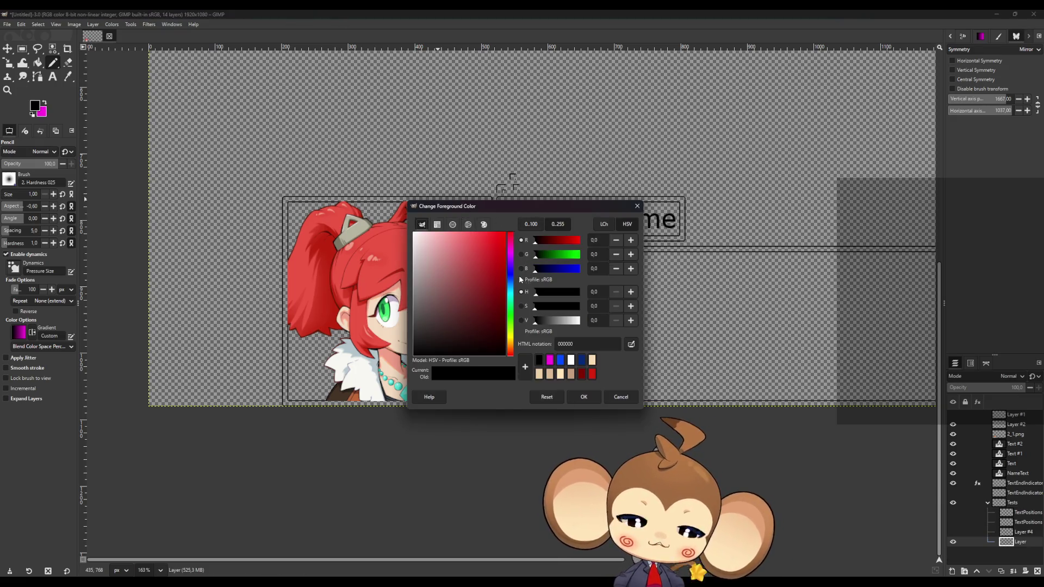
mouse_move(510, 297)
left_mouse_down()
mouse_move(475, 291)
mouse_move(469, 258)
left_mouse_up()
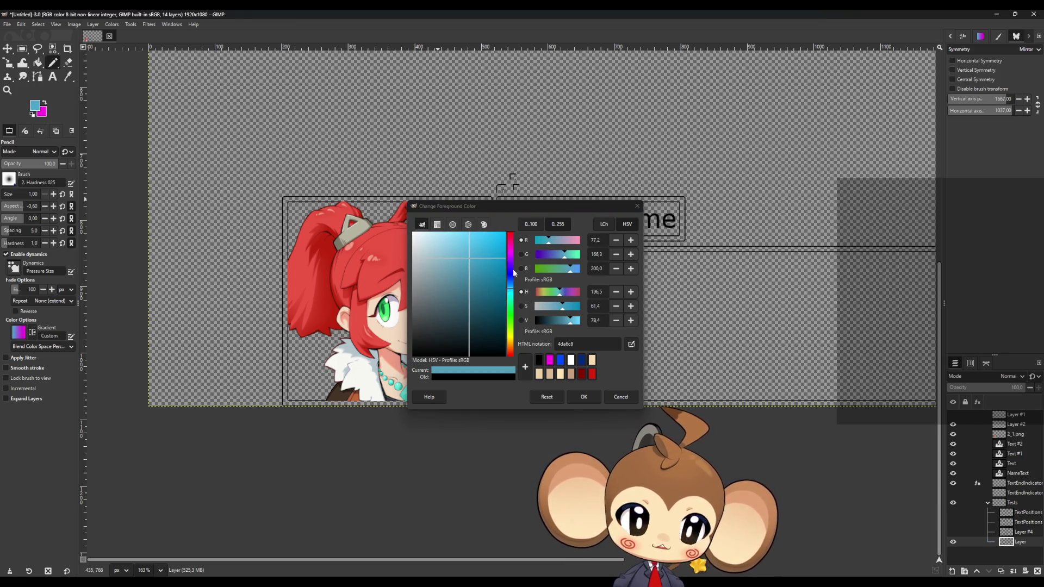
left_click(511, 314)
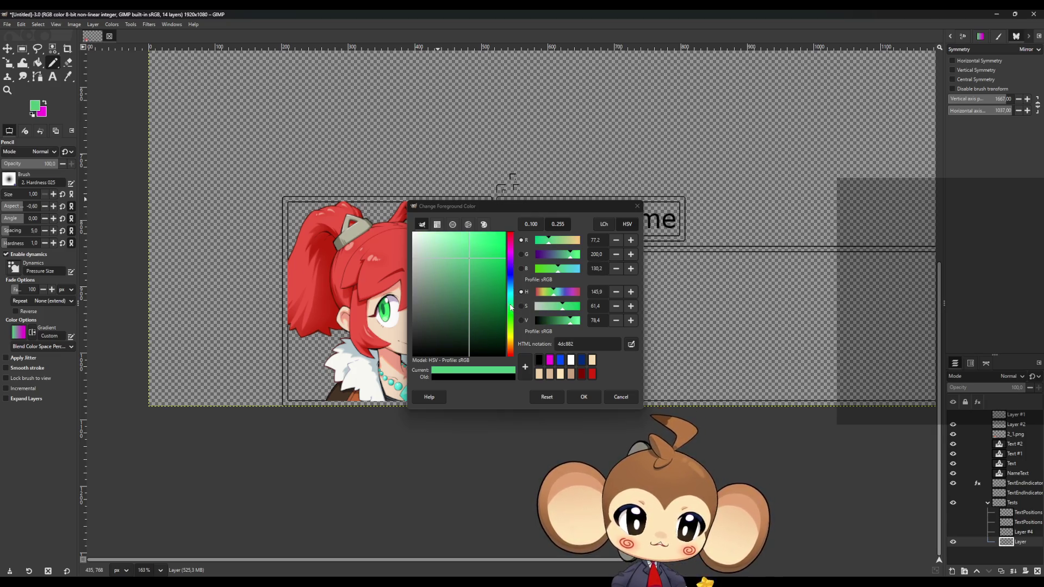
left_click_drag(573, 325, 556, 325)
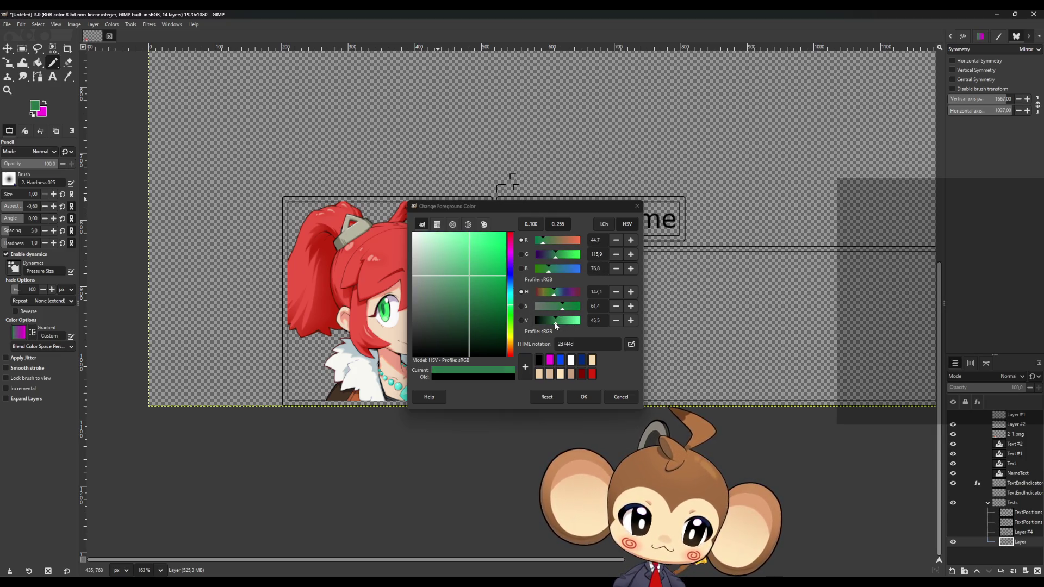
left_click(584, 397)
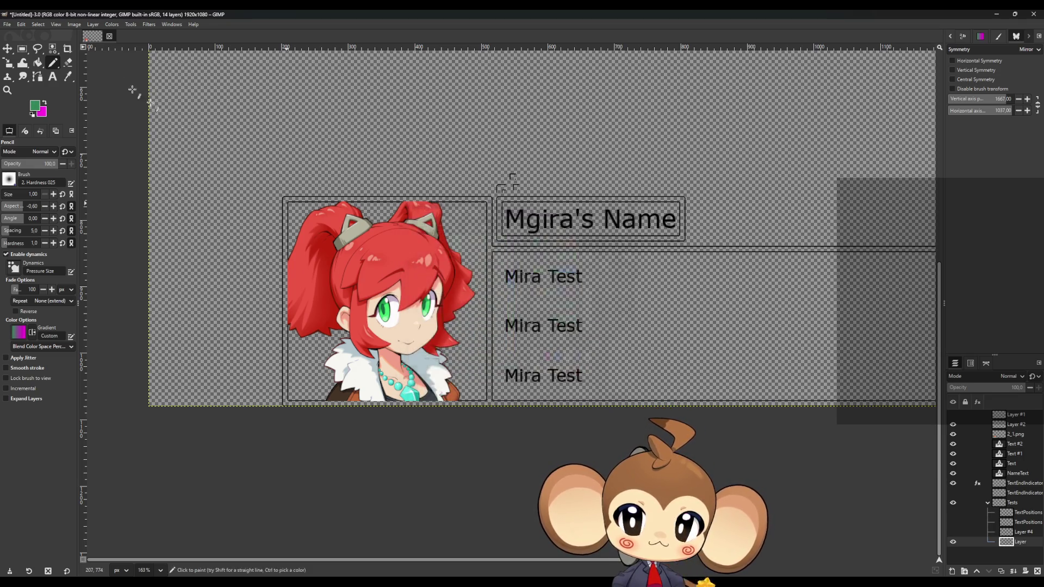
Step: Bucket-fill the frame border lines and name box ring green, then duplicate the layer
left_click(38, 63)
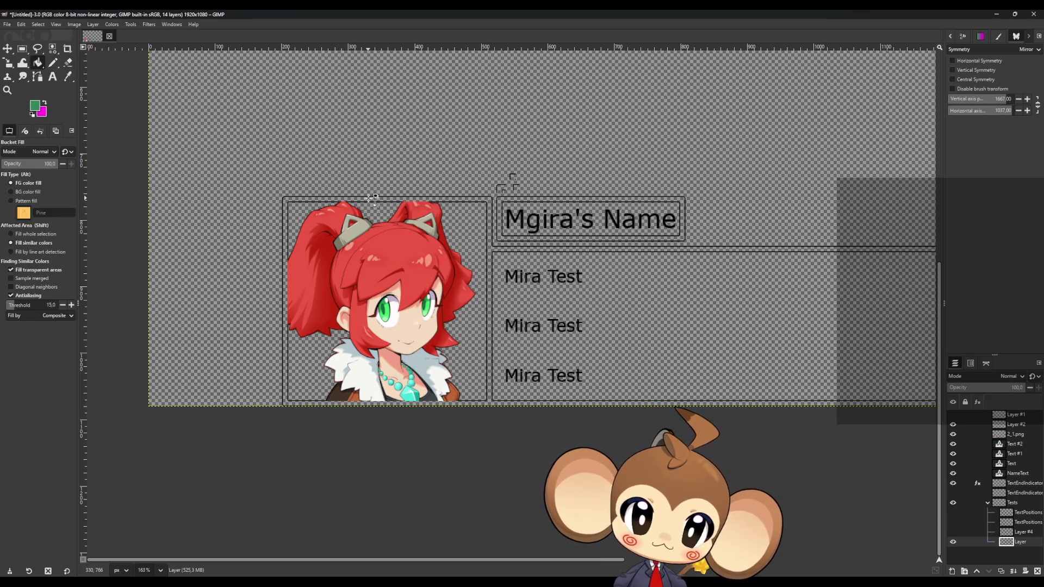
left_click(373, 199)
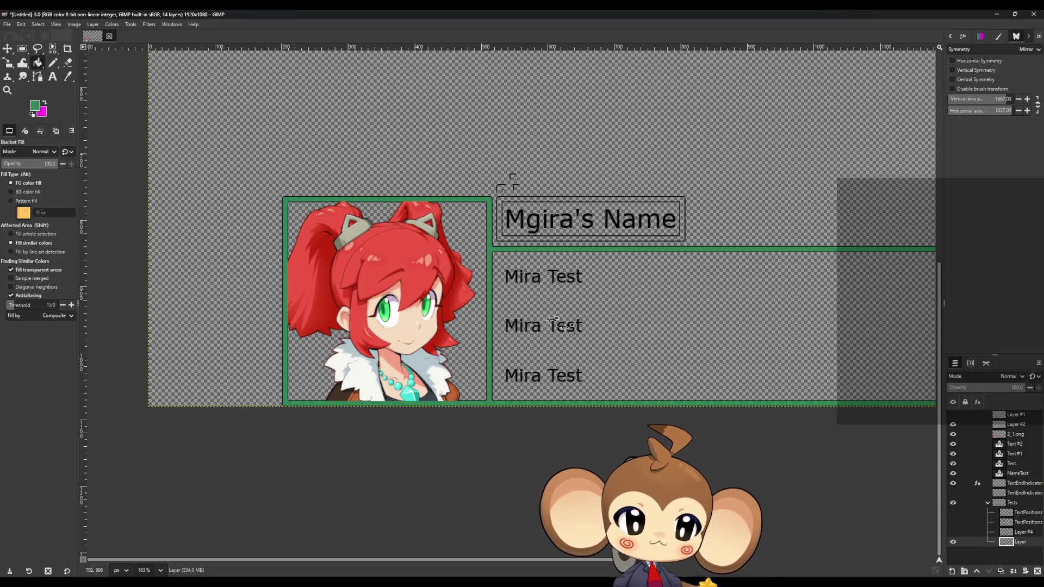
scroll(669, 338, "down", 4)
scroll(675, 351, "up", 2)
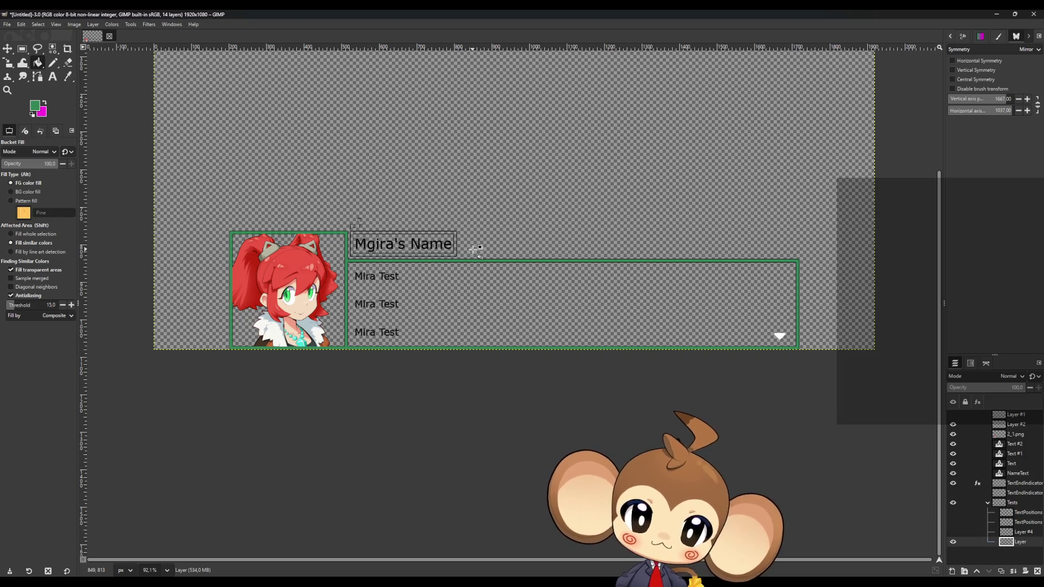
scroll(359, 242, "up", 4)
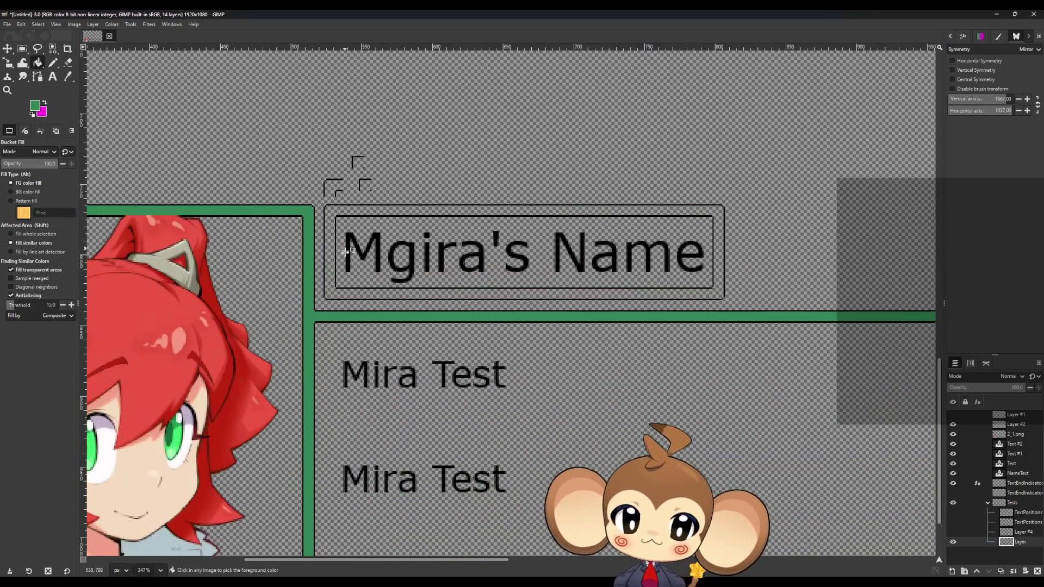
left_click(341, 294)
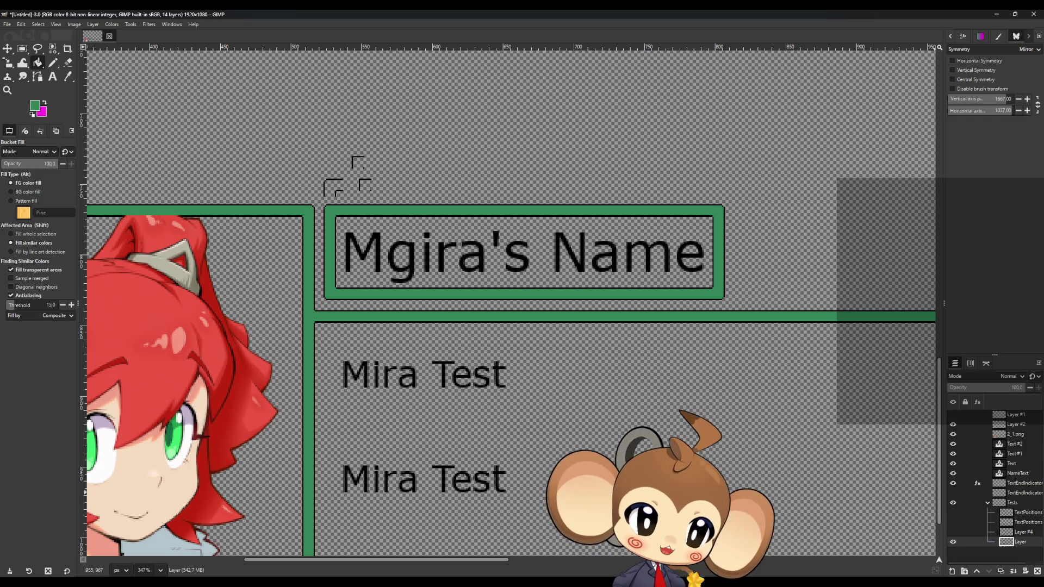
left_click(1001, 571)
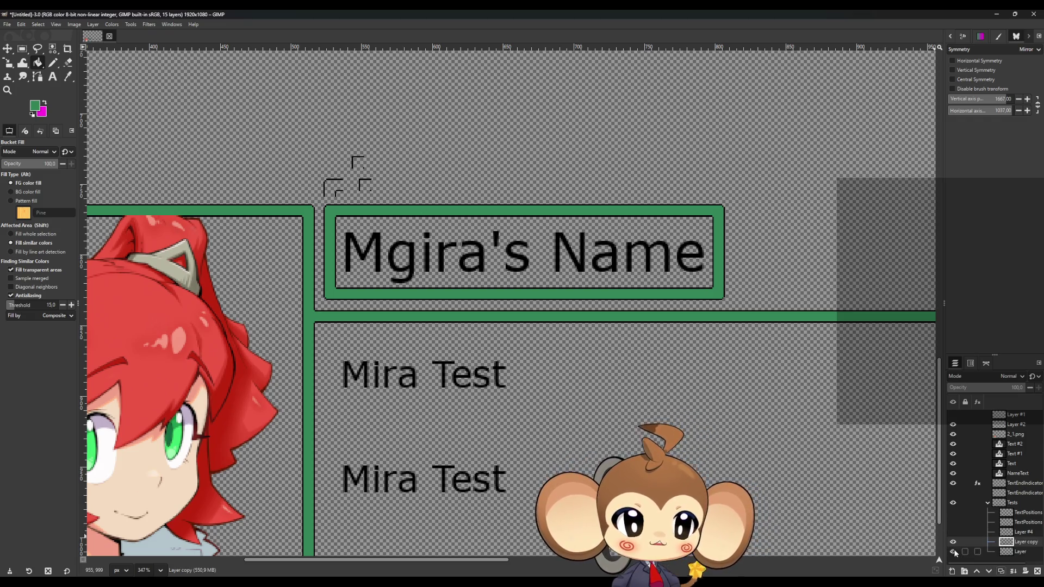
Step: Set a Gaussian Blur of 0.50 on both Size X and Size Y for Layer copy
left_click(149, 24)
mouse_move(163, 79)
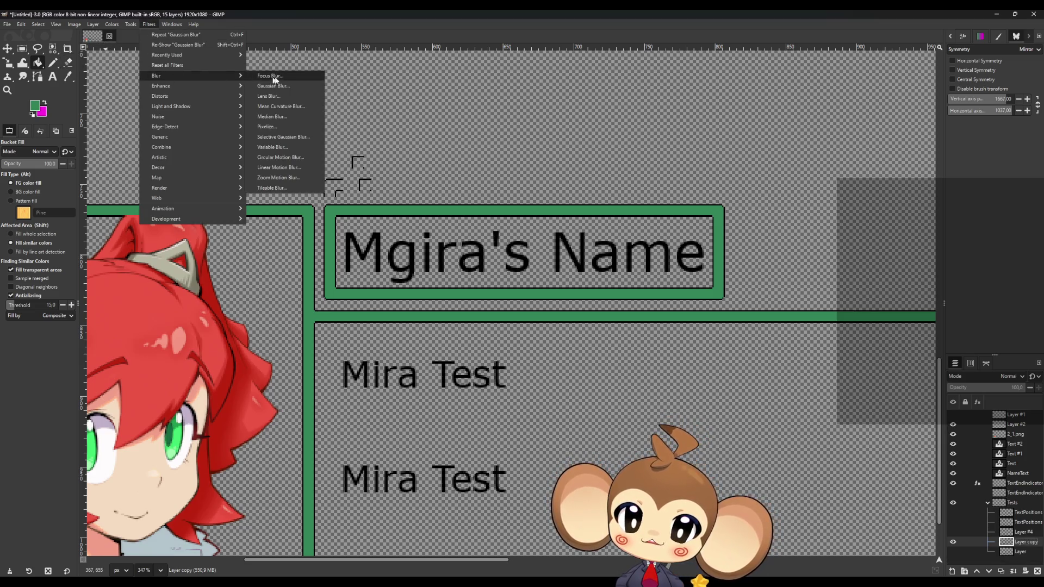
left_click(285, 77)
left_click(222, 19)
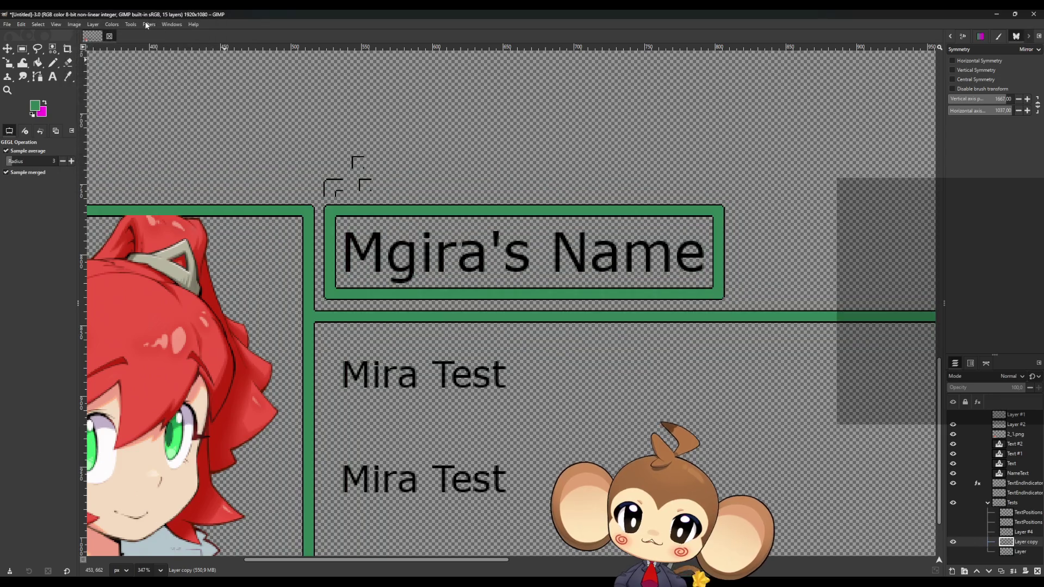
left_click(148, 24)
mouse_move(174, 76)
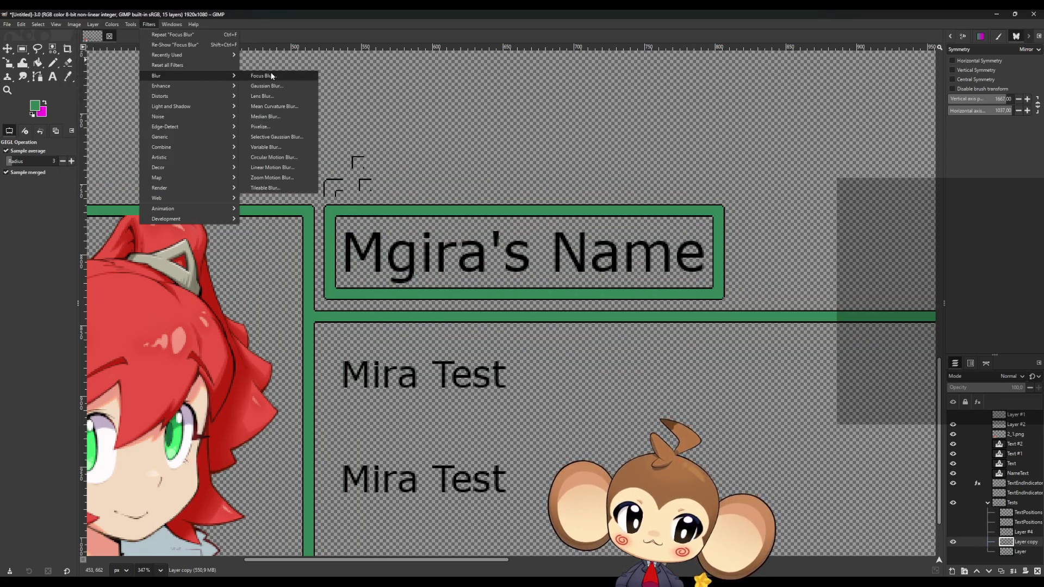
left_click(266, 86)
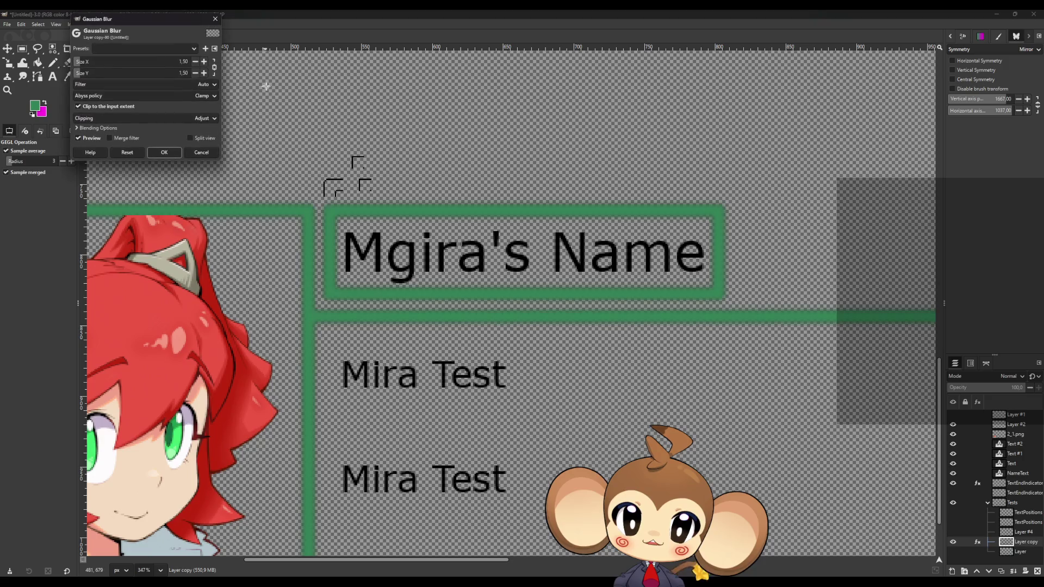
left_click(184, 62)
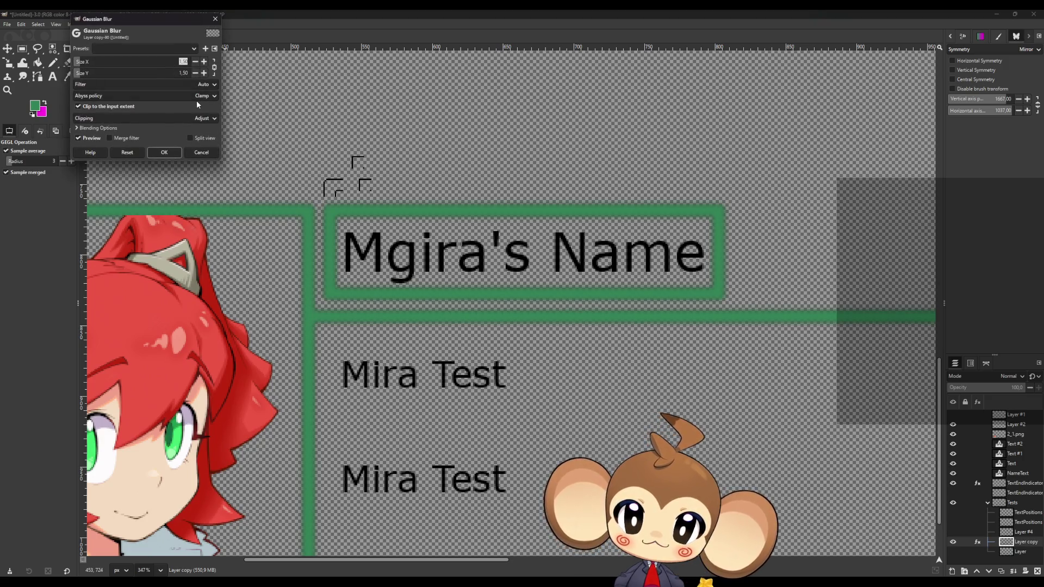
type("50")
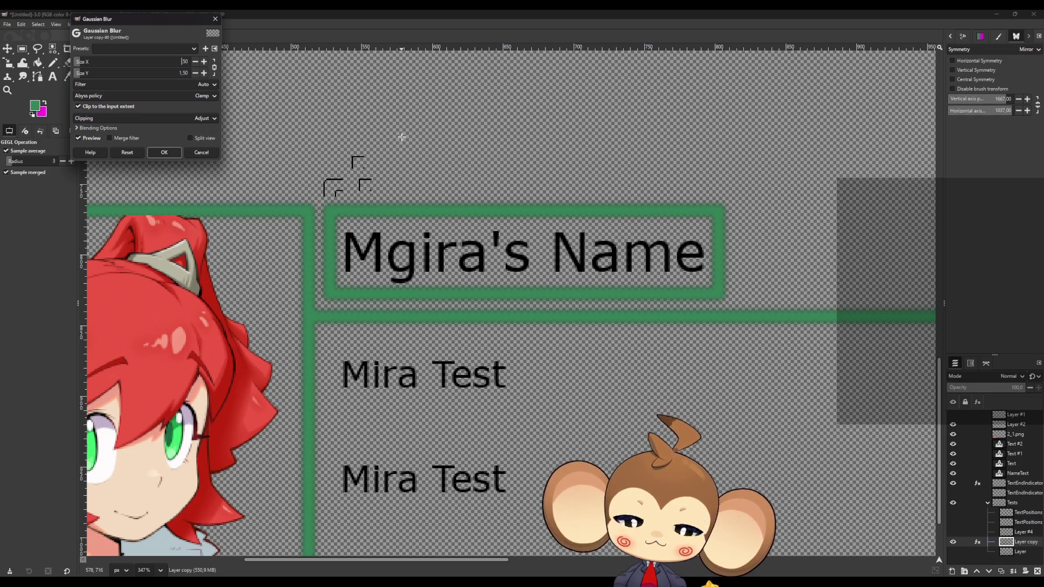
type("0.5")
key("Return")
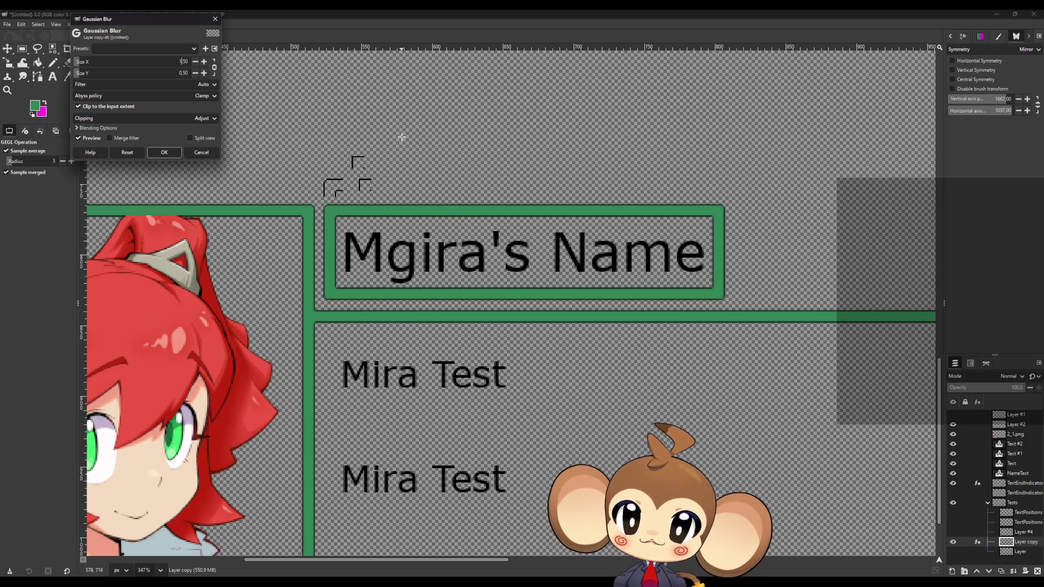
Step: Apply the blur, then show the original Layer and hide Layer copy to compare
left_click(159, 155)
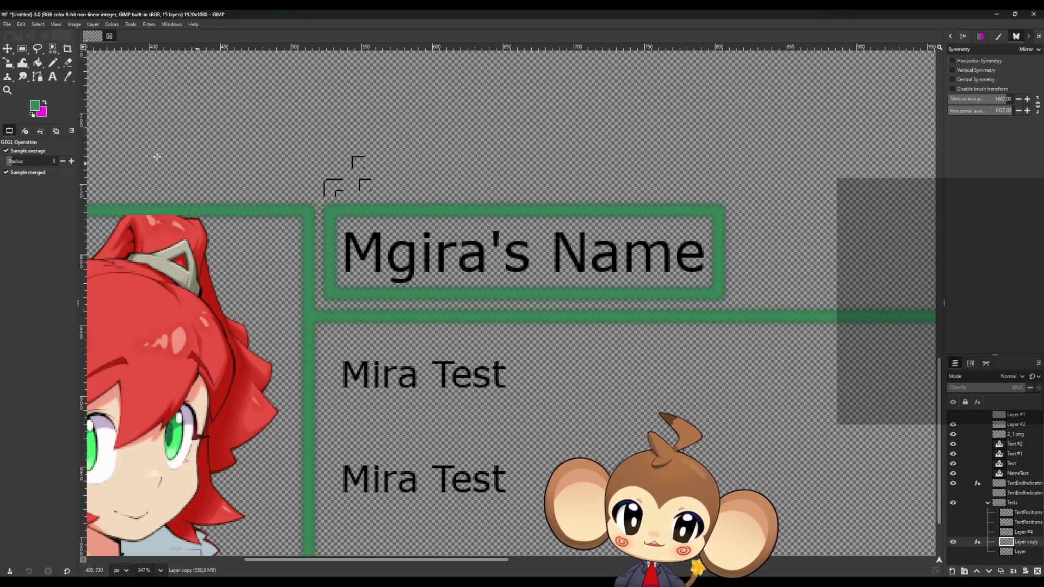
left_click(953, 552)
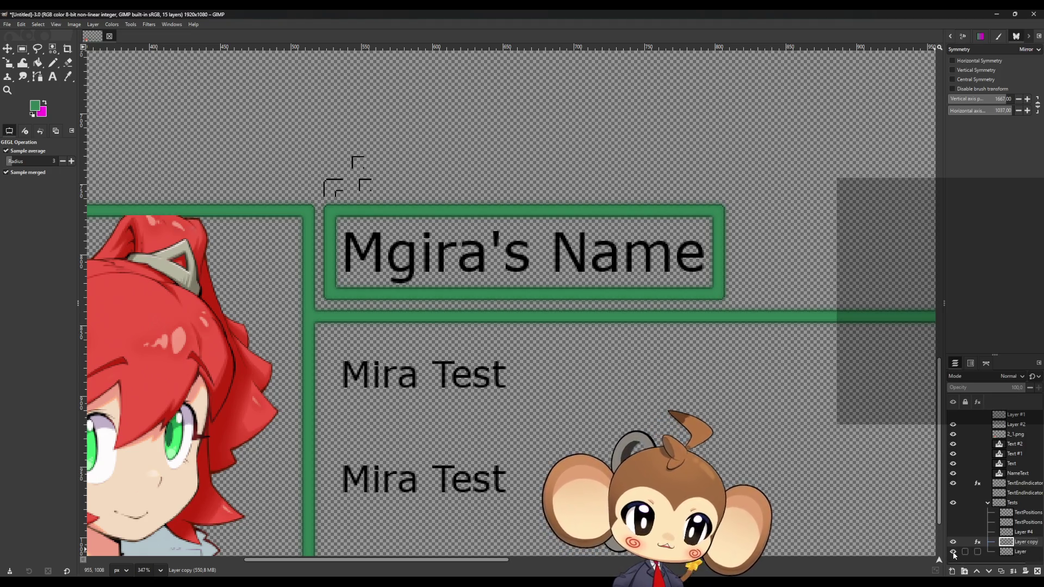
left_click(953, 543)
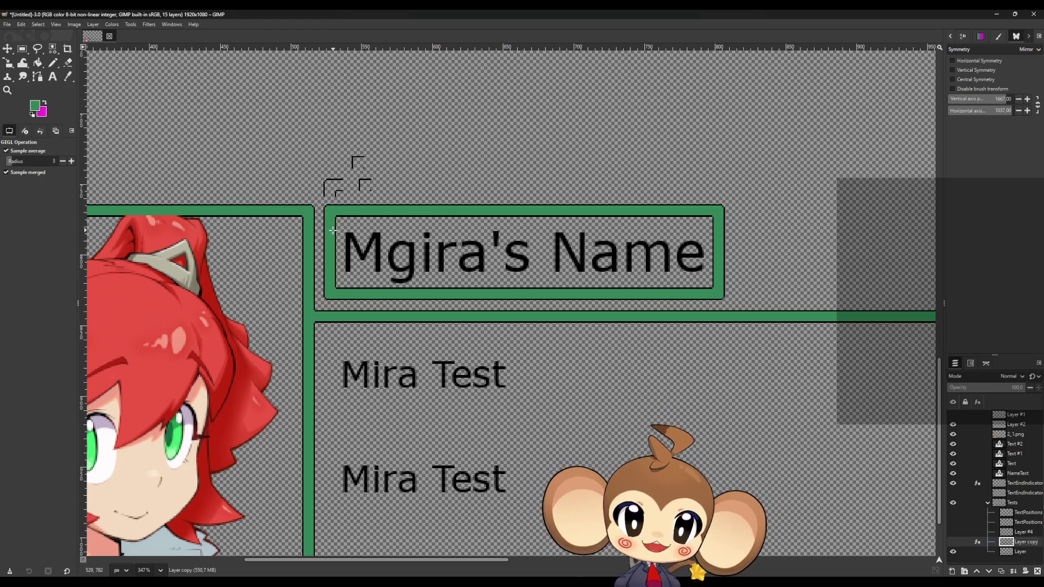
Step: Select Layer's green borders by colour at a raised threshold and delete them
left_click(52, 48)
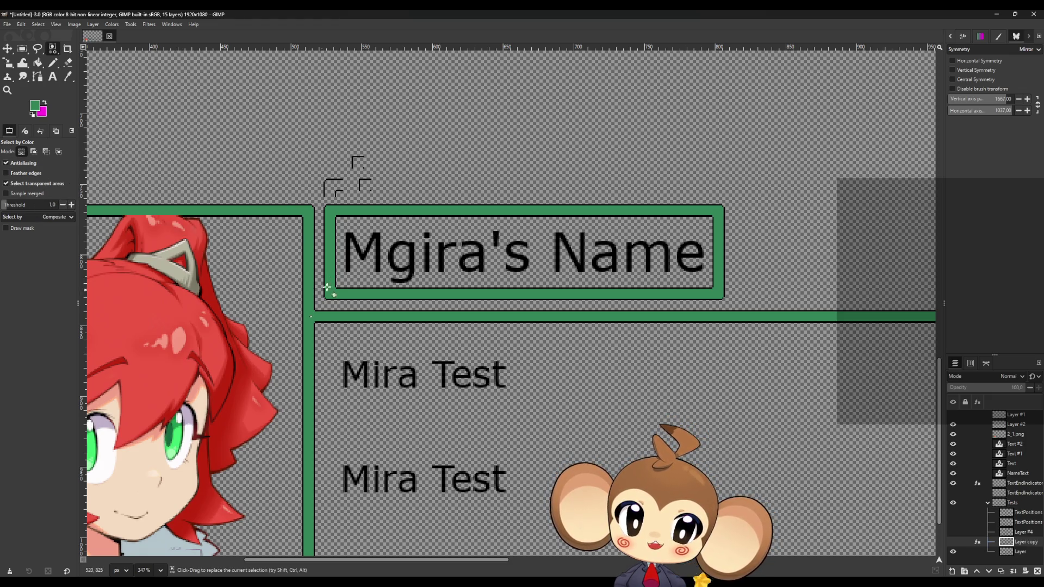
left_click(71, 205)
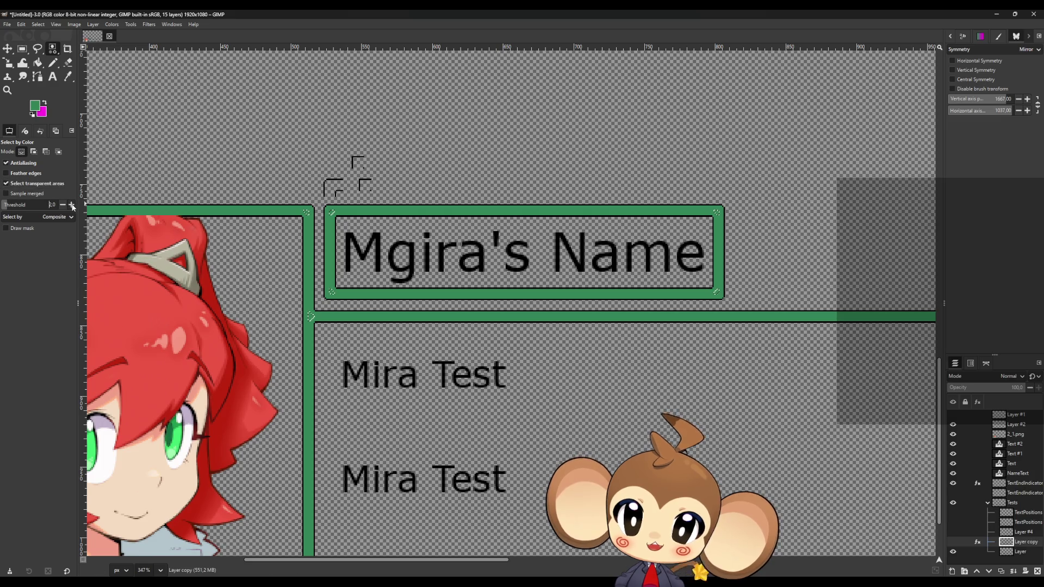
left_click(71, 206)
left_click(71, 205)
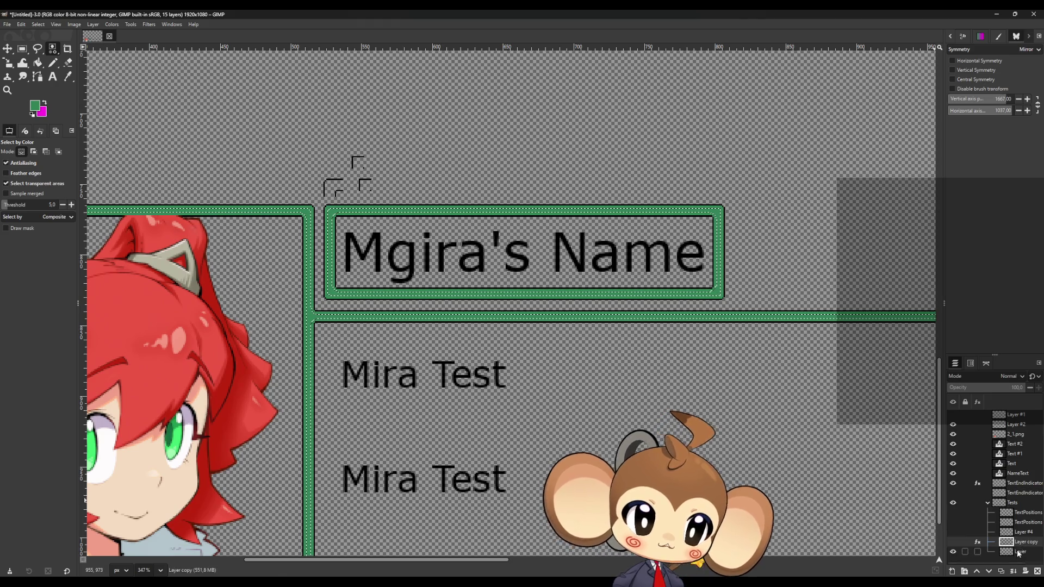
key("Page_Down")
left_click(332, 295)
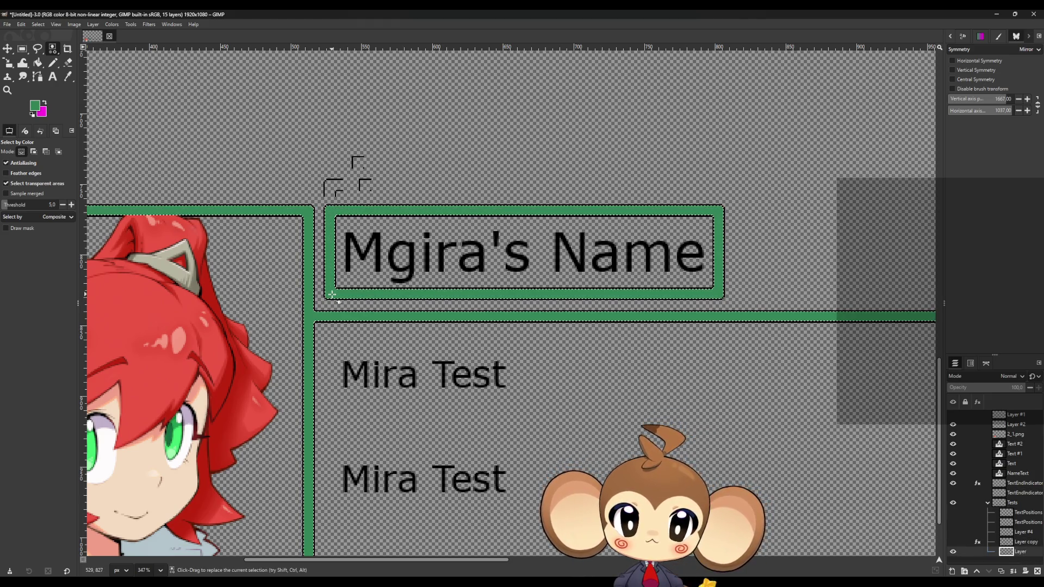
key("Delete")
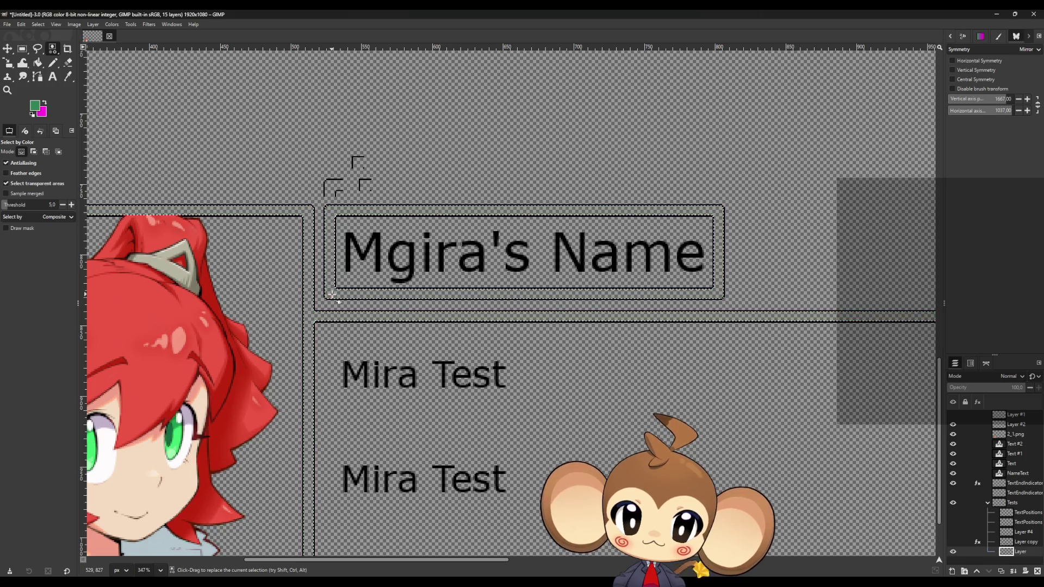
Step: Raise Layer above Layer copy and switch to Rectangle Select
left_click(53, 63)
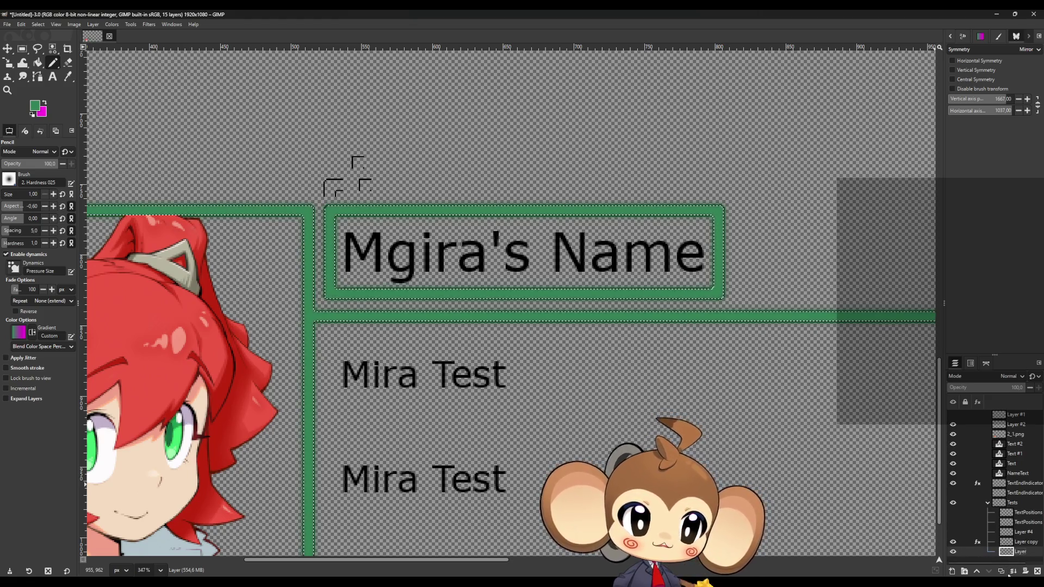
left_click(975, 571)
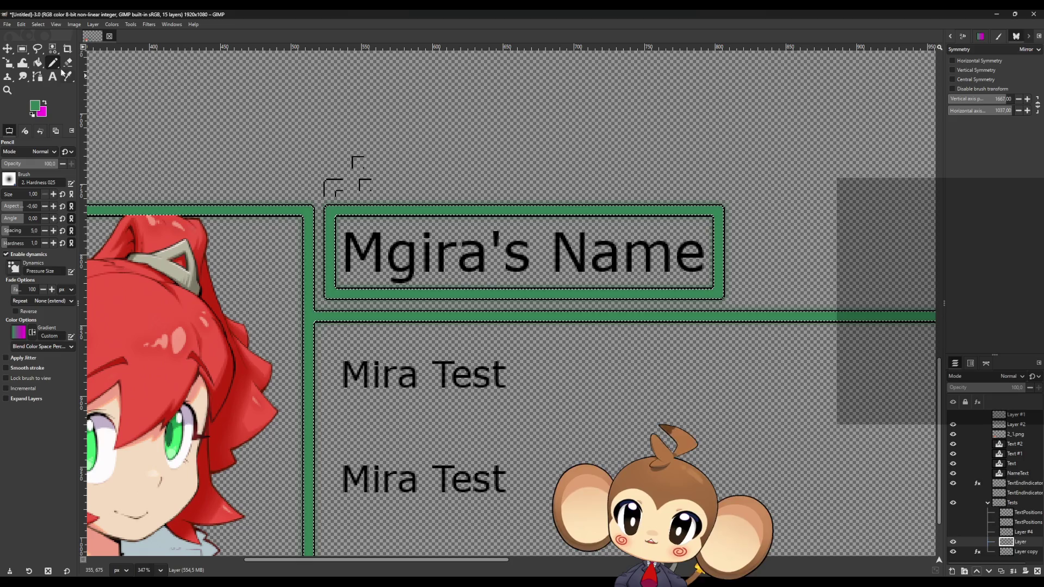
left_click(52, 49)
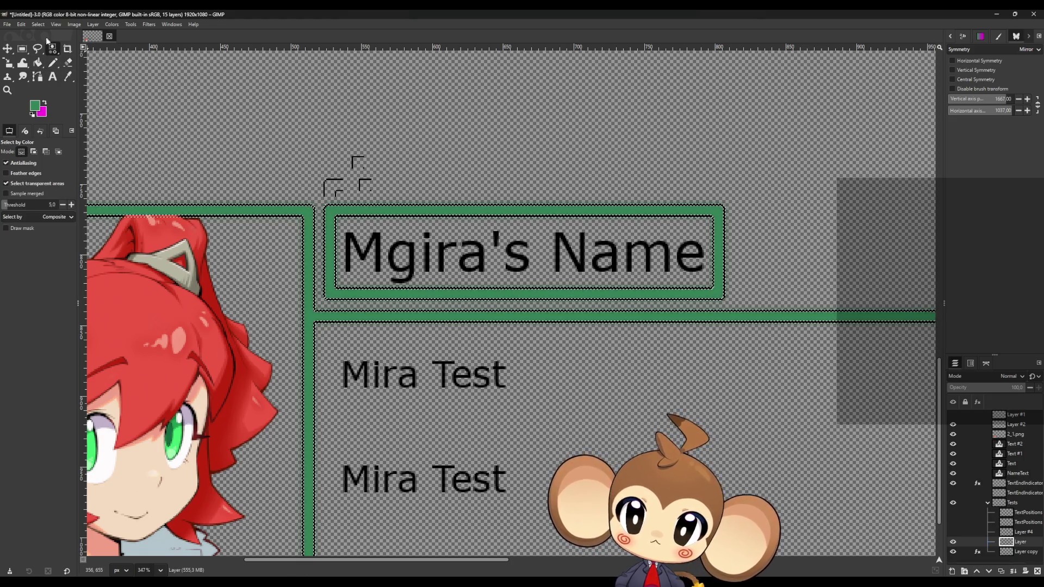
left_click(23, 49)
left_click(192, 109)
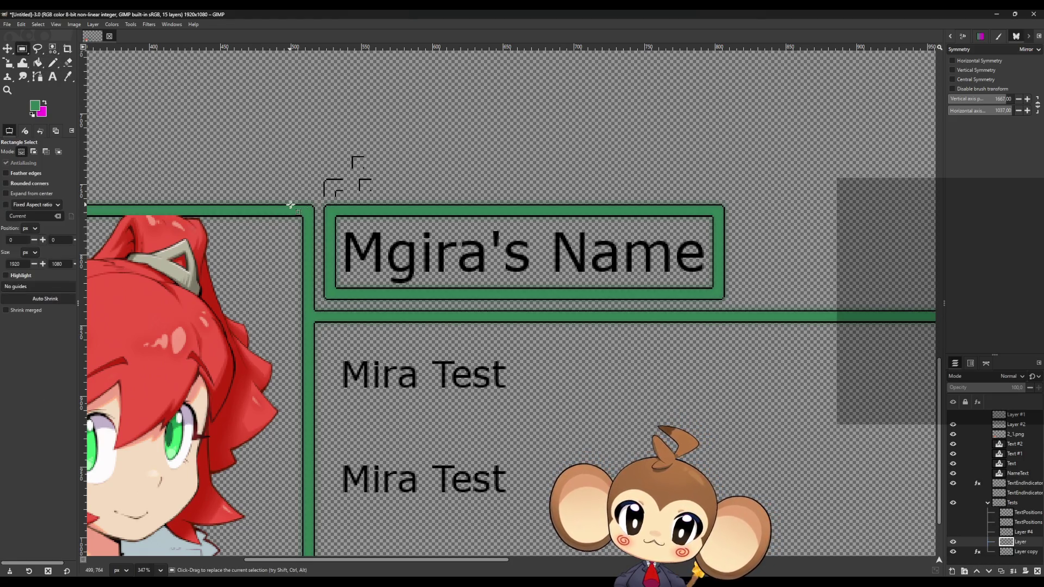
Step: Compare the frame with and without the green copy, then move the green copy above the outline layer
scroll(318, 273, "up", 5)
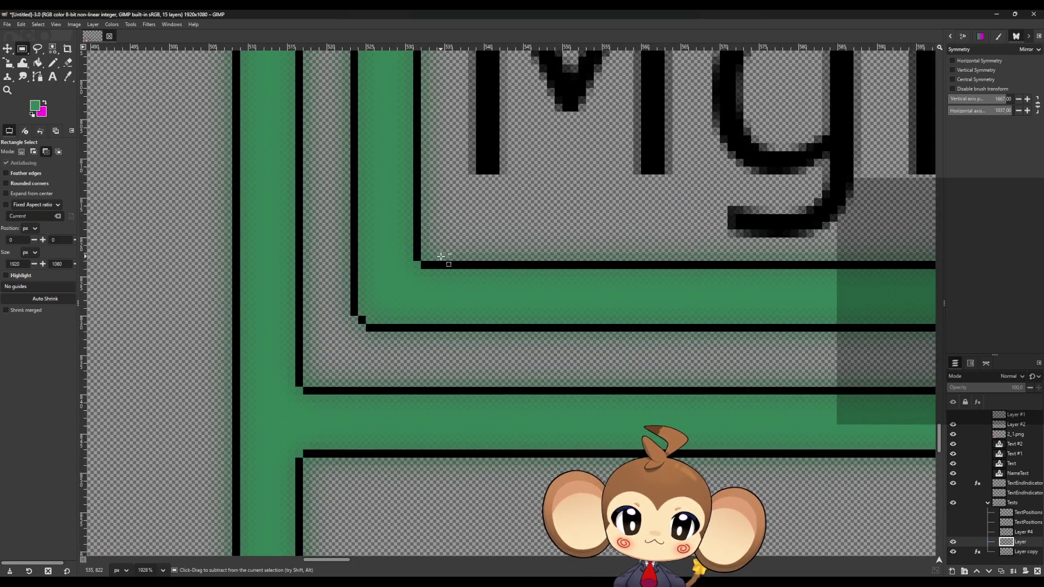
scroll(393, 276, "up", 3)
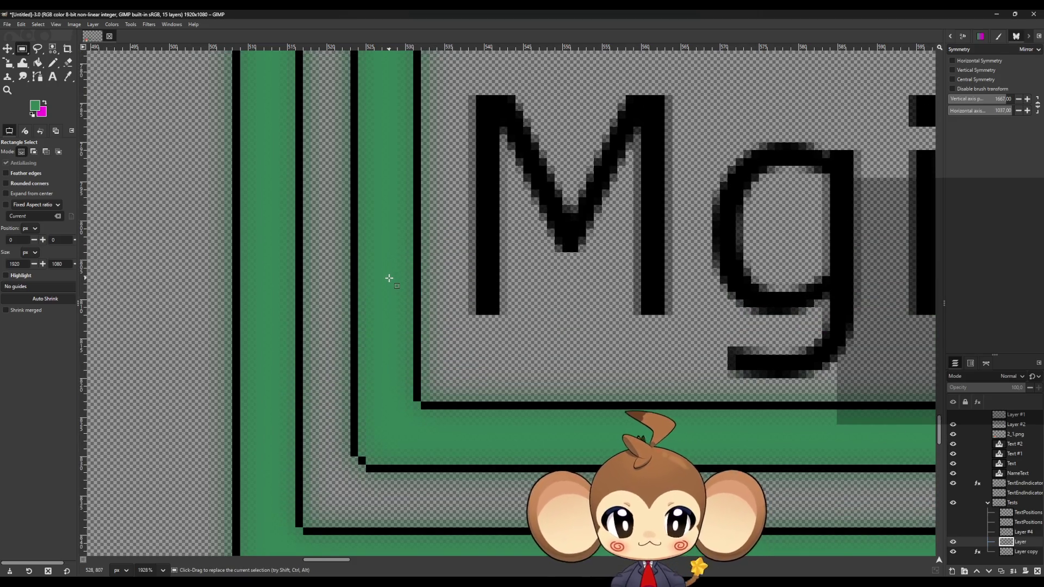
left_click(954, 552)
left_click(953, 552)
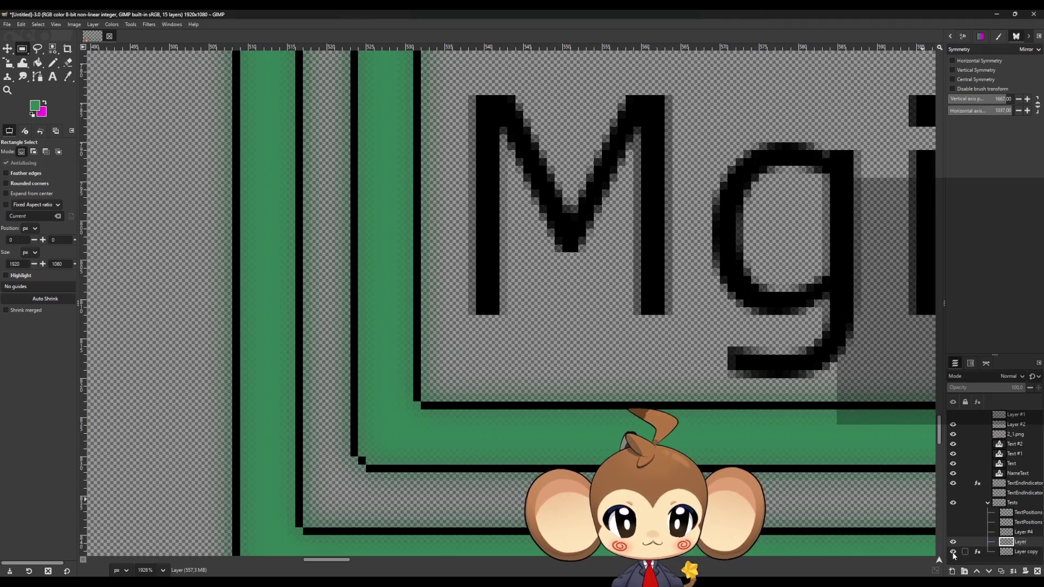
scroll(426, 408, "down", 3)
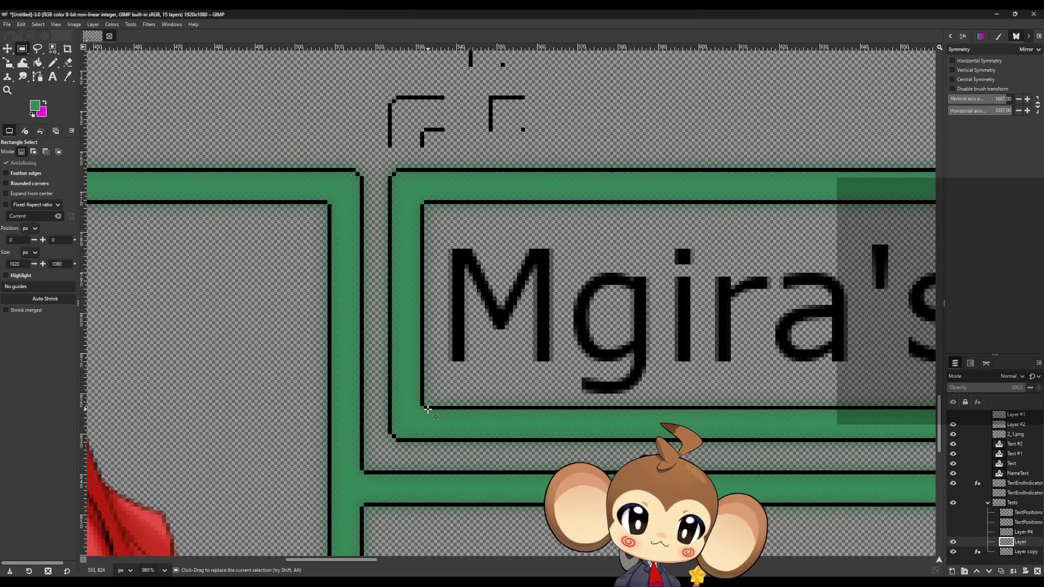
left_click(1015, 555)
left_click(977, 571)
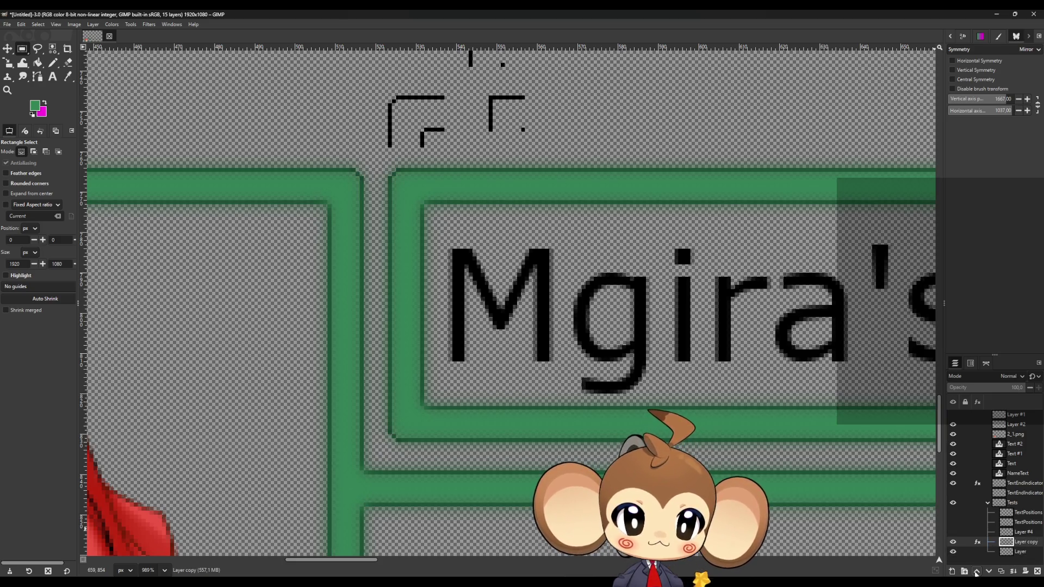
Step: Hide the blurred green copy and duplicate the outline-only Layer as Layer copy #1
left_click(953, 552)
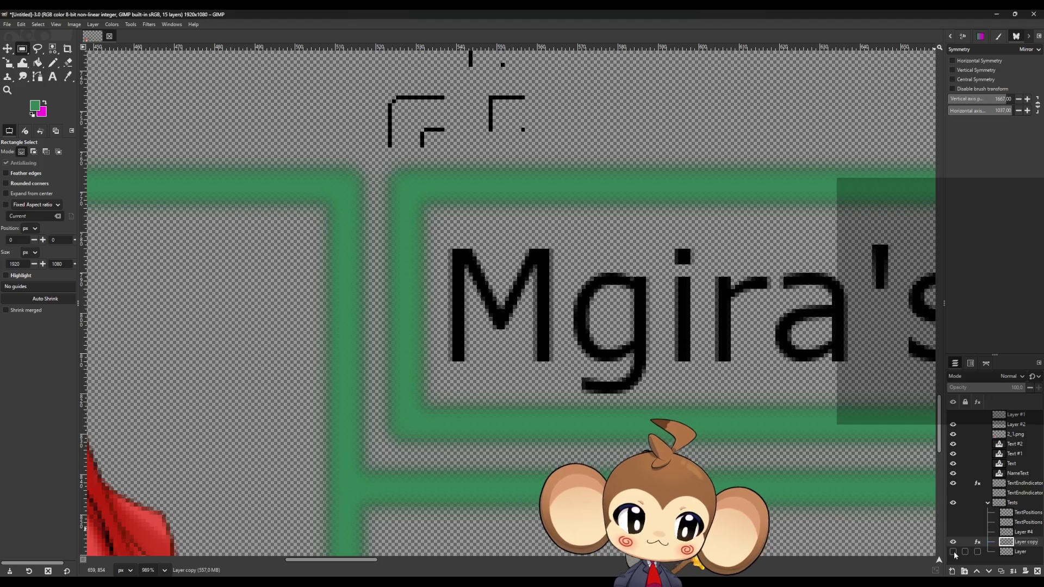
left_click(953, 552)
left_click(953, 542)
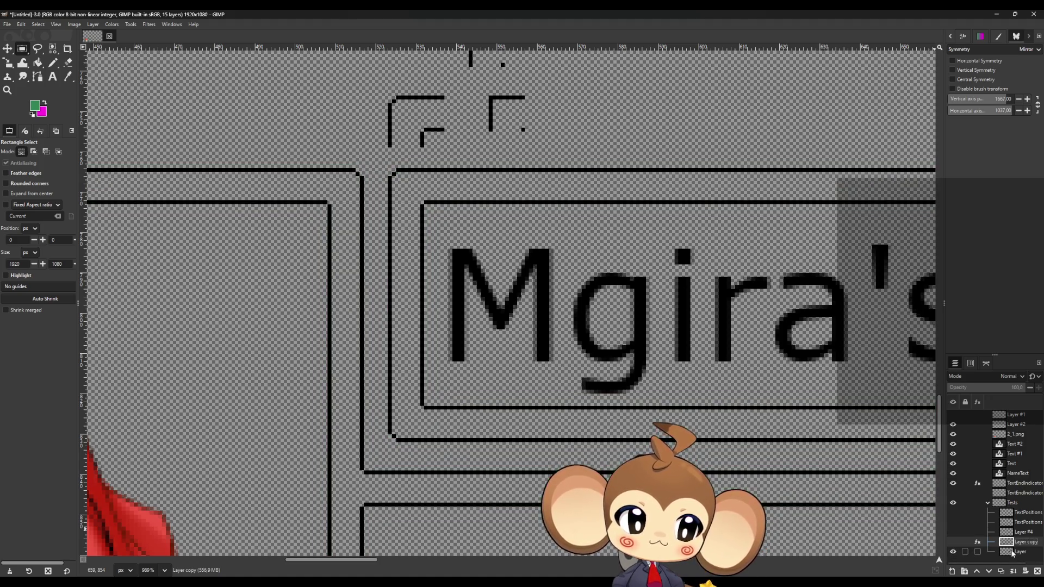
left_click(1019, 552)
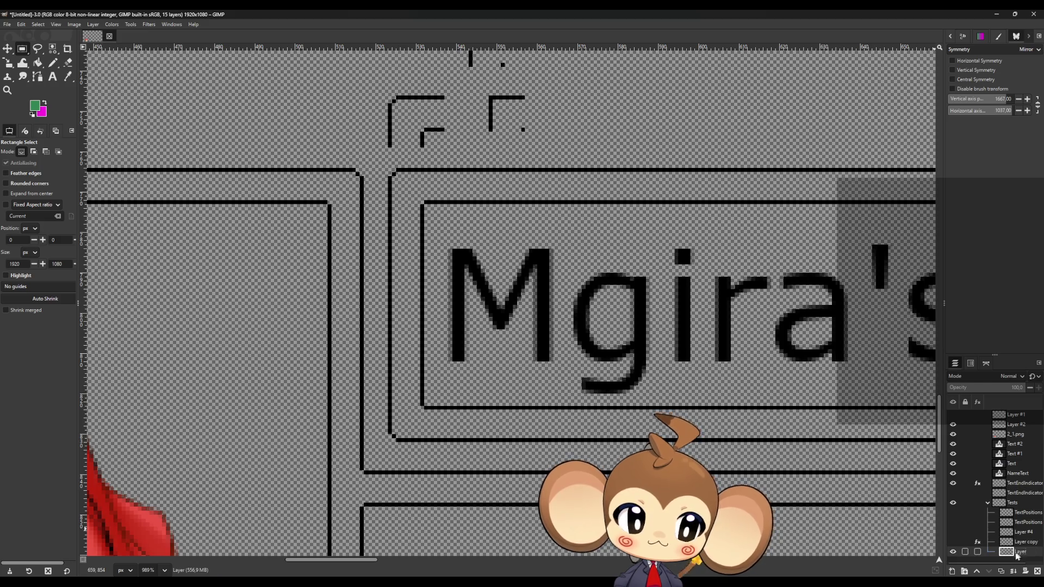
left_click(1001, 572)
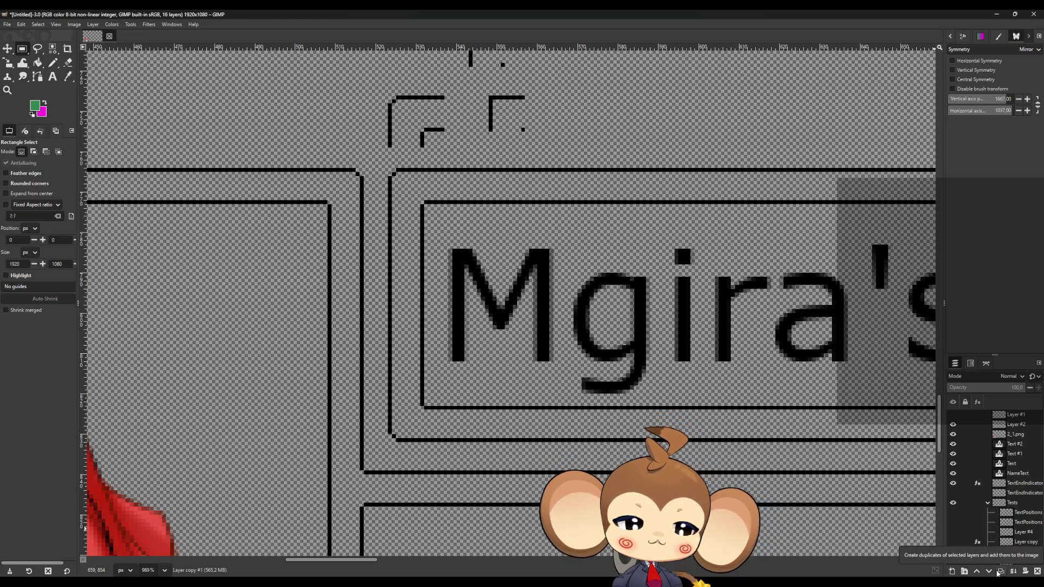
Step: Bucket-fill the frame copy's border strips green, select them with Select by Color, and open Filters
scroll(954, 560, "down", 1)
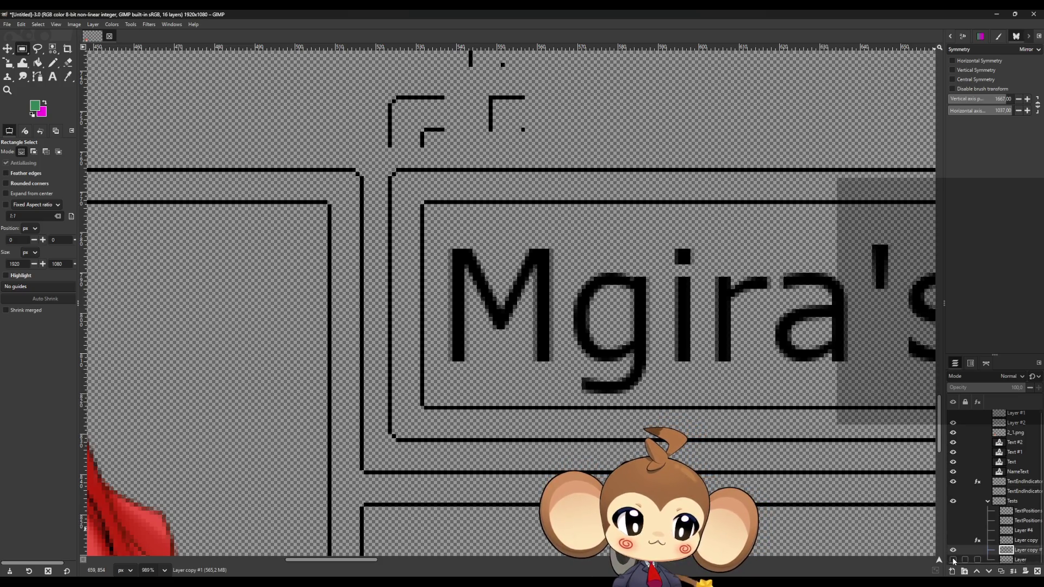
left_click(39, 63)
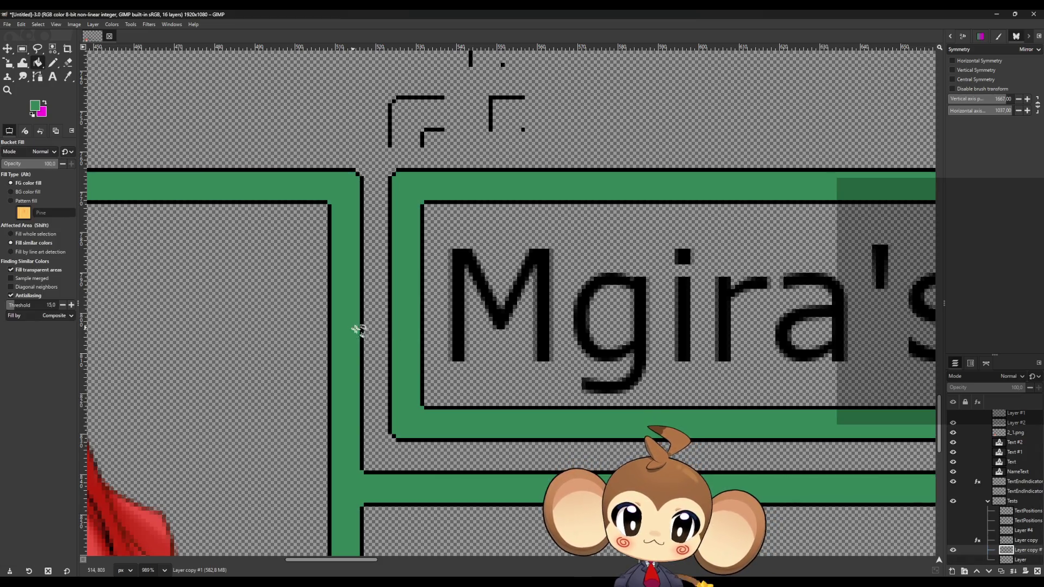
left_click(53, 49)
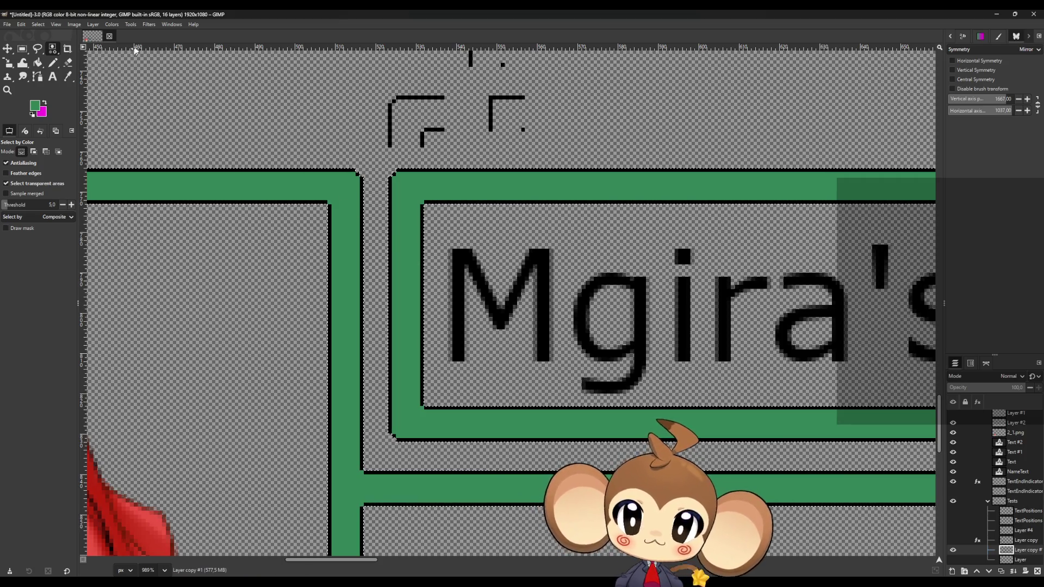
left_click(148, 24)
Step: Apply a Gaussian Blur of 0.50 on both axes to the selected green border strips
mouse_move(162, 75)
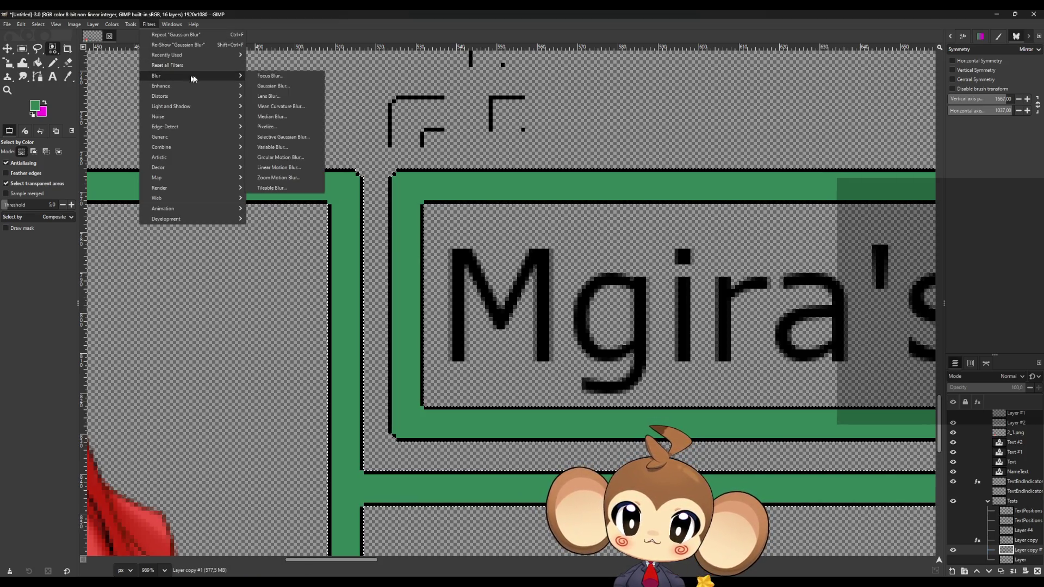
left_click(267, 86)
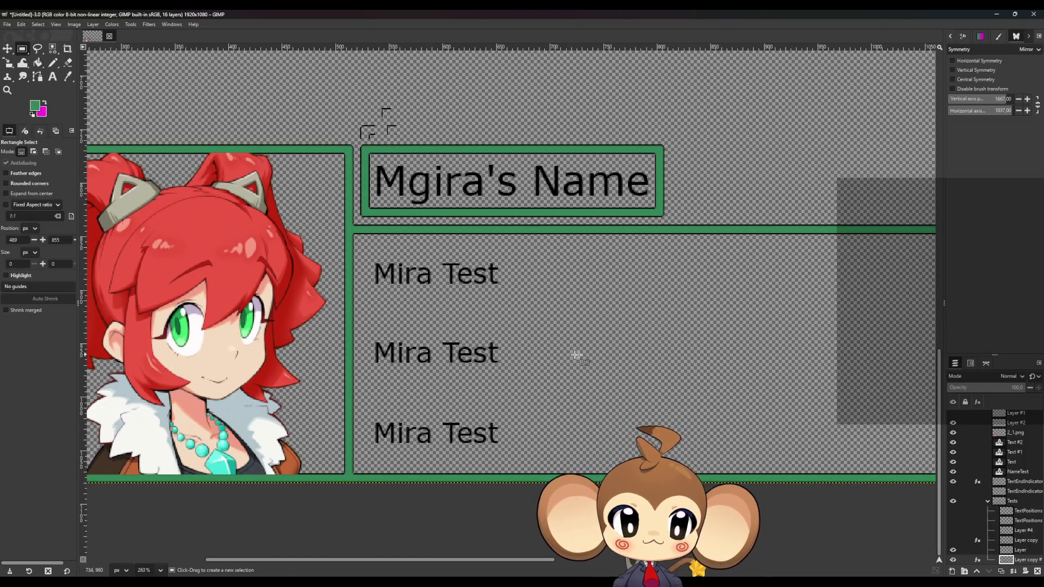
scroll(522, 379, "down", 5, "ctrl")
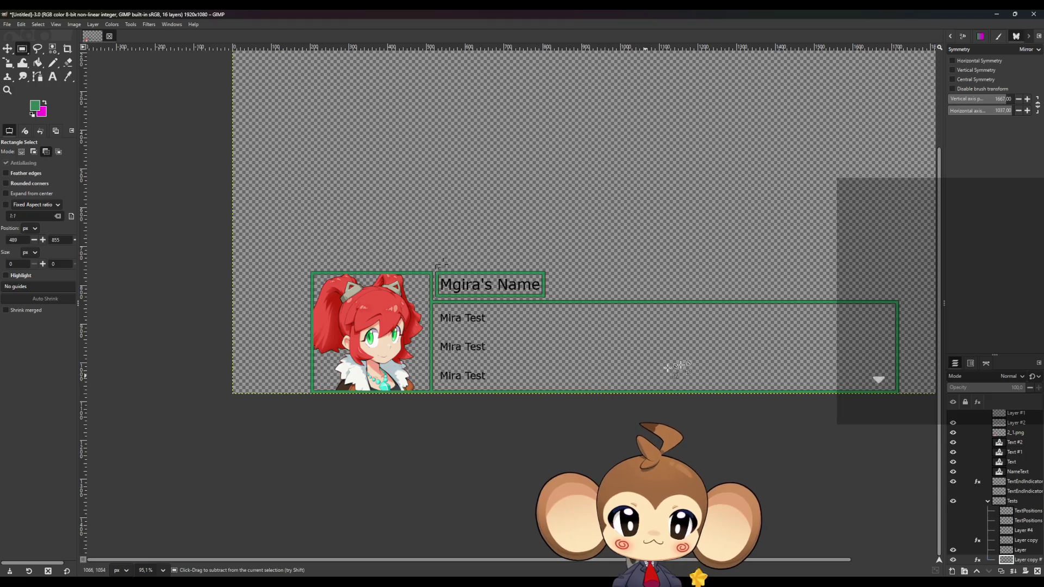
scroll(680, 353, "up", 3)
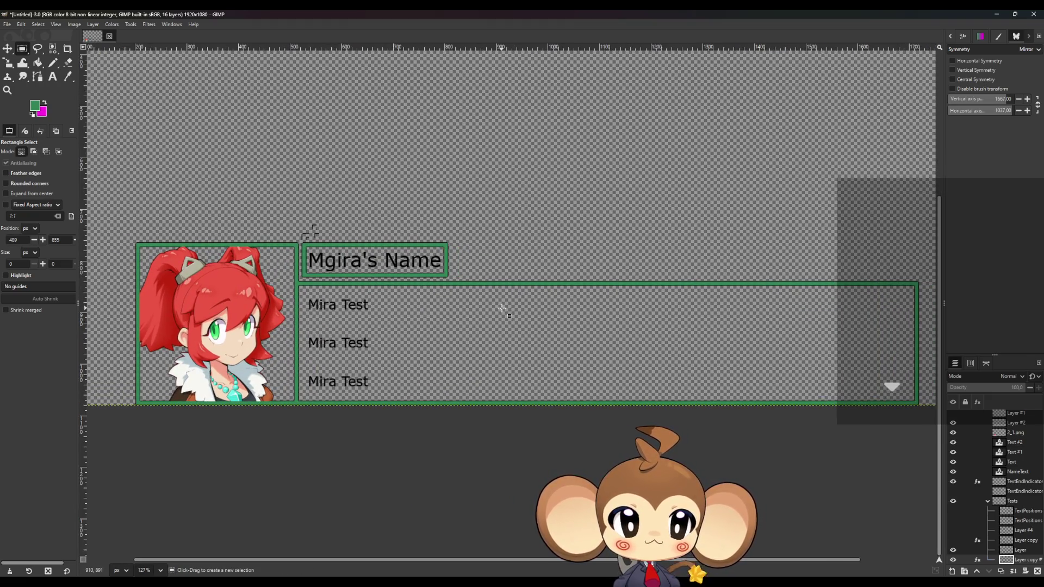
scroll(326, 299, "up", 5, "ctrl")
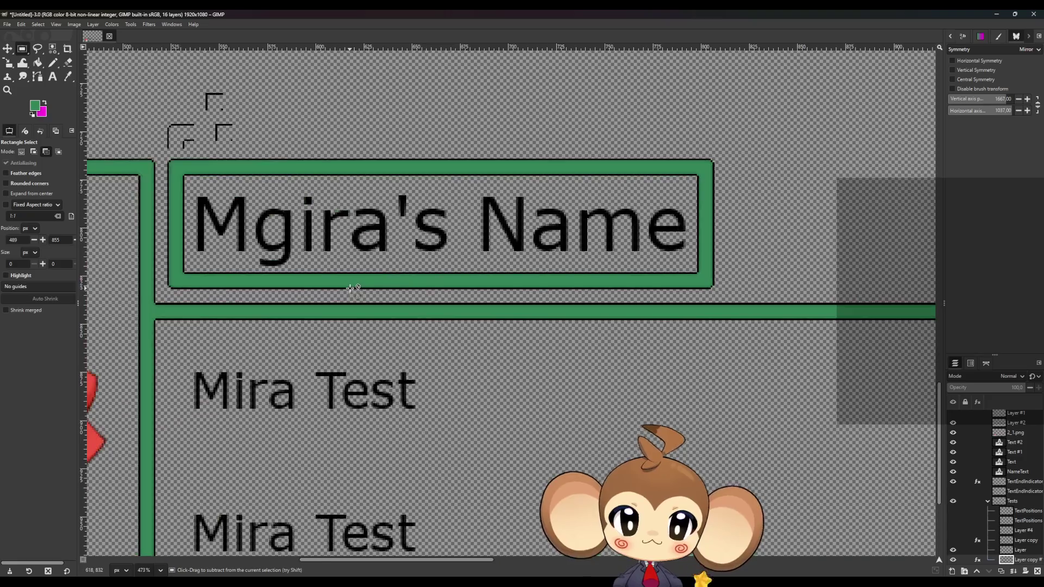
scroll(375, 272, "up", 2, "ctrl")
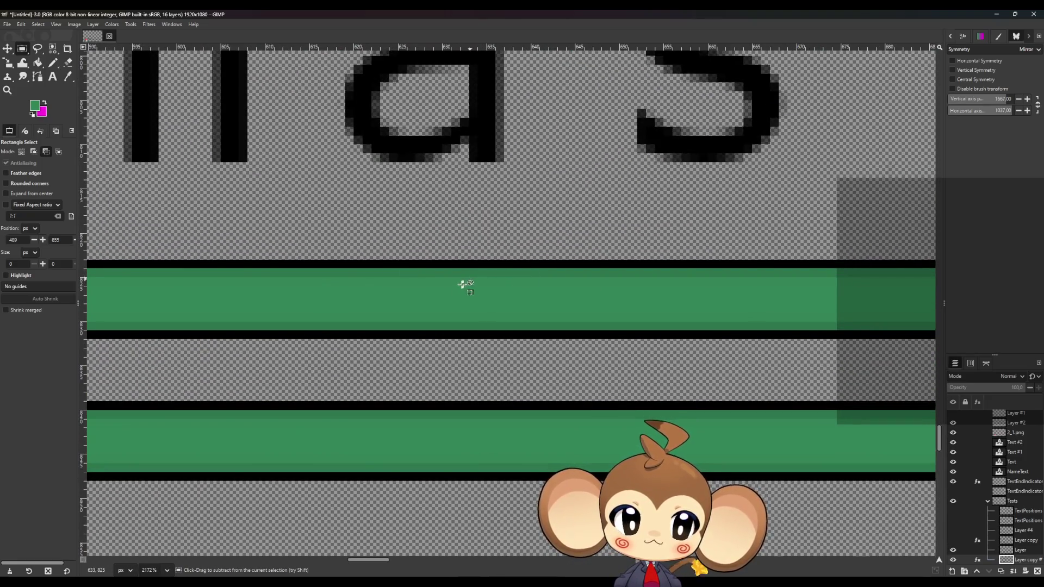
scroll(452, 288, "down", 3, "ctrl")
scroll(321, 358, "up", 4, "ctrl")
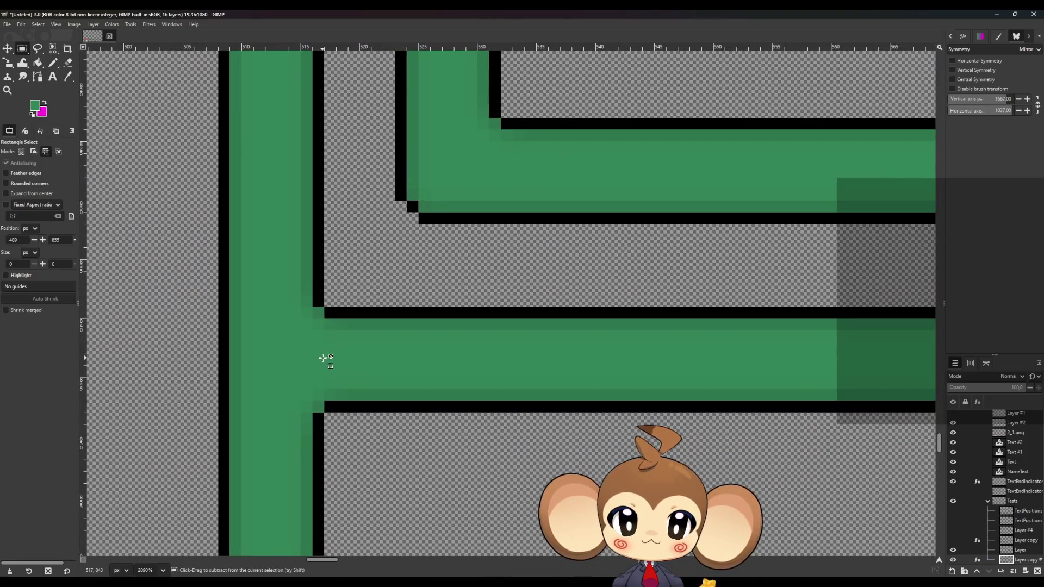
scroll(321, 353, "down", 2, "ctrl")
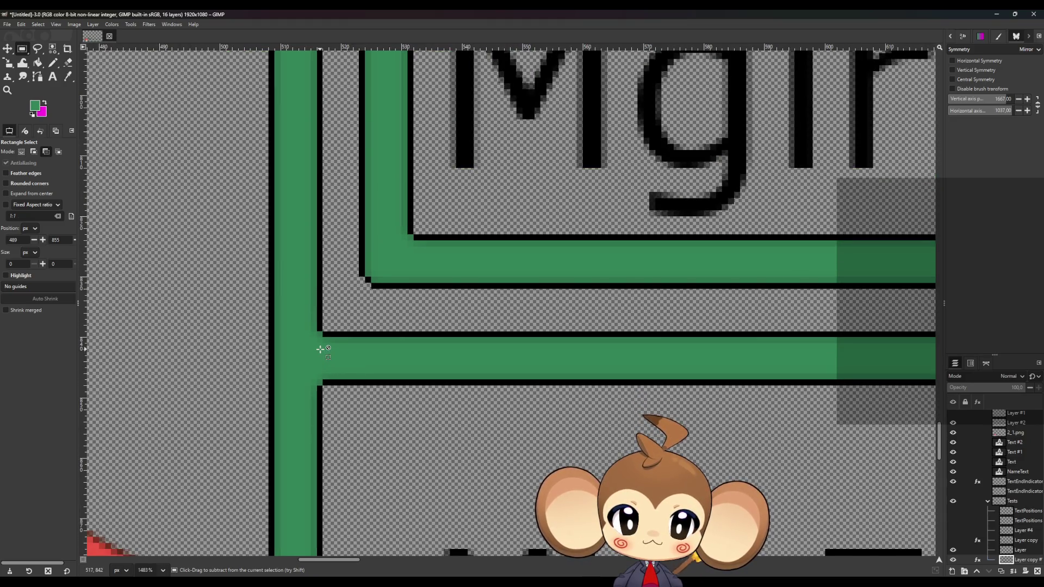
scroll(321, 349, "down", 3, "ctrl")
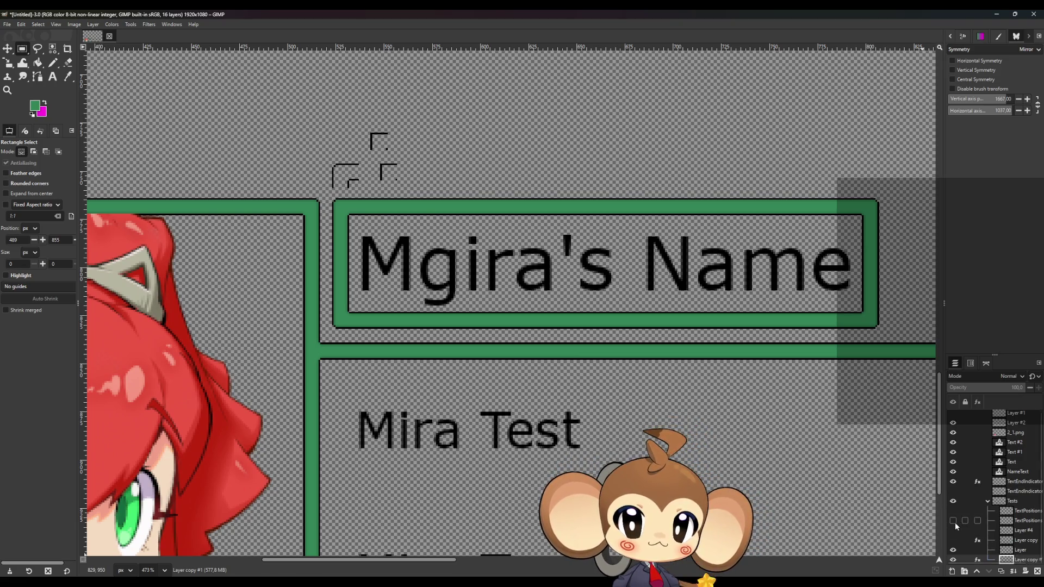
scroll(326, 353, "up", 4, "ctrl")
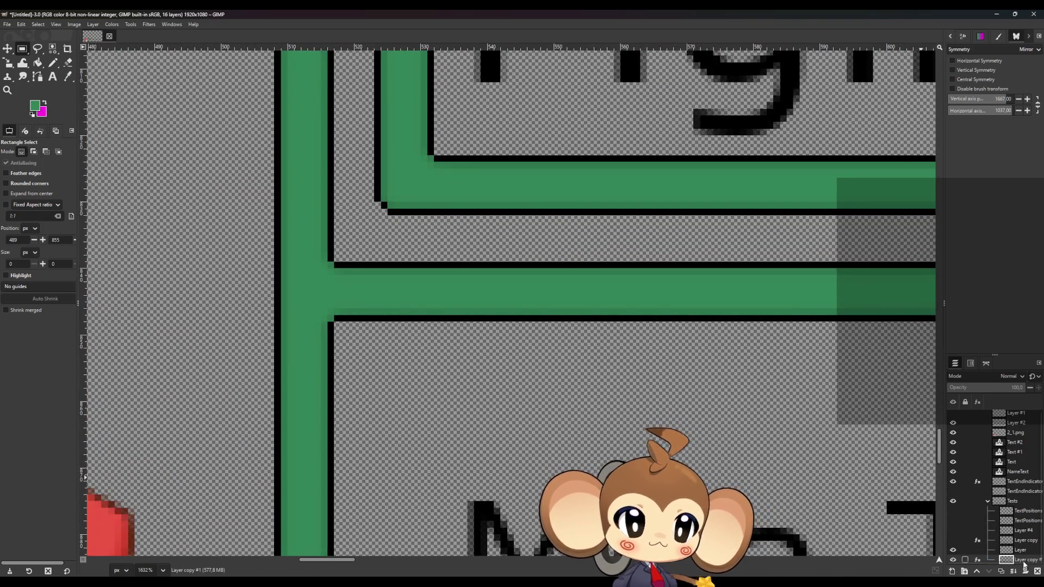
left_click(1000, 572)
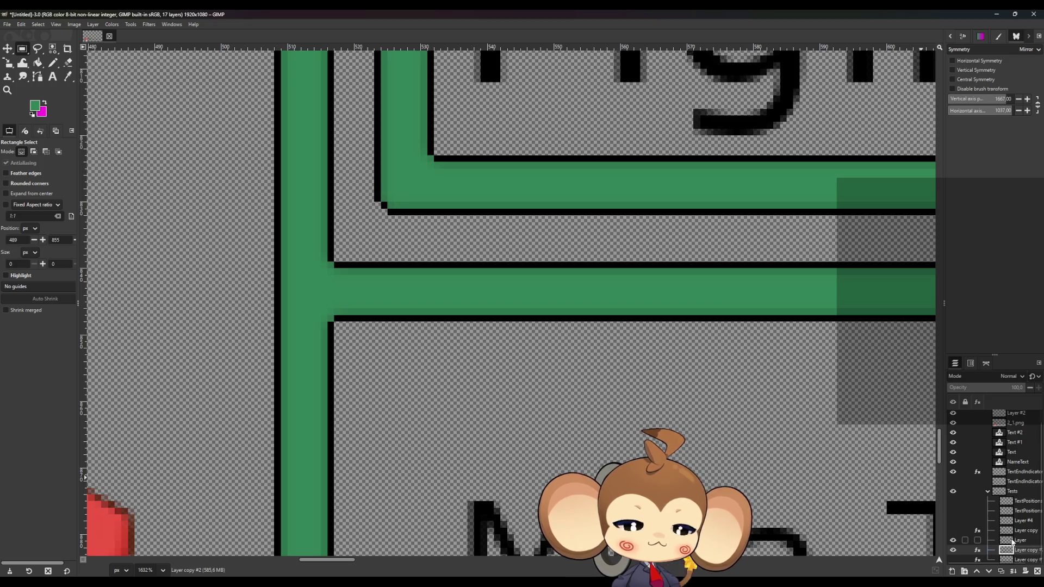
Step: Duplicate the frame layer as Layer copy #3 and set the foreground colour to black (000000)
left_click(52, 49)
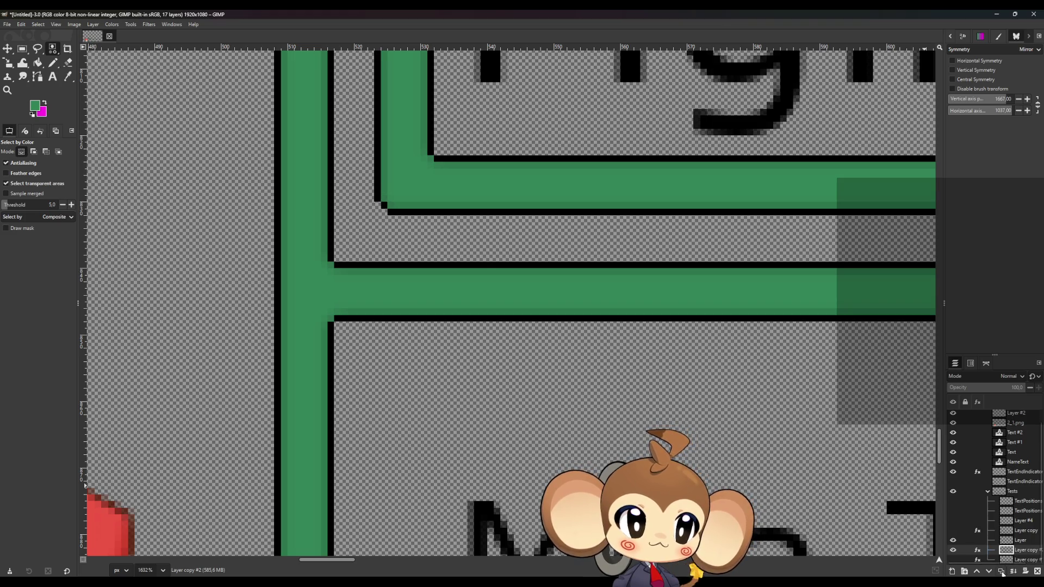
left_click(1003, 572)
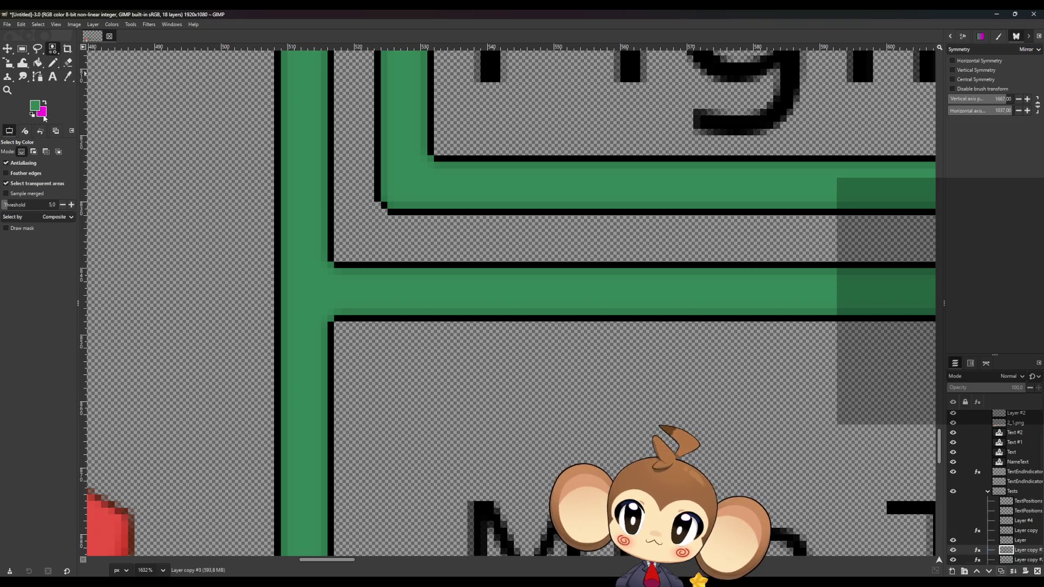
left_click(45, 118)
left_click(613, 396)
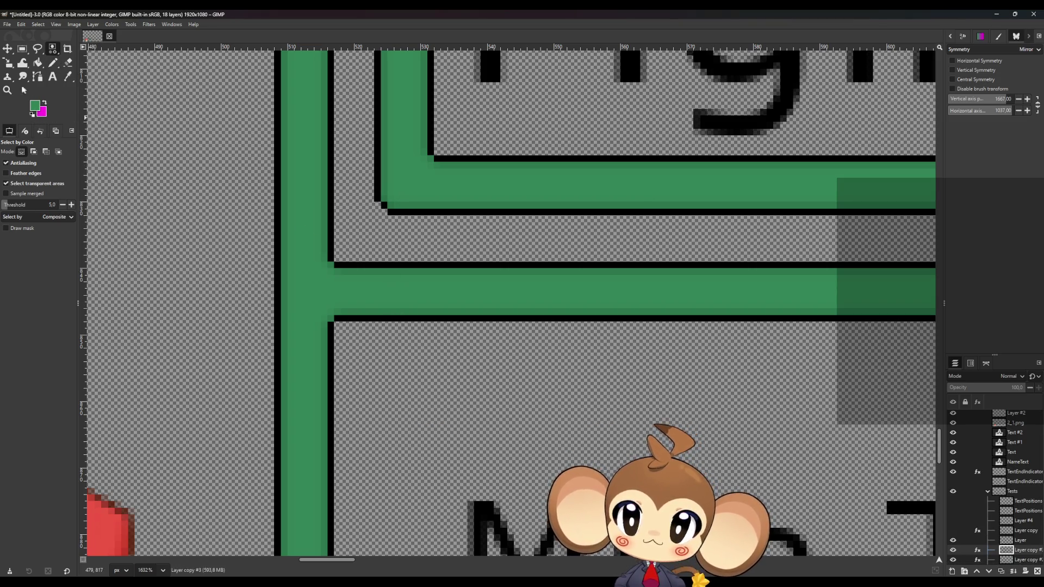
left_click(44, 102)
left_click(34, 105)
left_click_drag(413, 310, 401, 366)
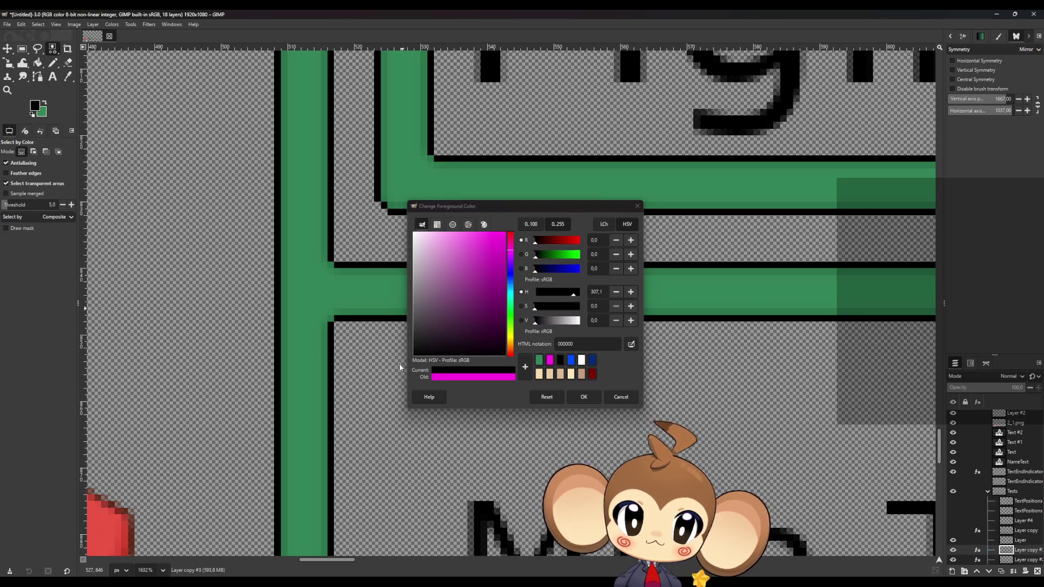
Step: Confirm black, try filling the T-shaped bars black, then undo and restore them to green
key("Return")
key("shift+b")
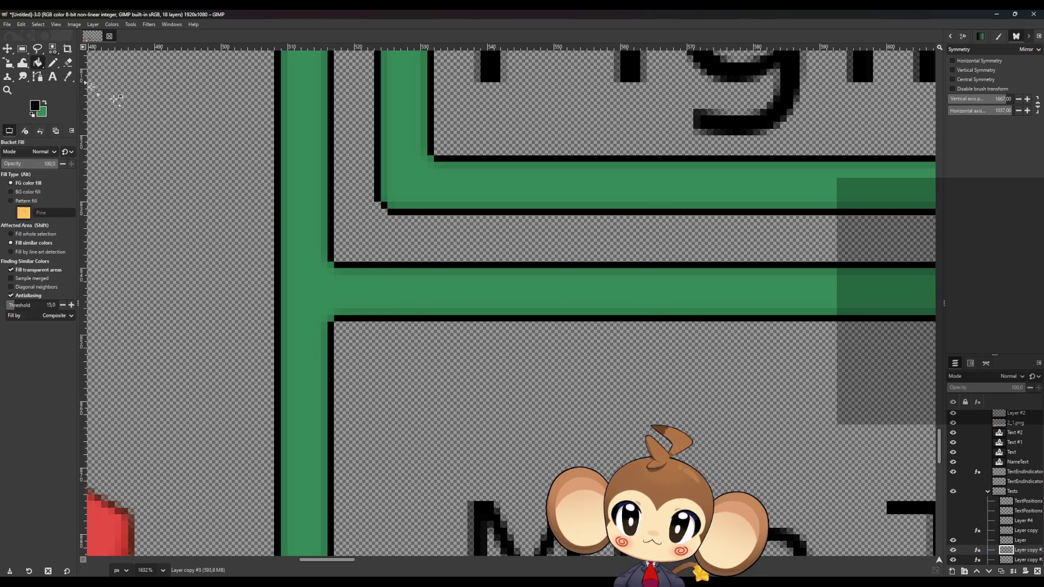
left_click(303, 280)
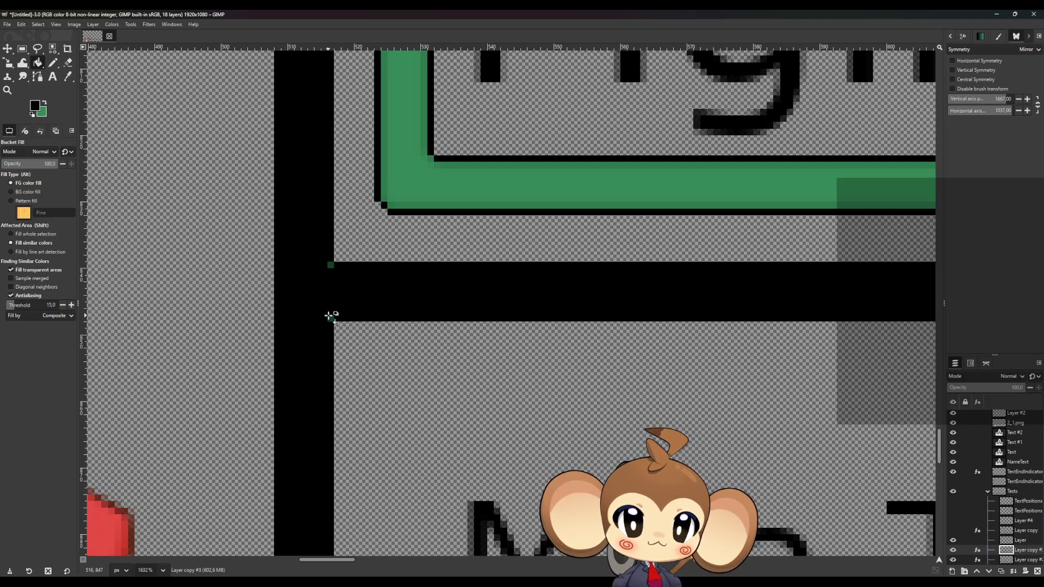
key("ctrl+z")
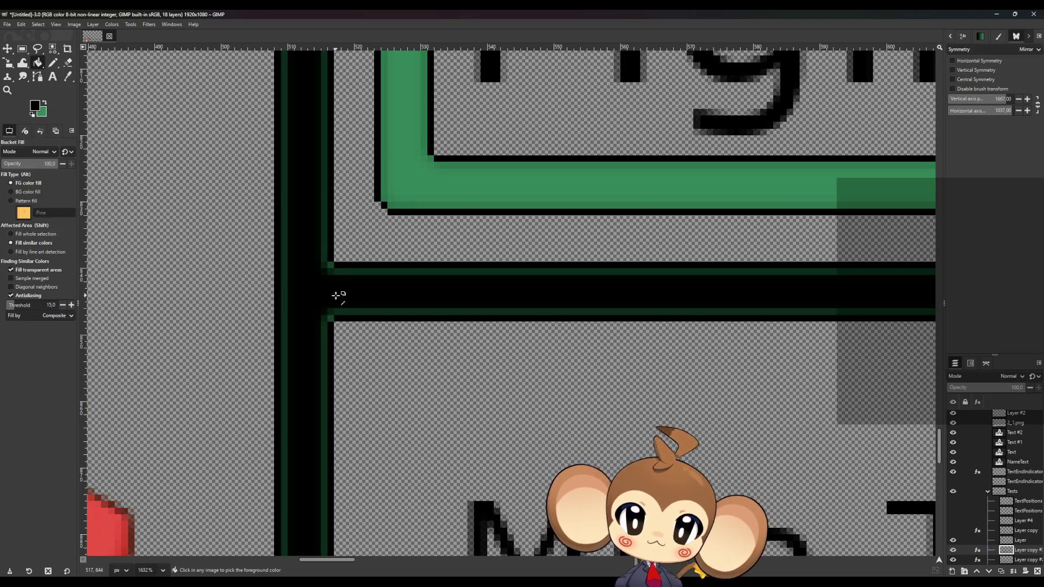
left_click(336, 295, "alt")
Step: Hide Layer copy #3 and make the base Layer the active layer
left_click(953, 550)
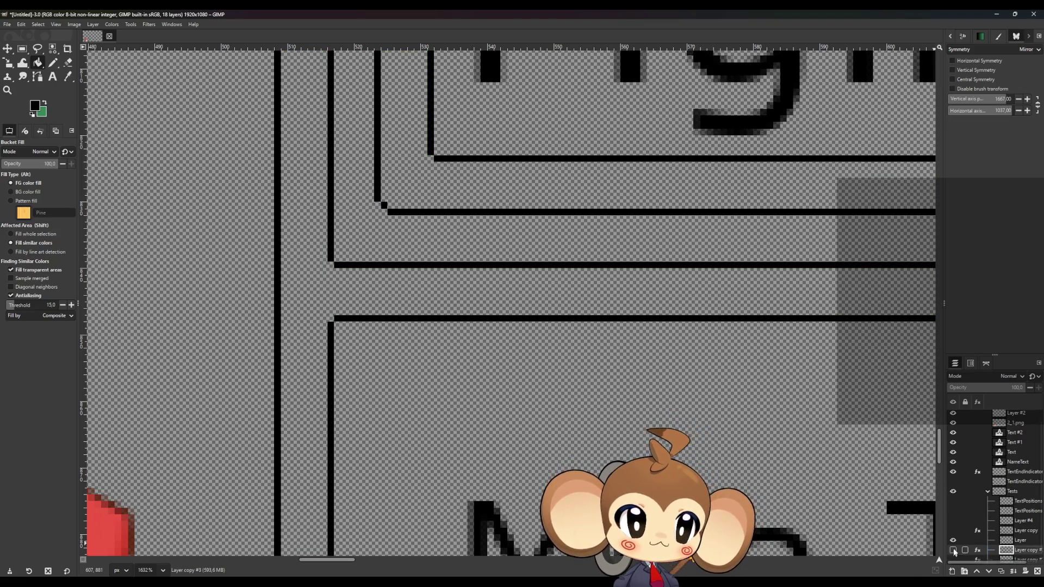
left_click(983, 541)
left_click(953, 551)
left_click(954, 550)
scroll(961, 544, "down", 1)
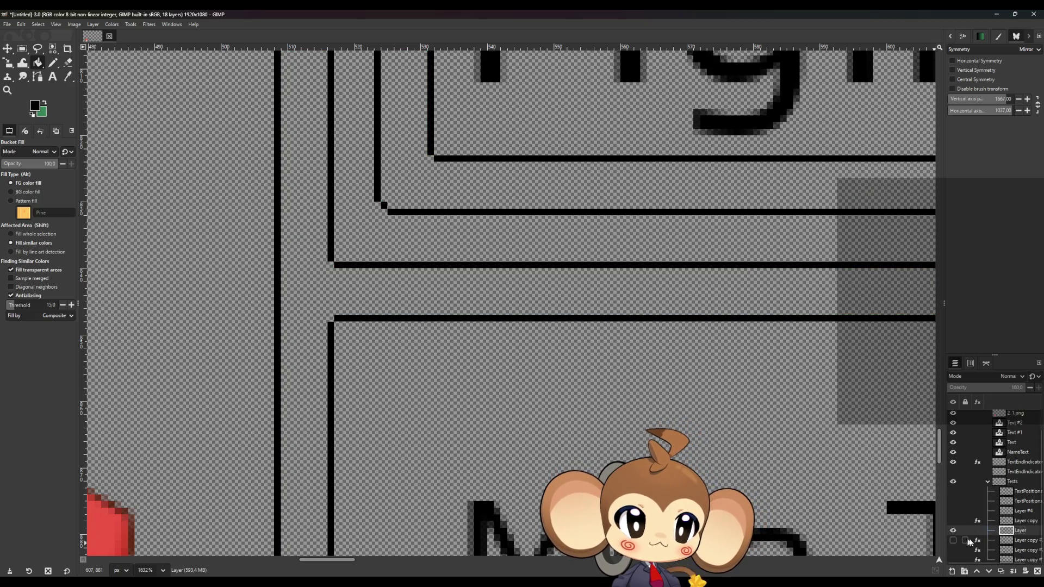
Step: Toggle the black outline and green bars layers on and off to compare them
left_click(953, 532)
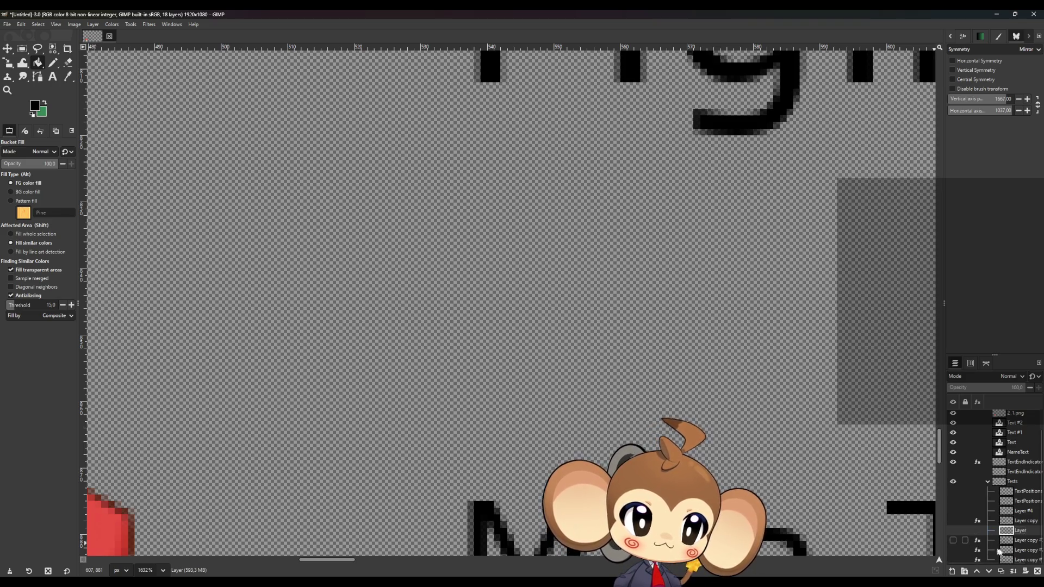
left_click(953, 550)
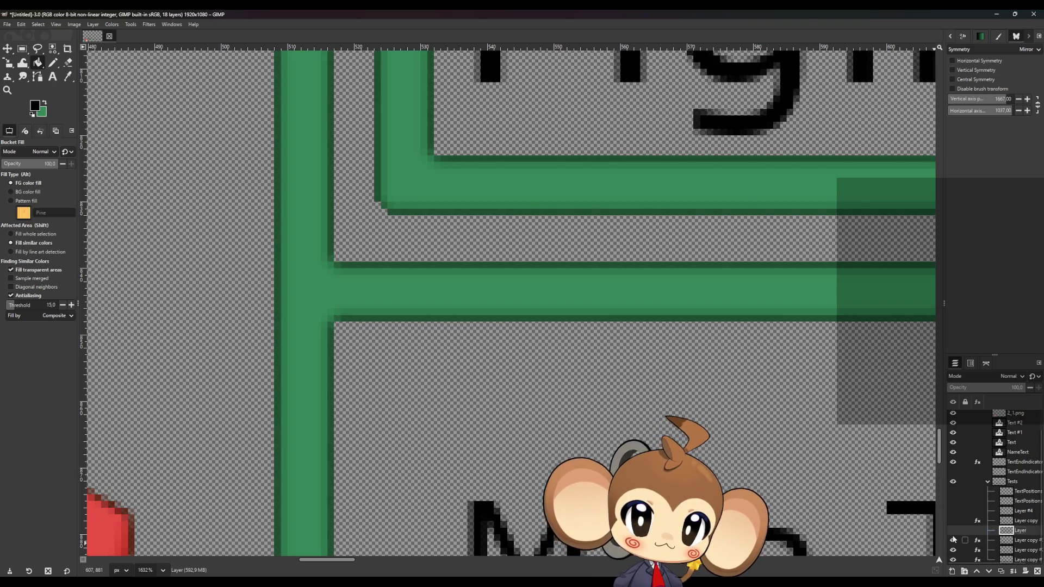
left_click(952, 550)
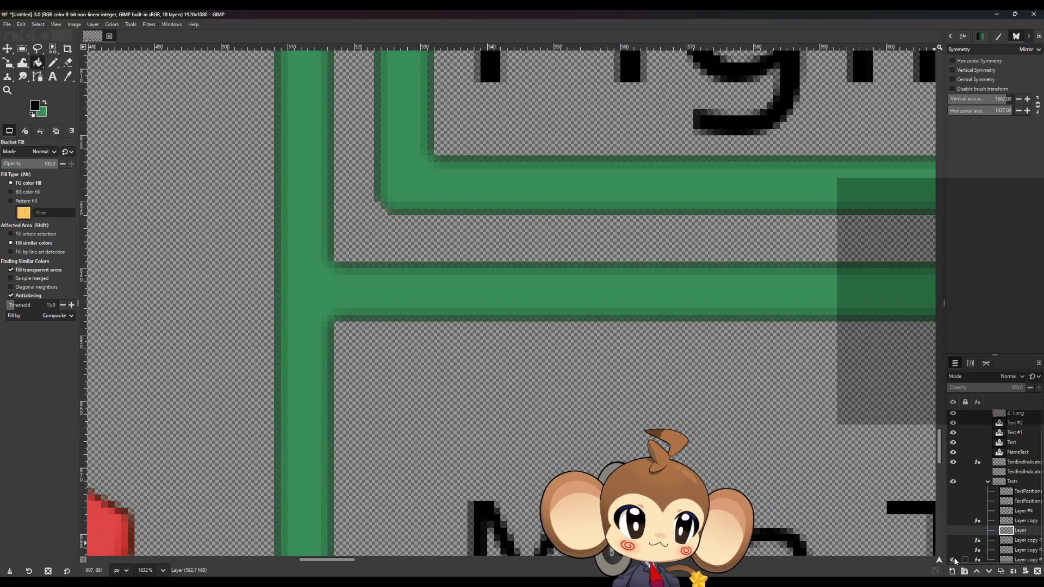
left_click(952, 559)
left_click(953, 530)
left_click(953, 550)
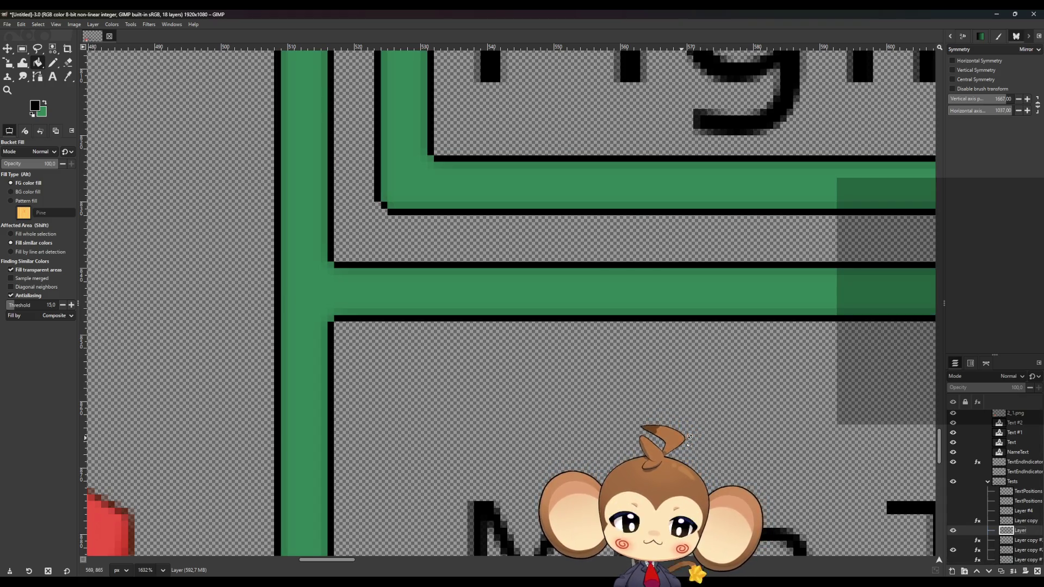
left_click(953, 550)
left_click(953, 550)
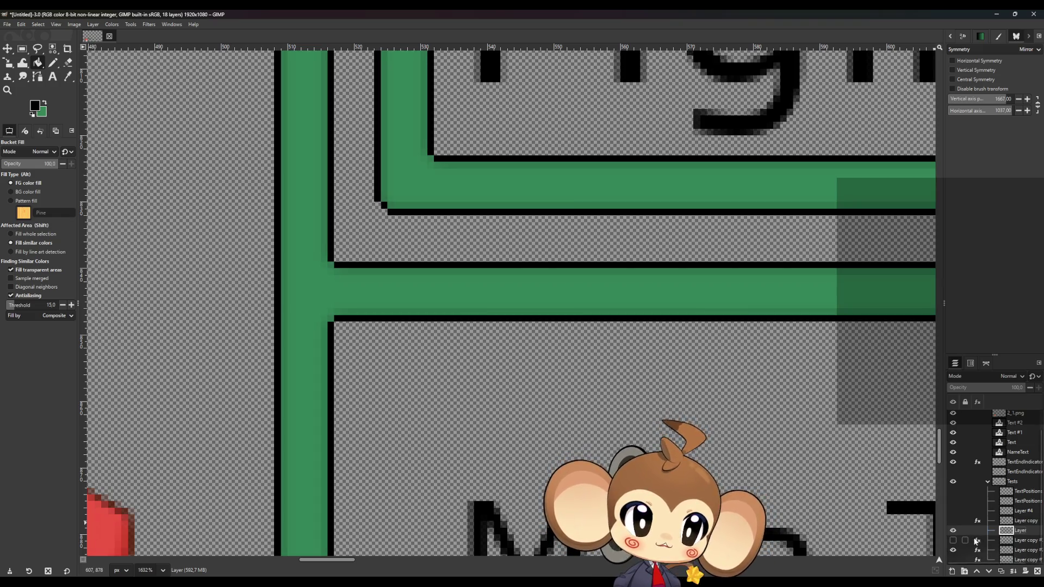
left_click(953, 531)
left_click(952, 531)
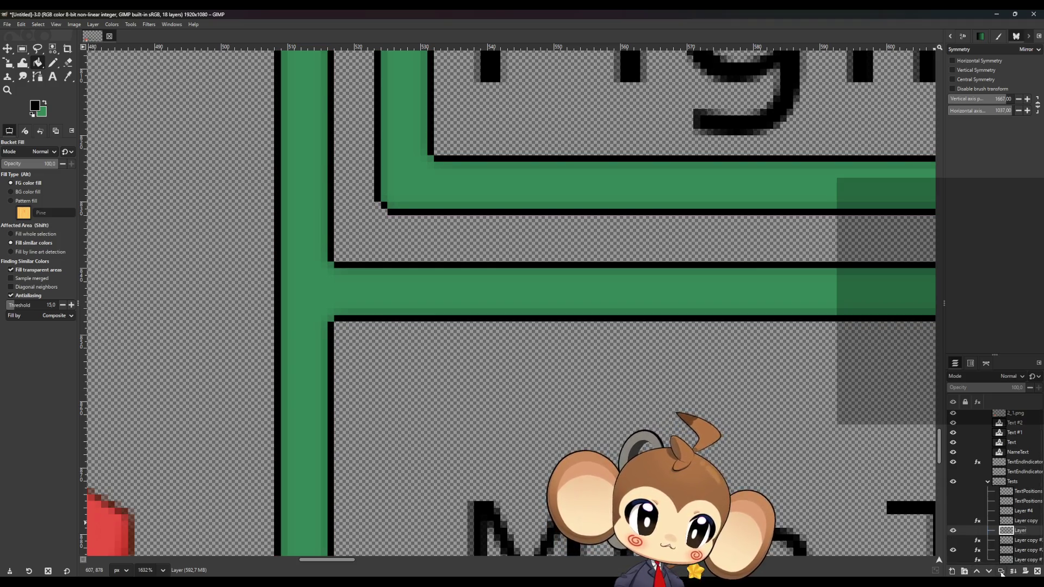
Step: Make Layer copy #4 with bars filled black, select those bars by colour, then show the green Layer
left_click(1001, 572)
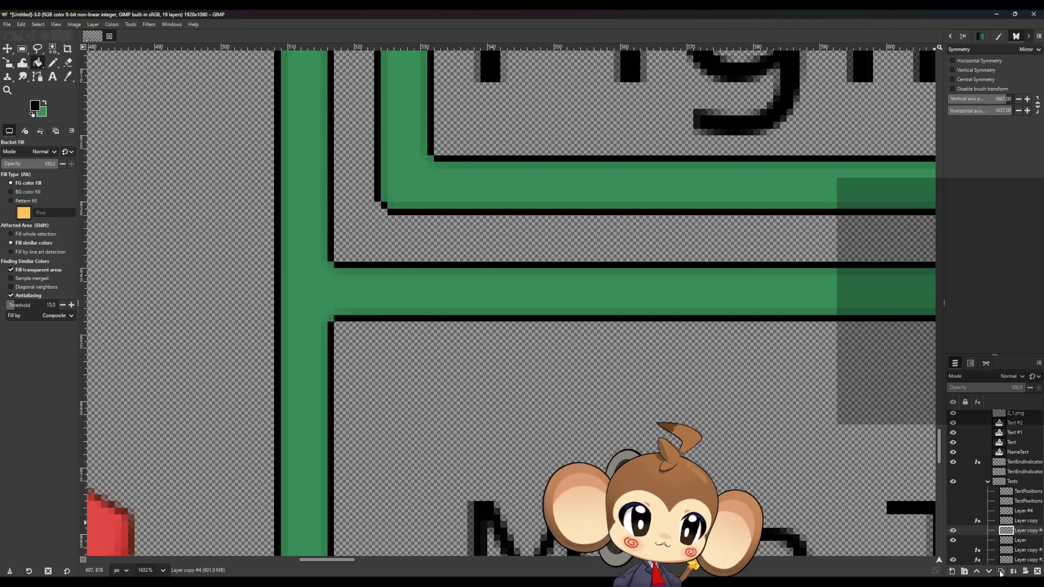
left_click(953, 540)
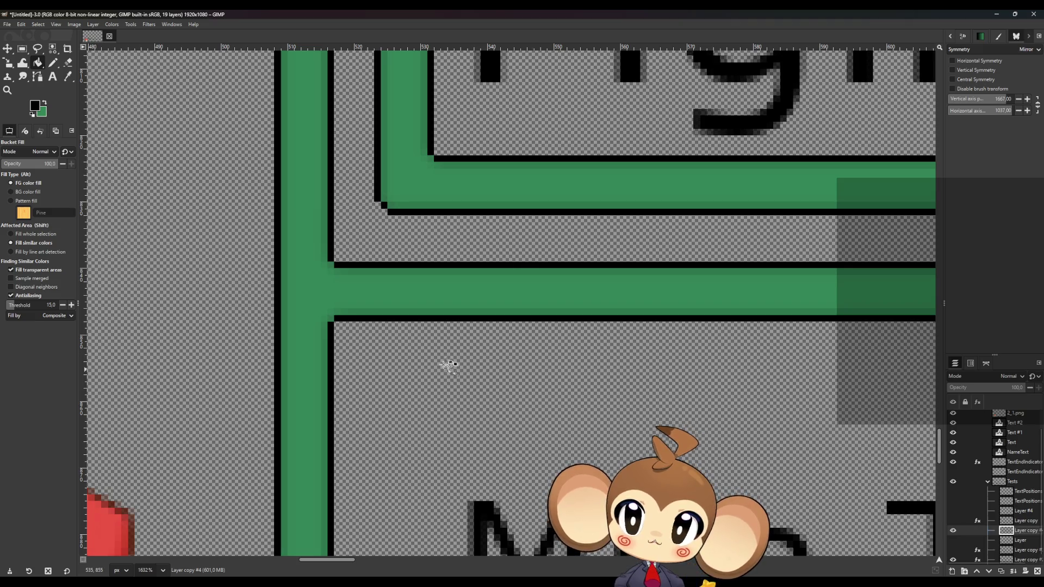
left_click(332, 288)
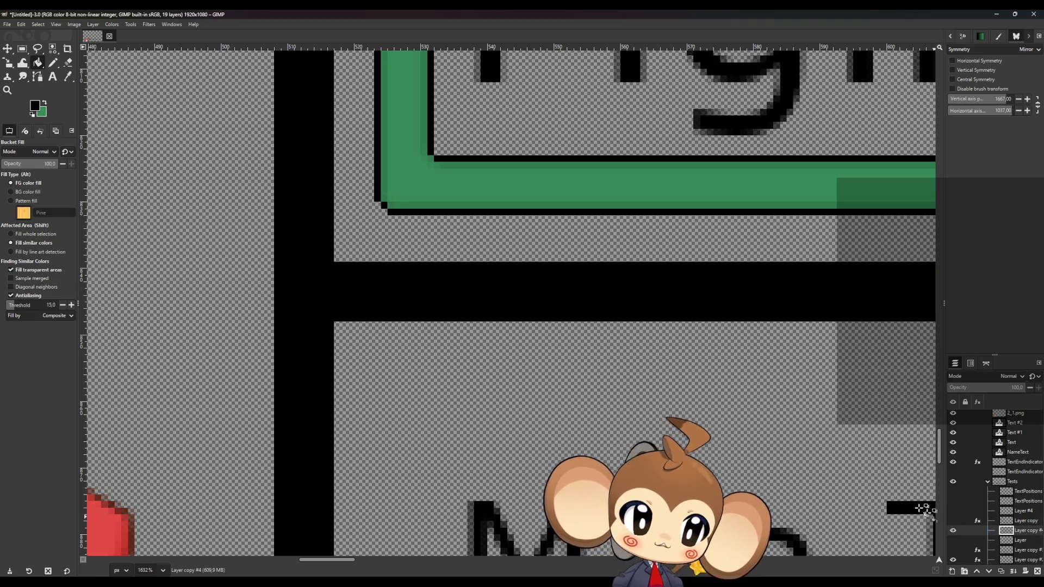
left_click(54, 52)
left_click(310, 272)
left_click(953, 532)
left_click(953, 541)
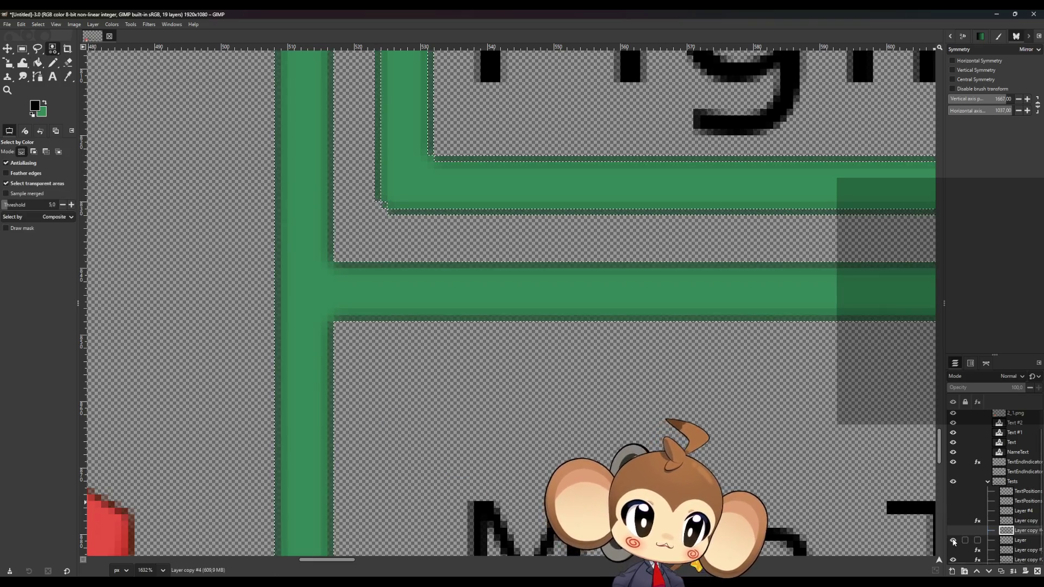
Step: Apply a 1.50 Gaussian Blur to the selected bars on Layer, then show the black-outlined copy
left_click(1017, 541)
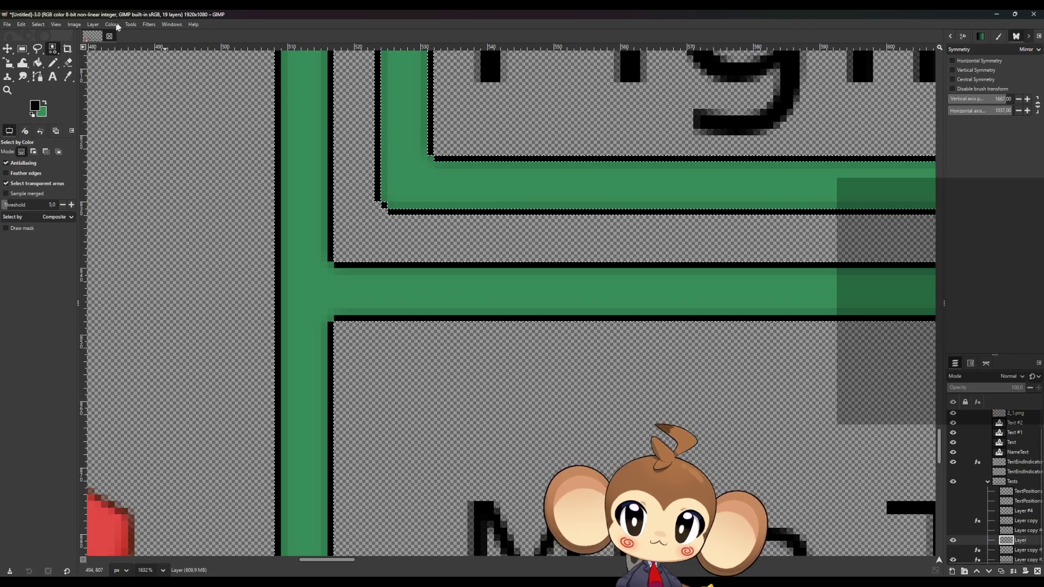
left_click(148, 25)
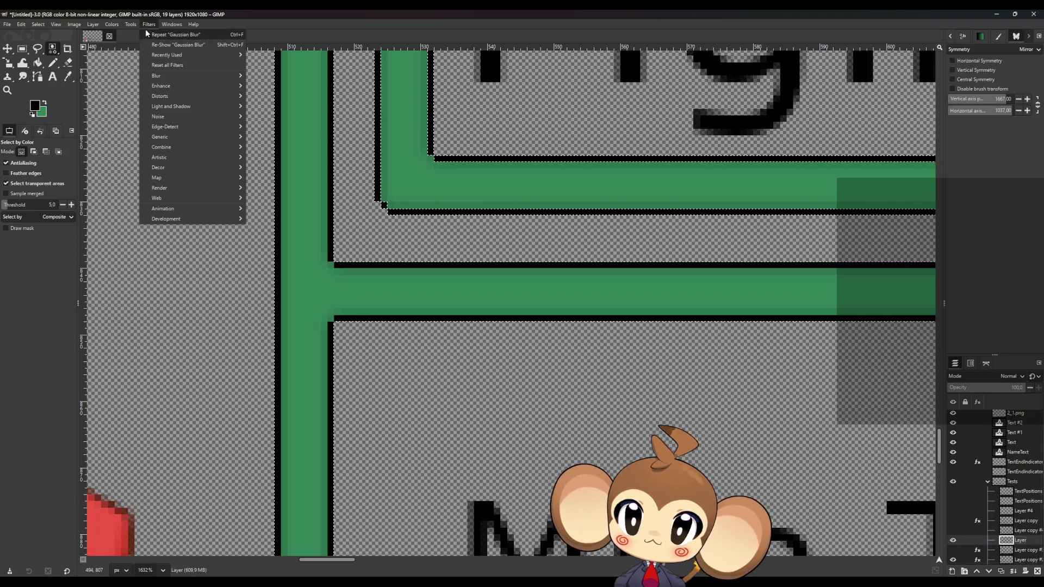
left_click(273, 86)
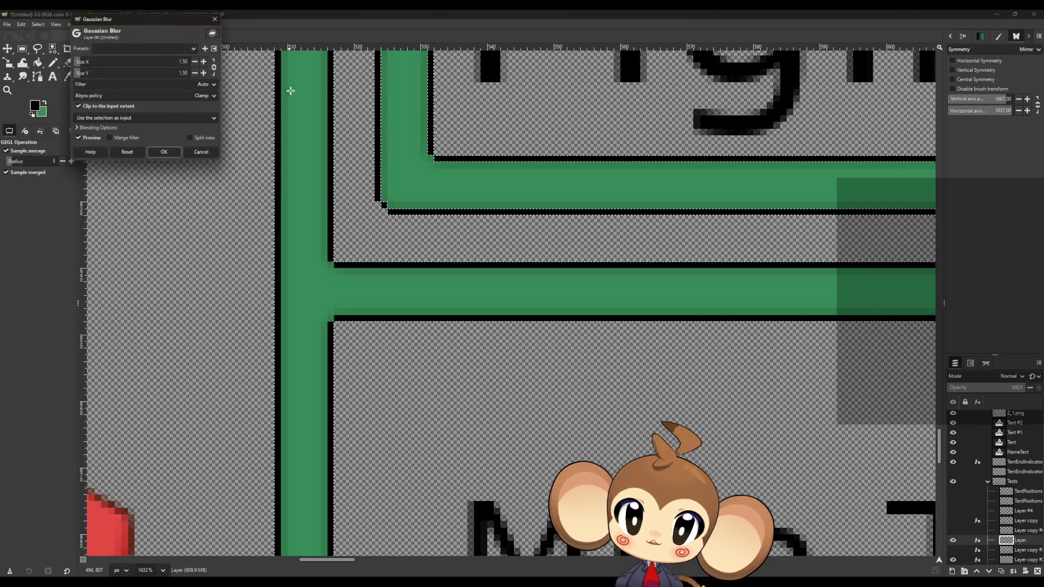
mouse_move(132, 59)
left_mouse_down()
mouse_move(175, 239)
mouse_move(168, 266)
left_mouse_up()
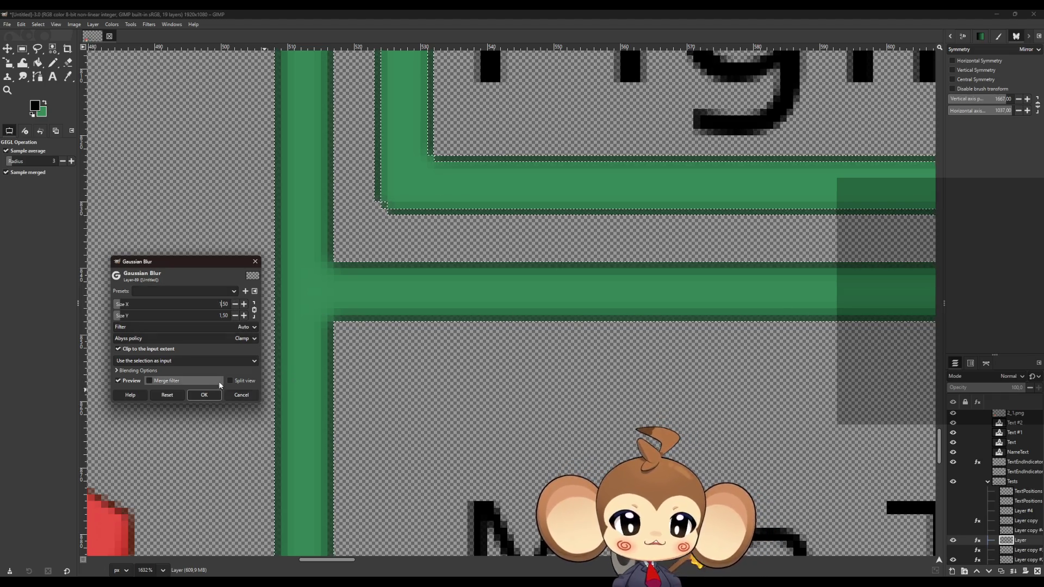
left_click(204, 395)
scroll(963, 523, "down", 1)
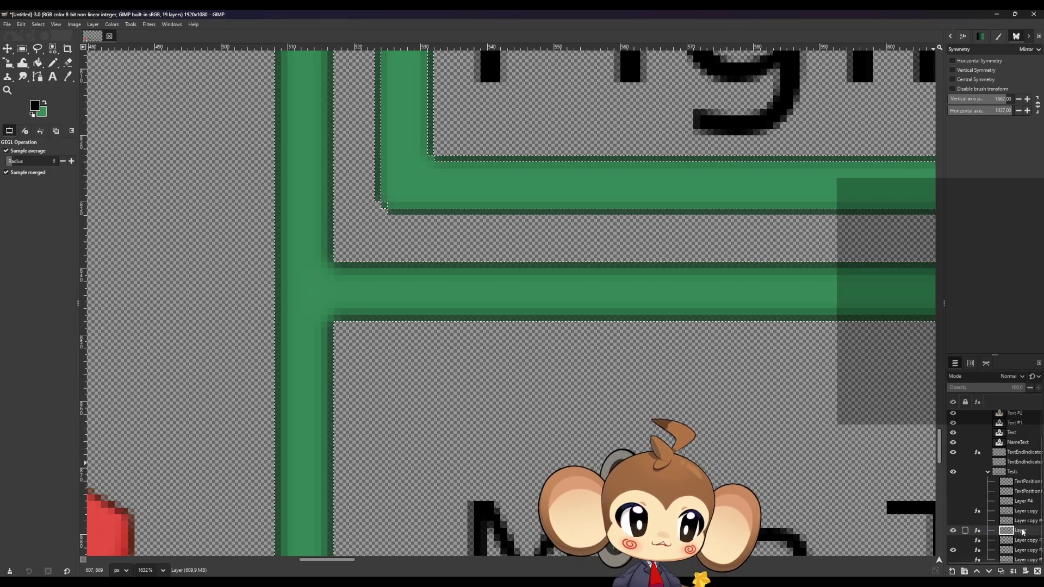
left_click(954, 522)
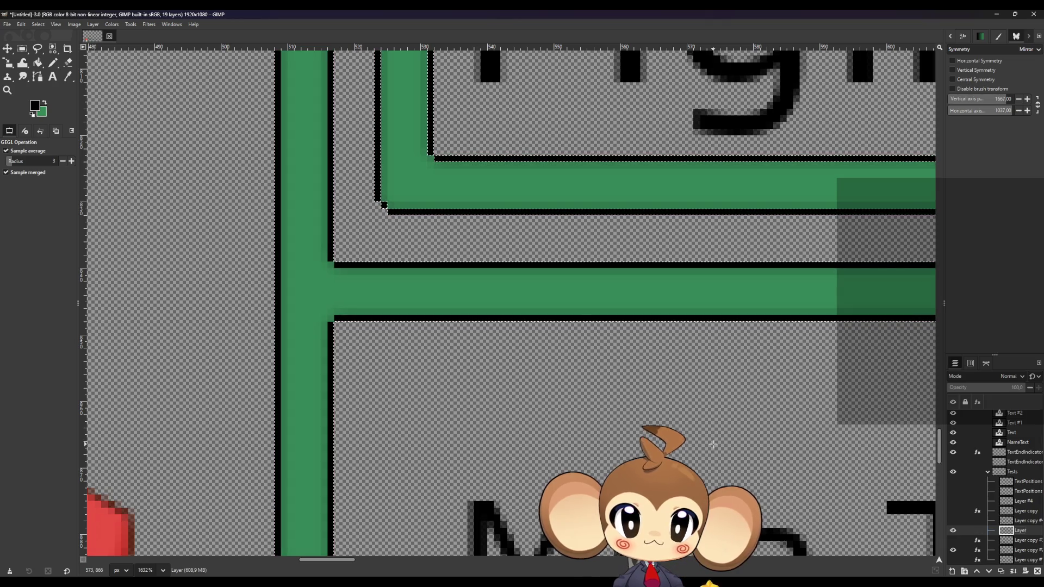
Step: Copy the green layer, Gaussian-blur the selected bars again, and duplicate the result as Layer copy #7
left_click(1001, 572)
left_click(953, 531)
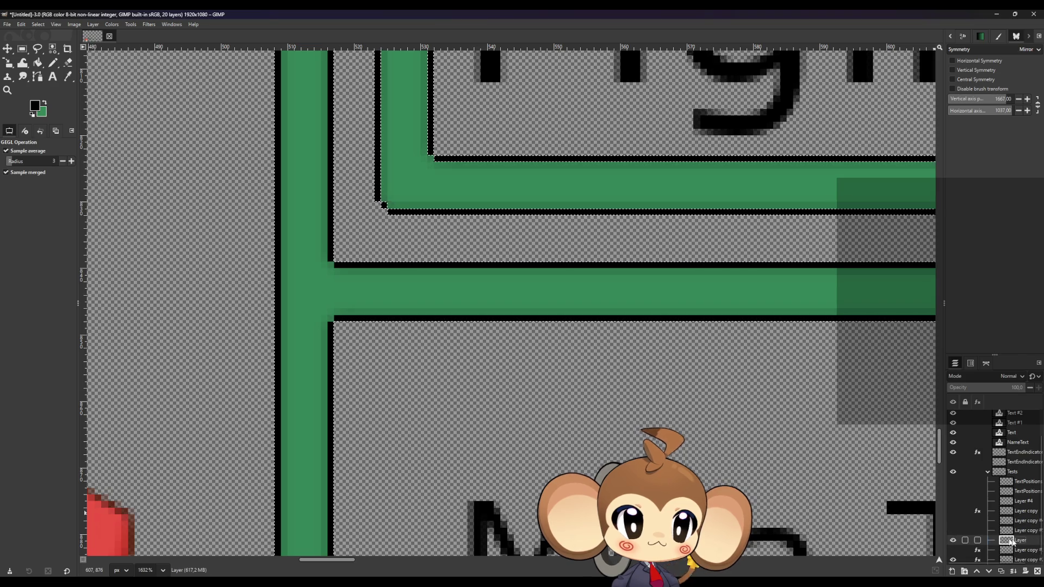
left_click(128, 26)
mouse_move(160, 79)
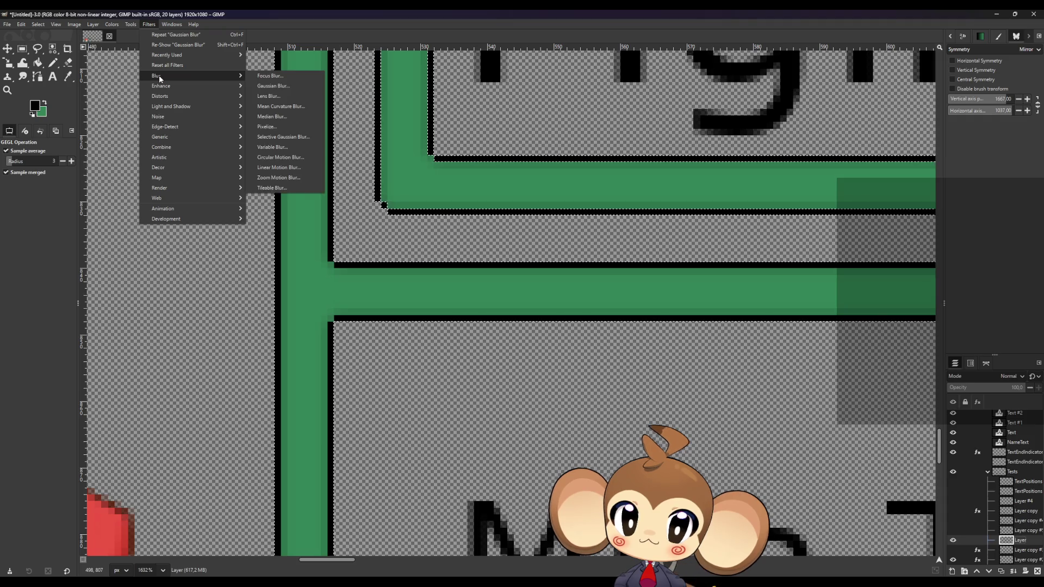
left_click(272, 86)
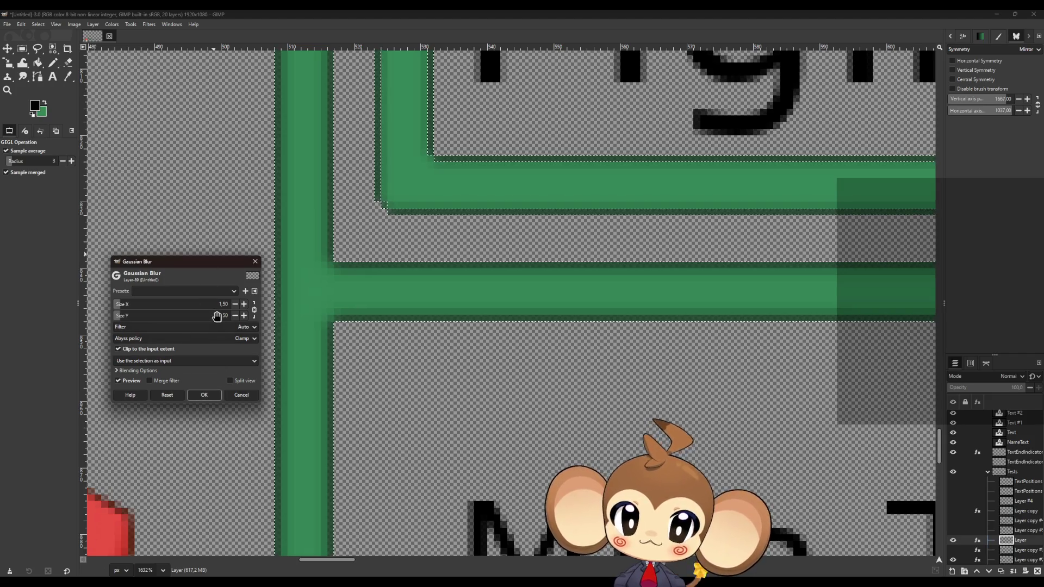
left_click(204, 396)
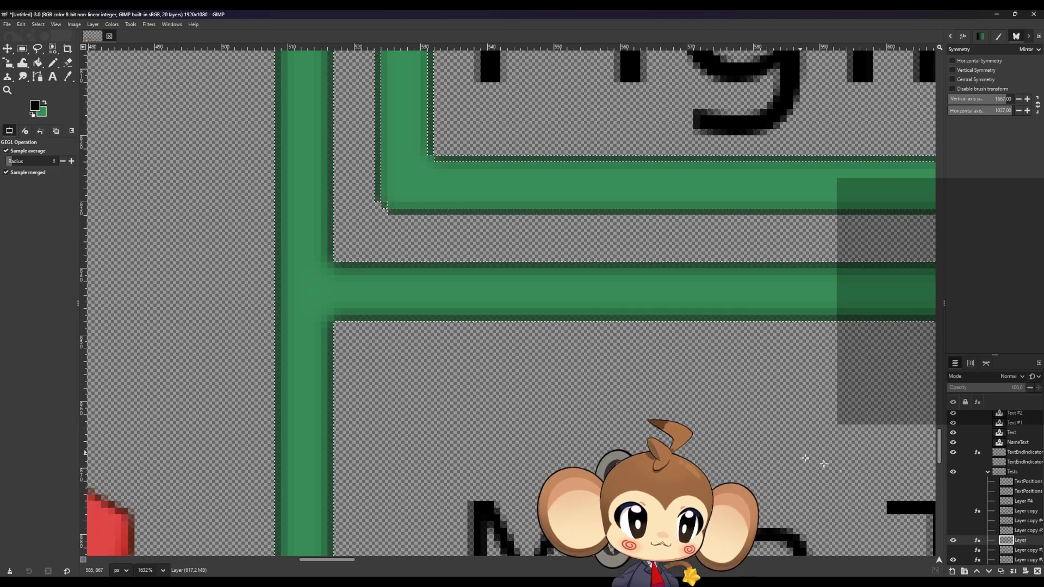
left_click(1002, 572)
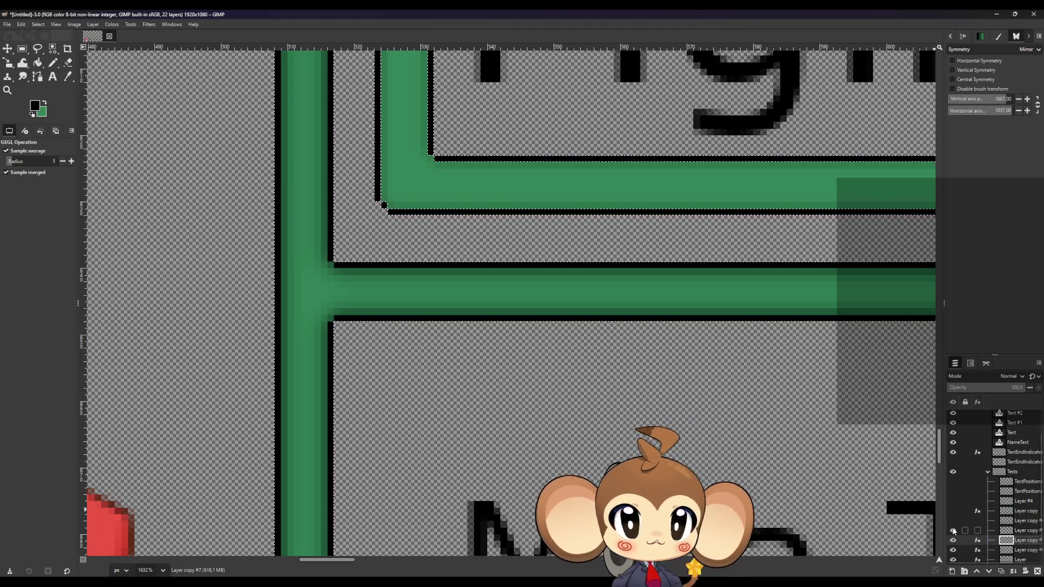
scroll(349, 408, "down", 2, "ctrl")
Step: Undo the latest blur and duplicate-layer steps
scroll(350, 408, "down", 2, "ctrl")
left_click(9, 50)
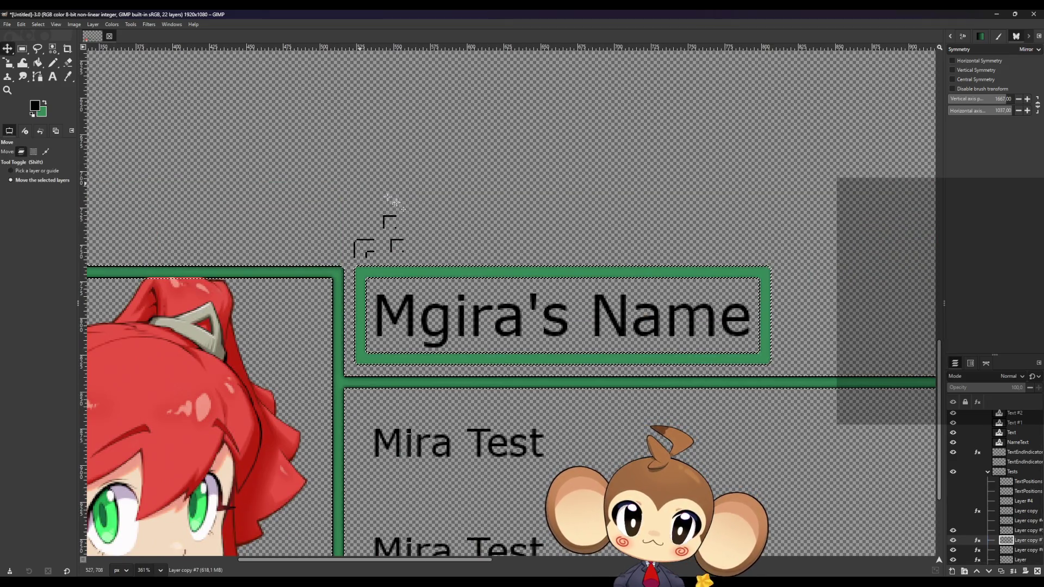
scroll(351, 294, "up", 3)
scroll(353, 297, "up", 2)
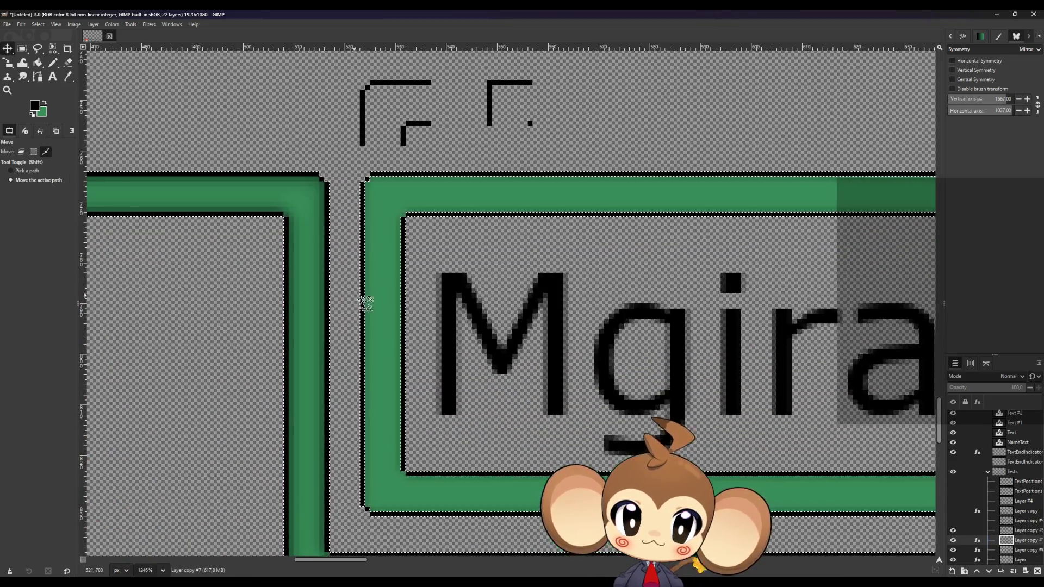
key("ctrl+z")
key("ctrl+z")
key("ctrl+z")
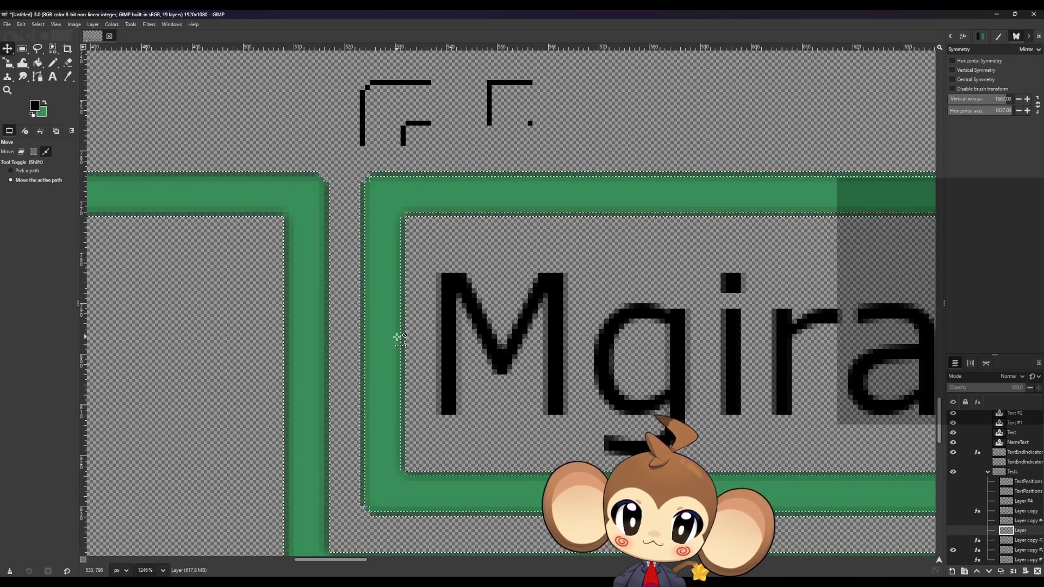
key("ctrl+z")
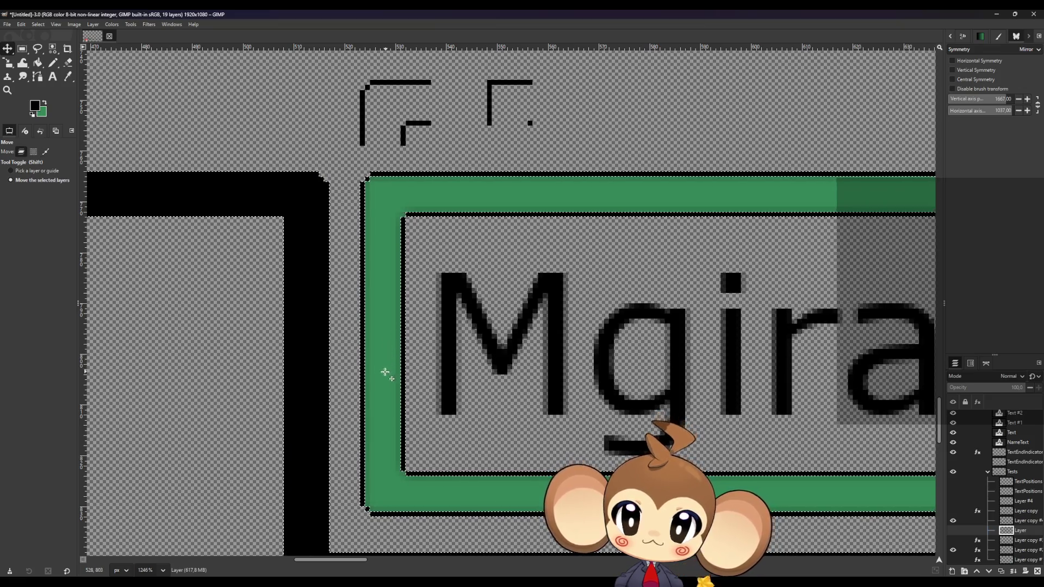
scroll(391, 353, "down", 2)
Step: Clear the selection and bucket-fill the frame black on the layer copy
key("r")
left_click(171, 204)
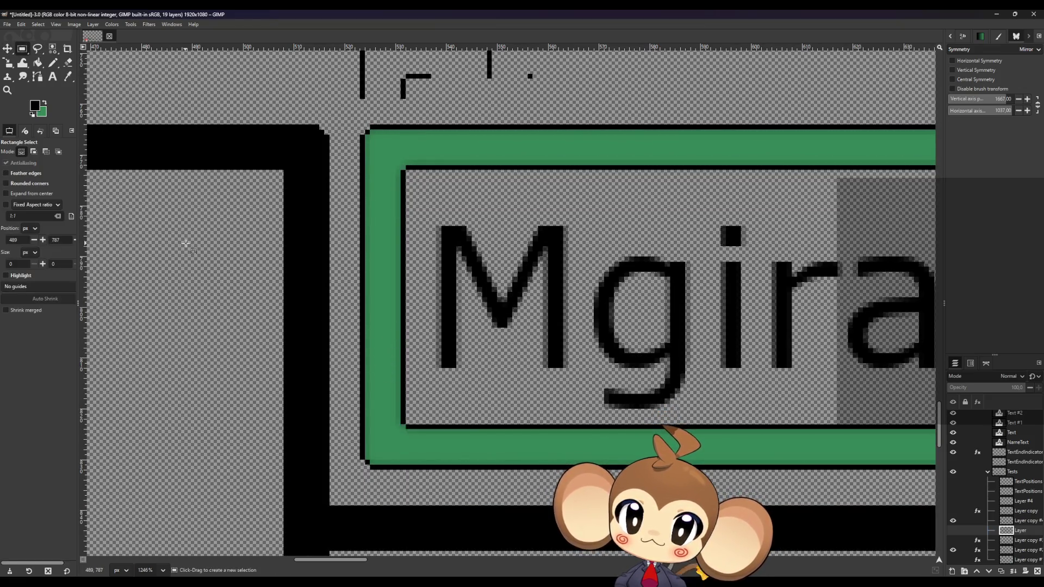
left_click(37, 63)
left_click(384, 302)
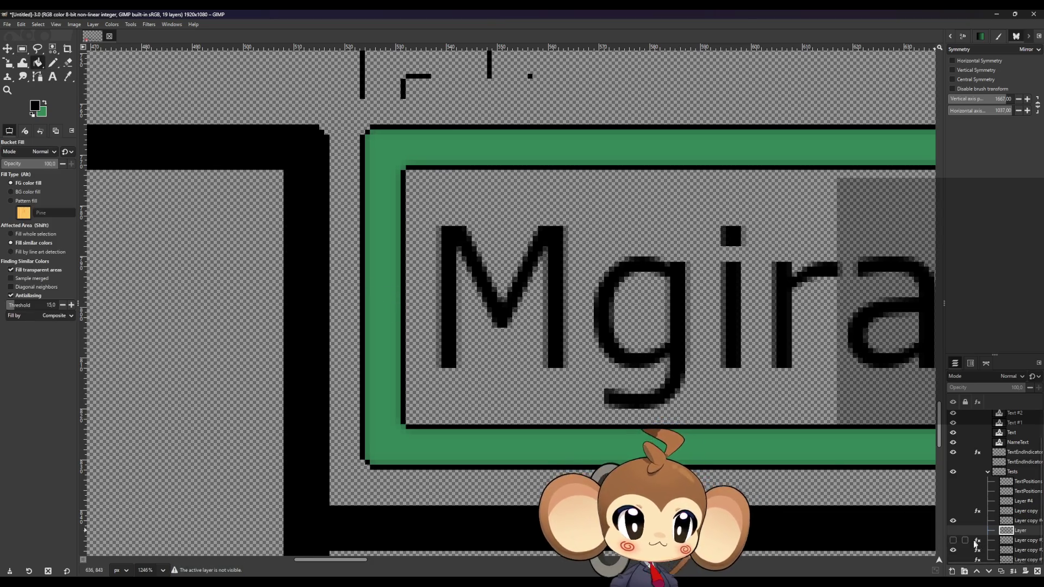
left_click(1023, 521)
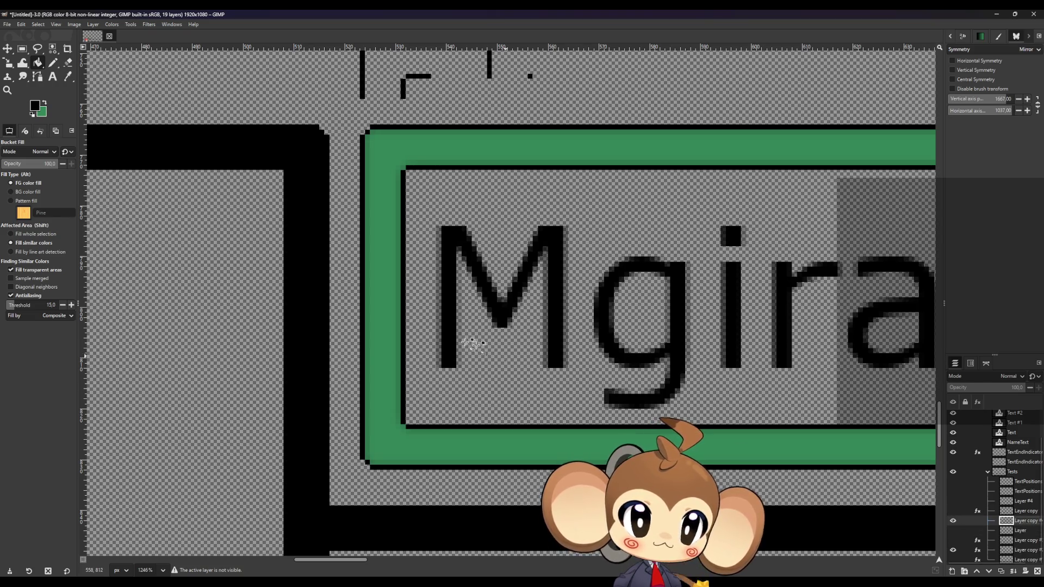
left_click(387, 349)
scroll(389, 351, "down", 1)
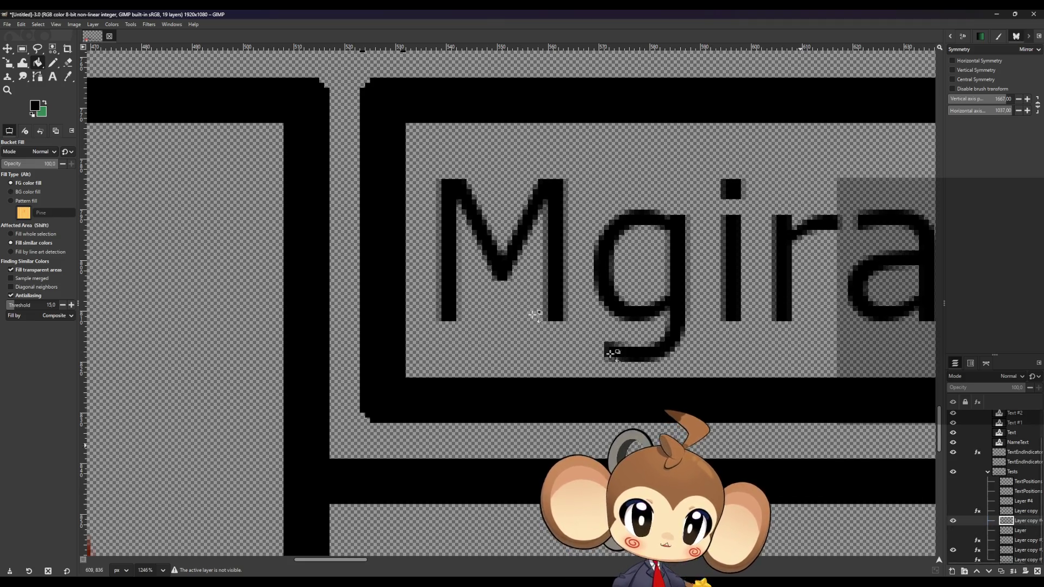
Step: Select all the black frame areas by colour, show the green frame layer, and add a new layer
left_click(52, 49)
left_click(372, 354)
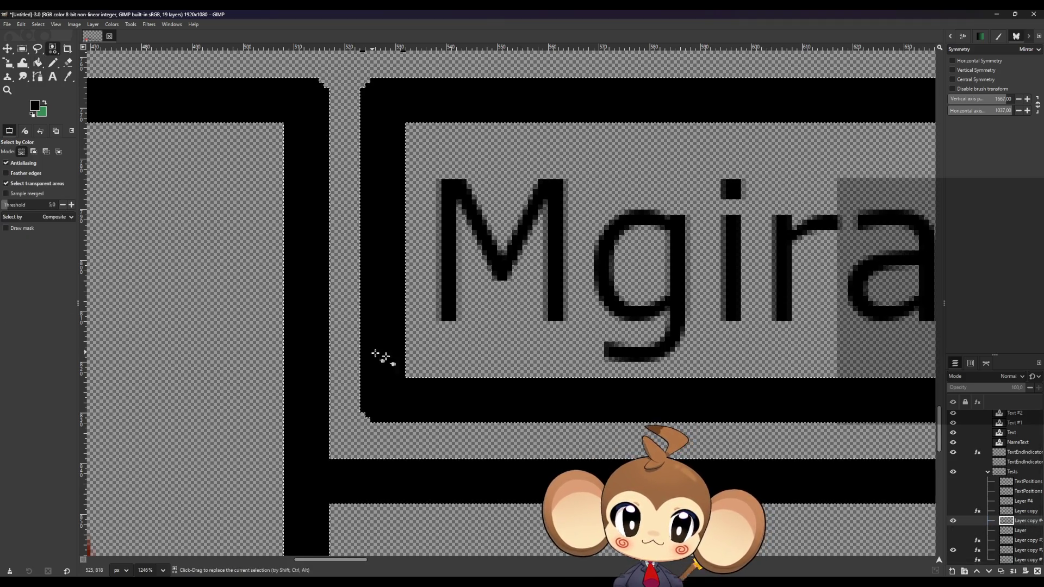
left_click(953, 530)
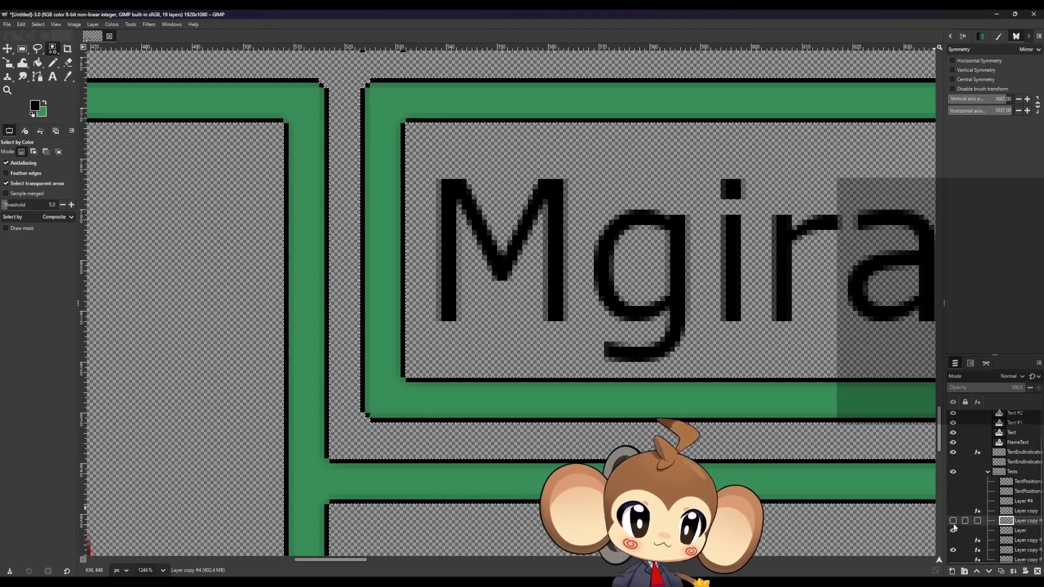
scroll(424, 461, "down", 2)
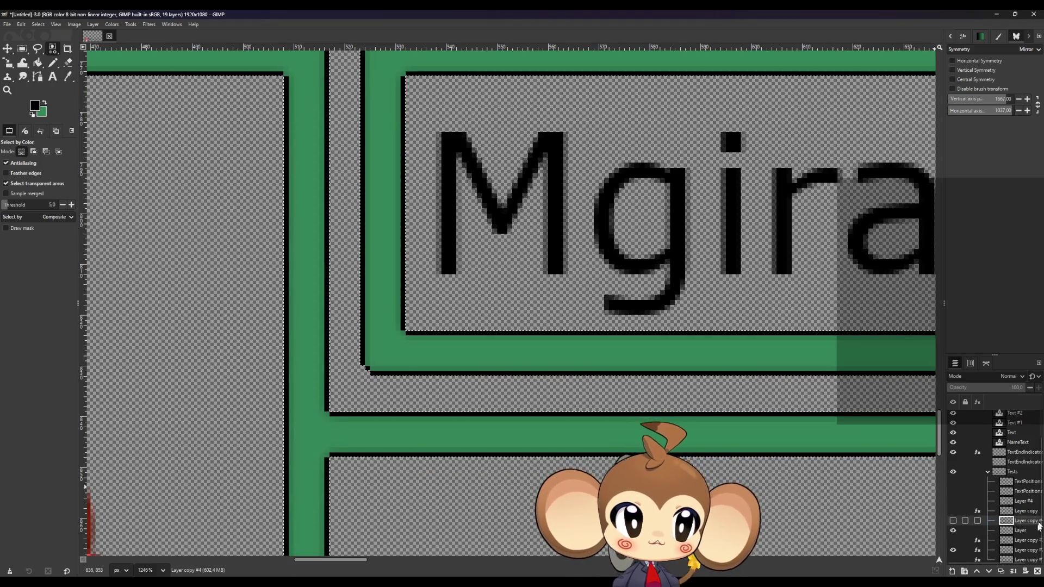
left_click(1001, 571)
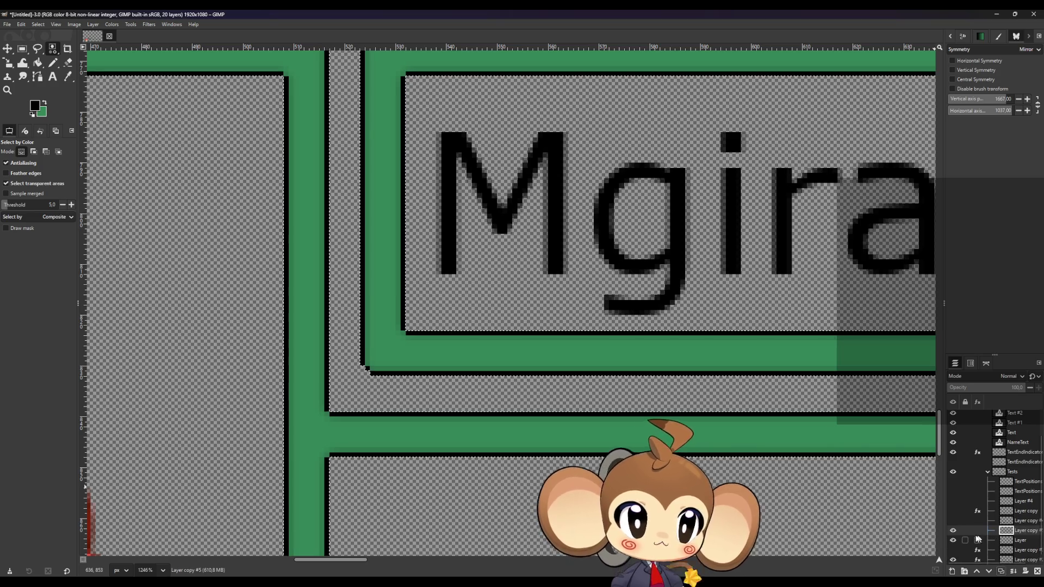
Step: Hide the green Layer and apply a 1.50 Gaussian Blur to the frame outline on Layer copy #5
left_click(953, 541)
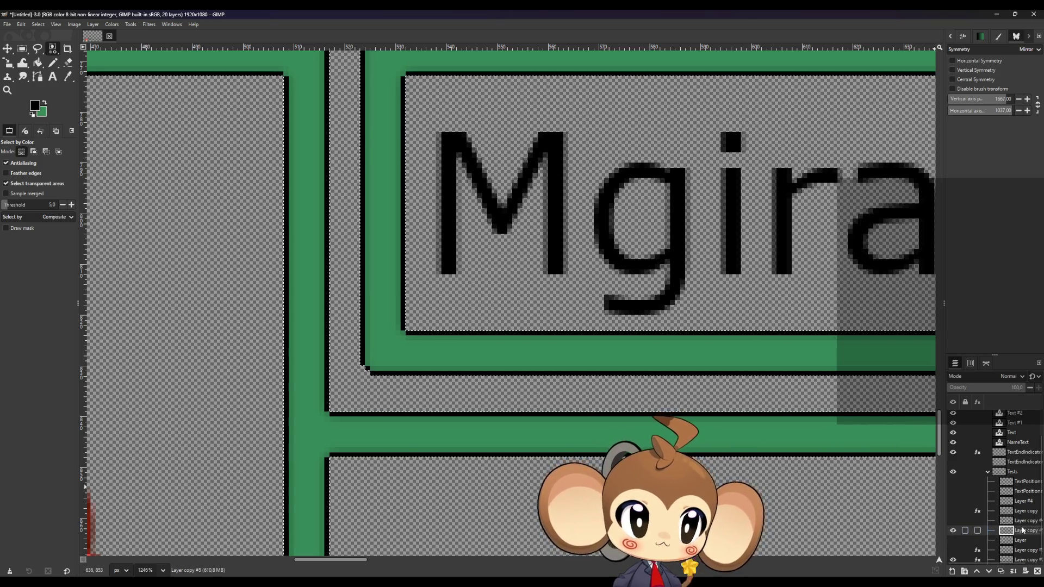
left_click(150, 25)
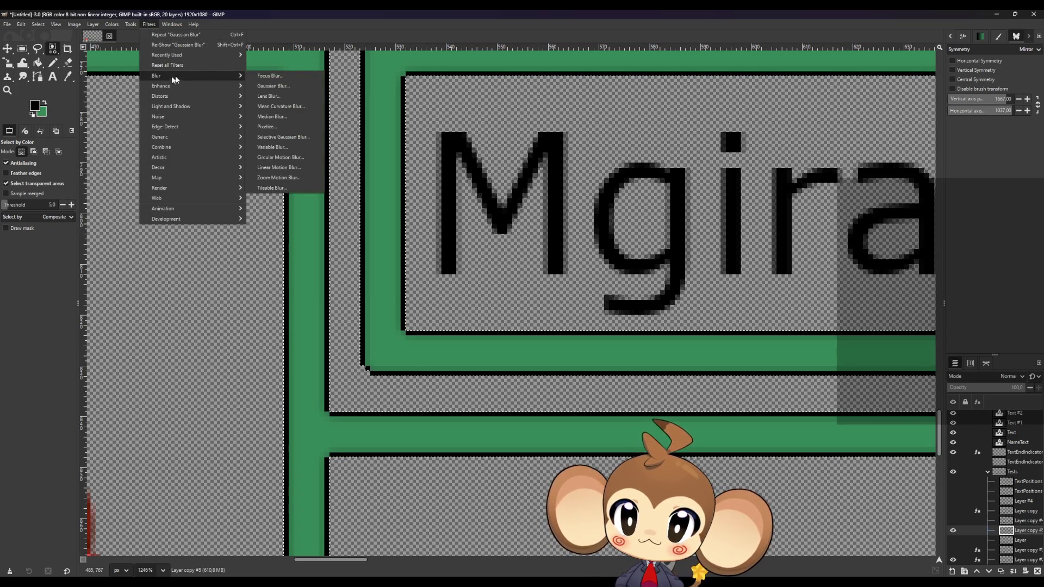
left_click(274, 86)
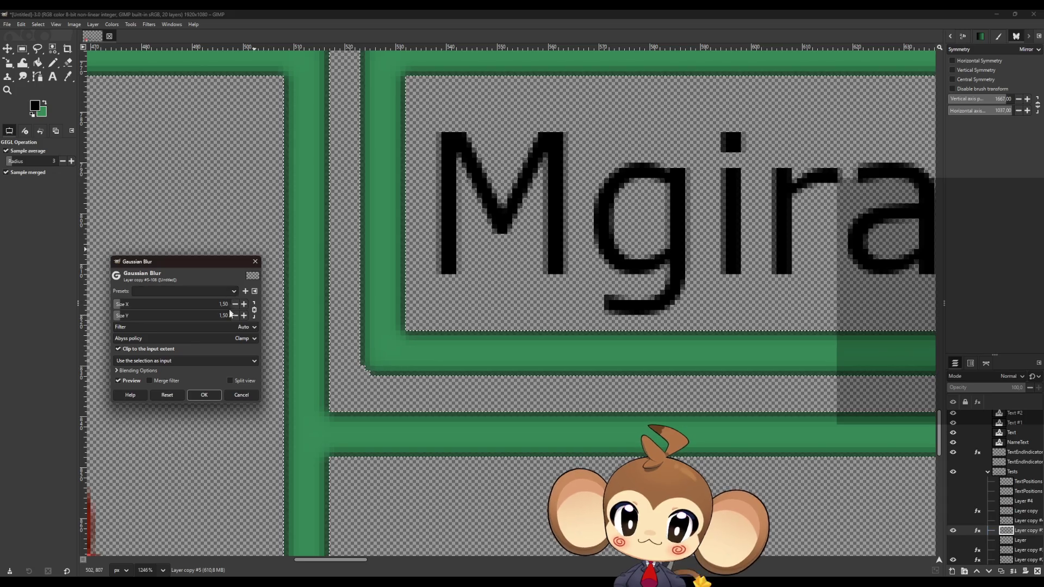
left_click(204, 395)
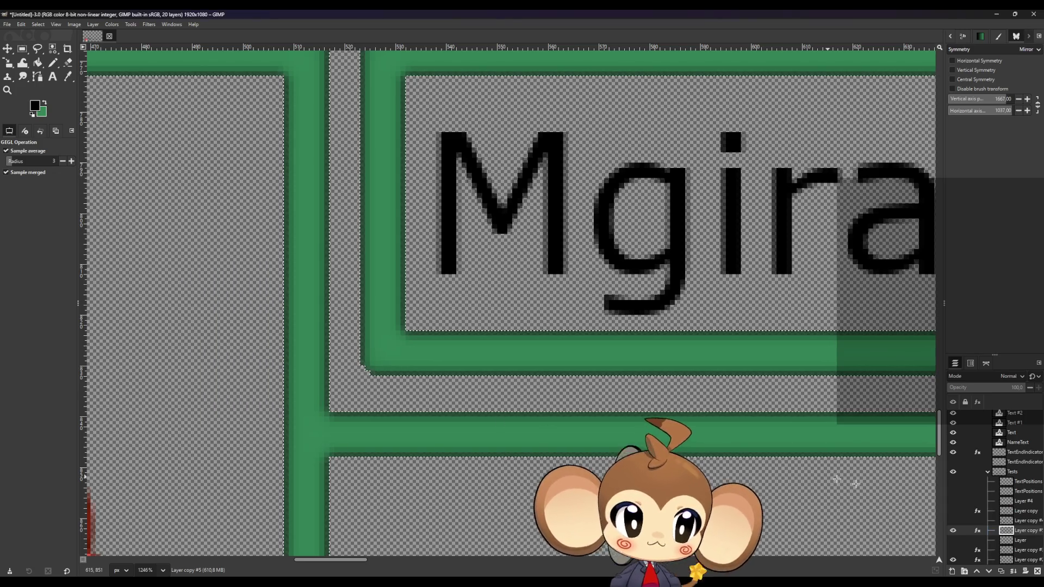
Step: Duplicate the blurred outline layer twice and briefly toggle the black outline layer
left_click(1002, 572)
left_click(1003, 572)
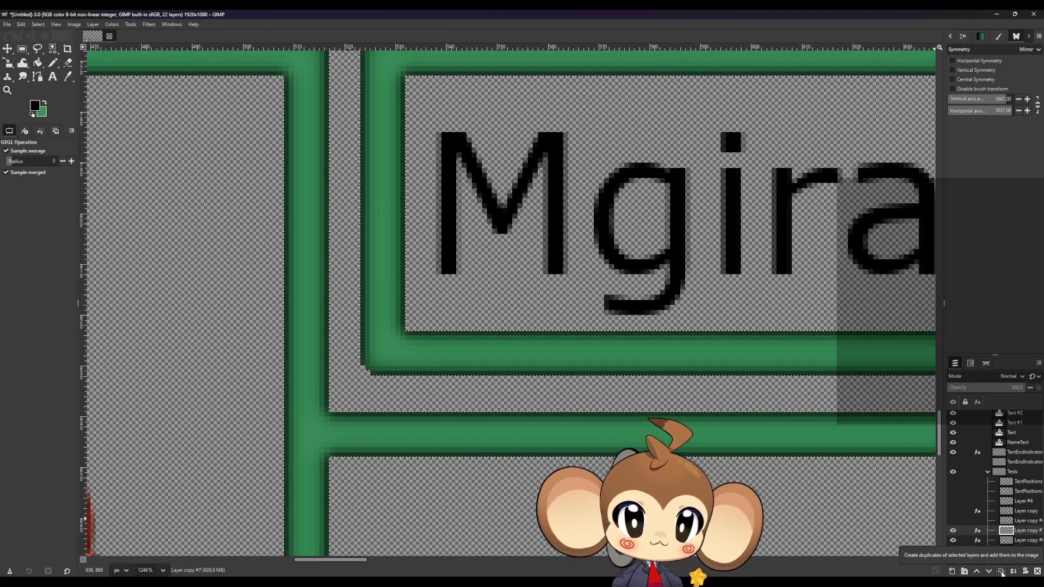
left_click(953, 521)
left_click(953, 521)
scroll(963, 538, "down", 1)
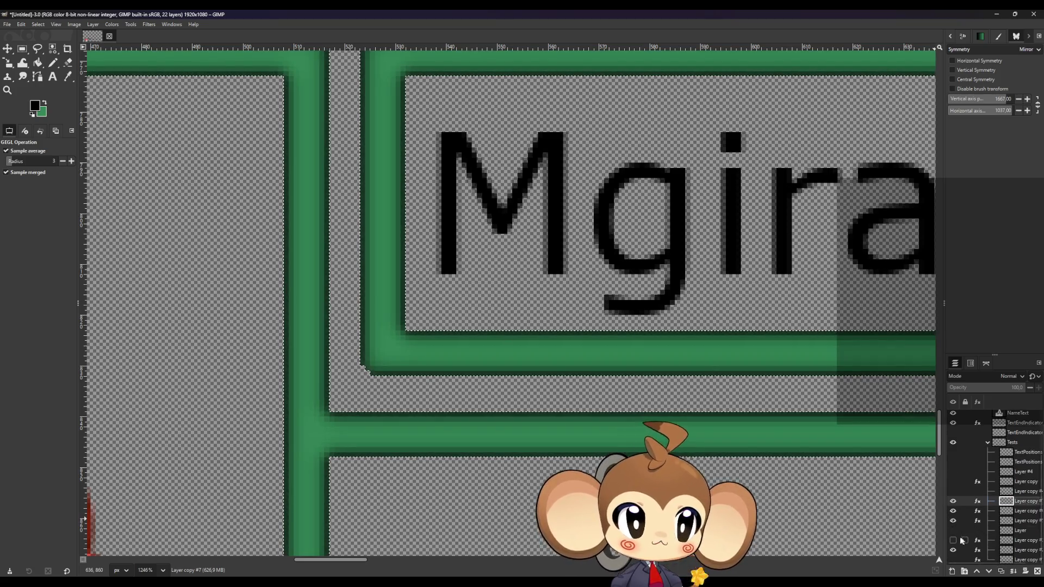
Step: Turn the black frame outline layer back on and zoom around to review the whole dialogue frame
left_click(953, 530)
left_click(22, 49)
scroll(522, 303, "down", 4)
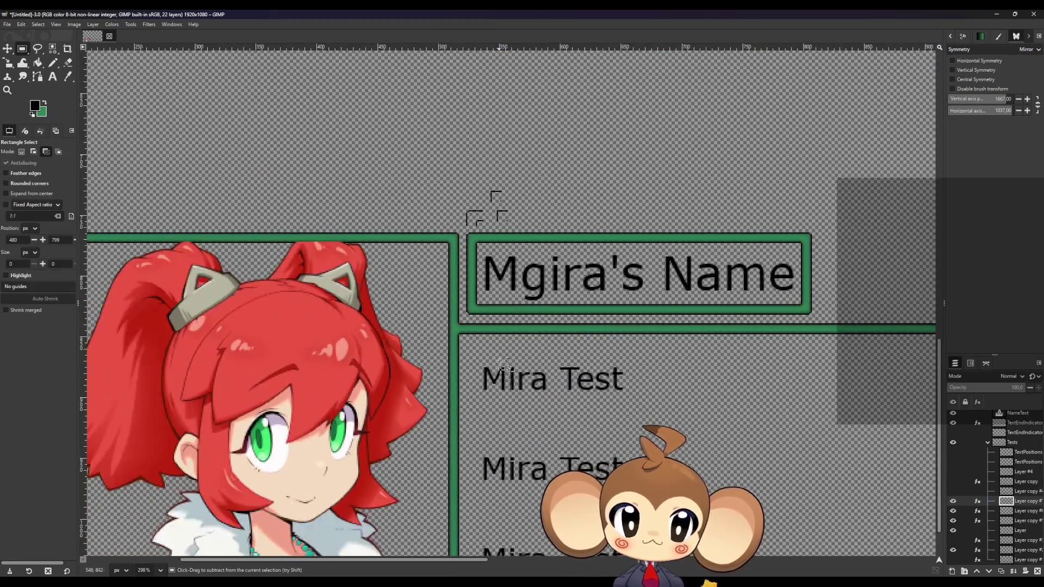
scroll(502, 356, "down", 3)
scroll(544, 413, "up", 2)
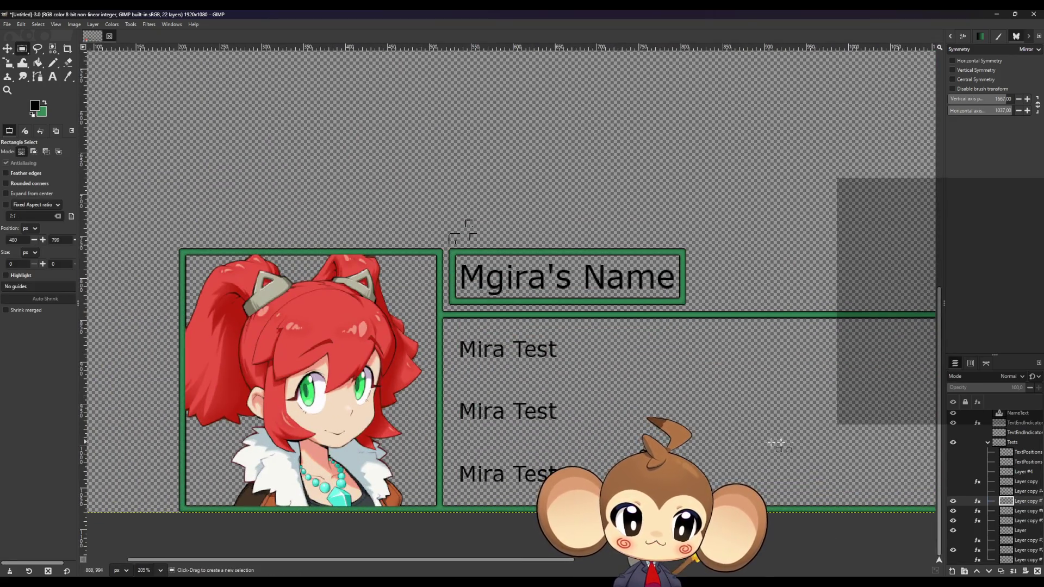
scroll(797, 435, "down", 1)
scroll(777, 413, "up", 2)
scroll(666, 315, "down", 3)
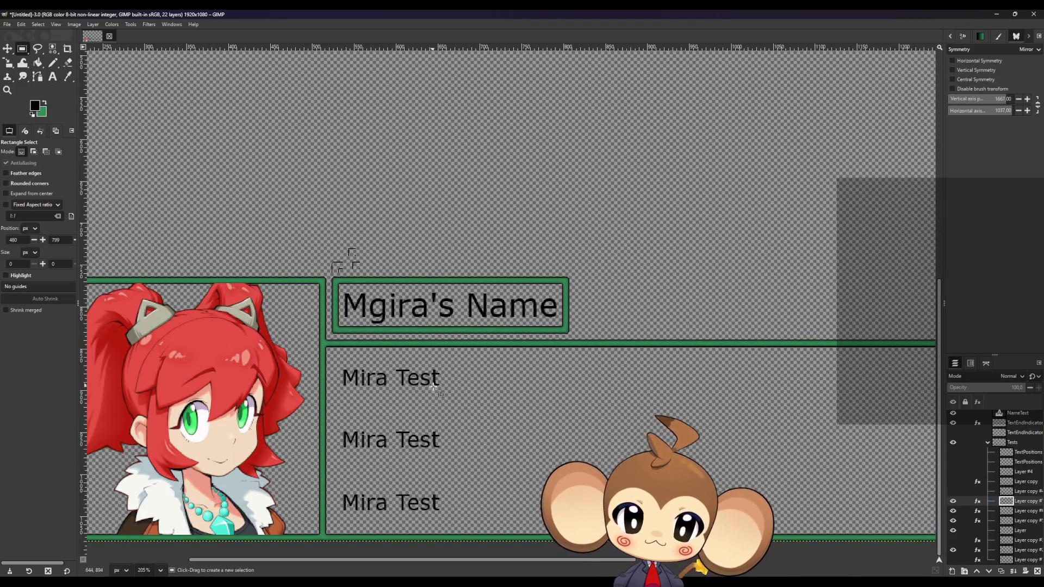
scroll(418, 394, "up", 2)
scroll(402, 403, "down", 1)
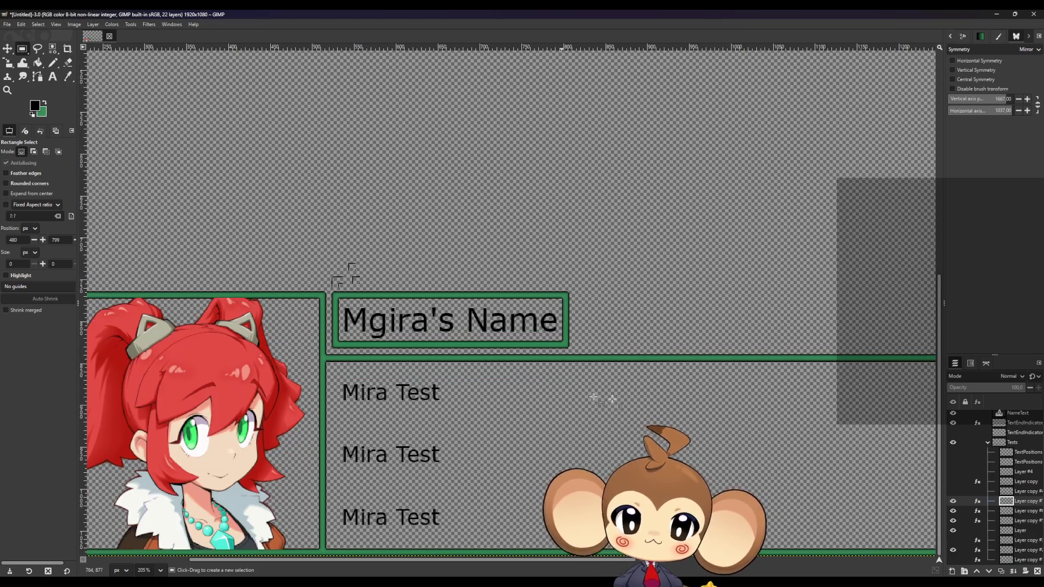
scroll(490, 397, "down", 4)
scroll(602, 461, "up", 1)
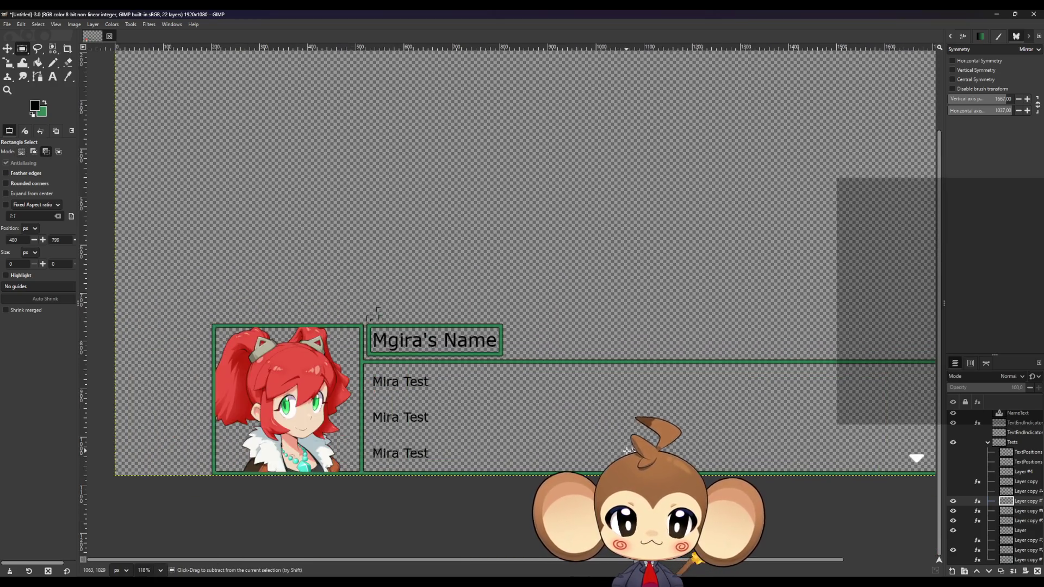
scroll(376, 314, "up", 2)
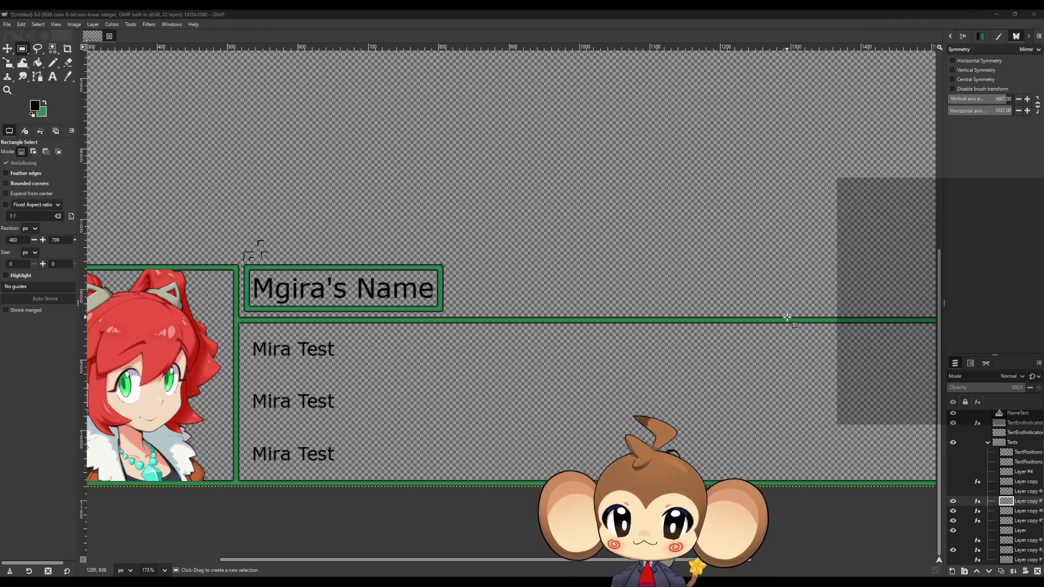
scroll(257, 306, "up", 8)
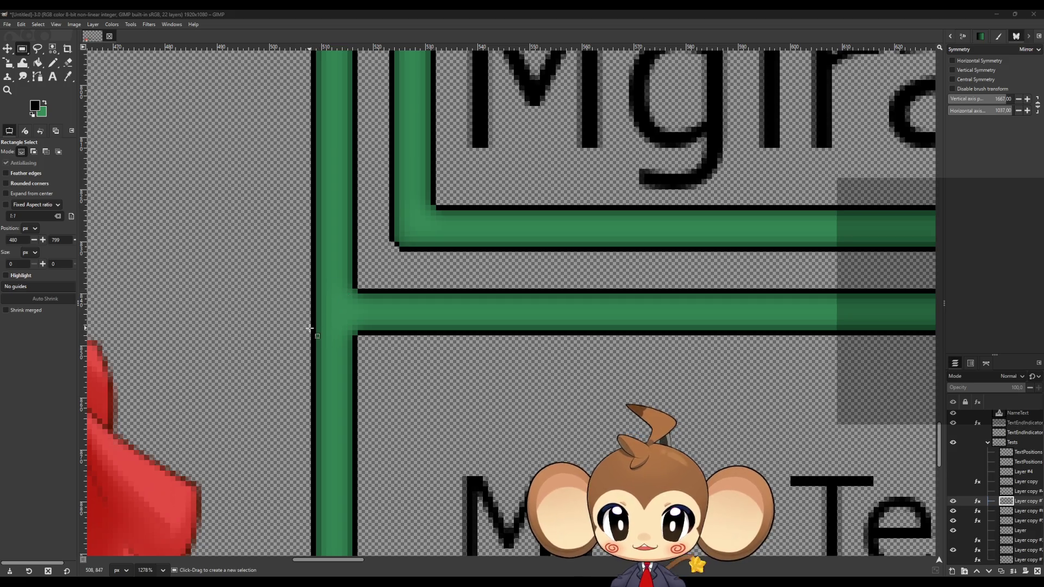
Step: Draw a 16 × 16 px square selection on the green bar beside its T-junction with the left border
left_click_drag(414, 289, 460, 334)
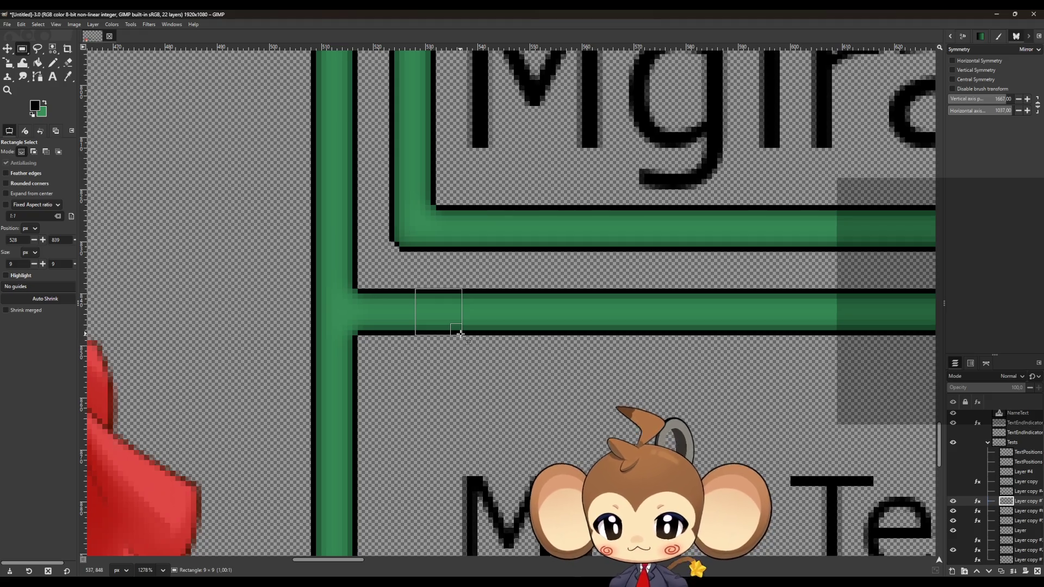
left_click_drag(460, 334, 460, 334)
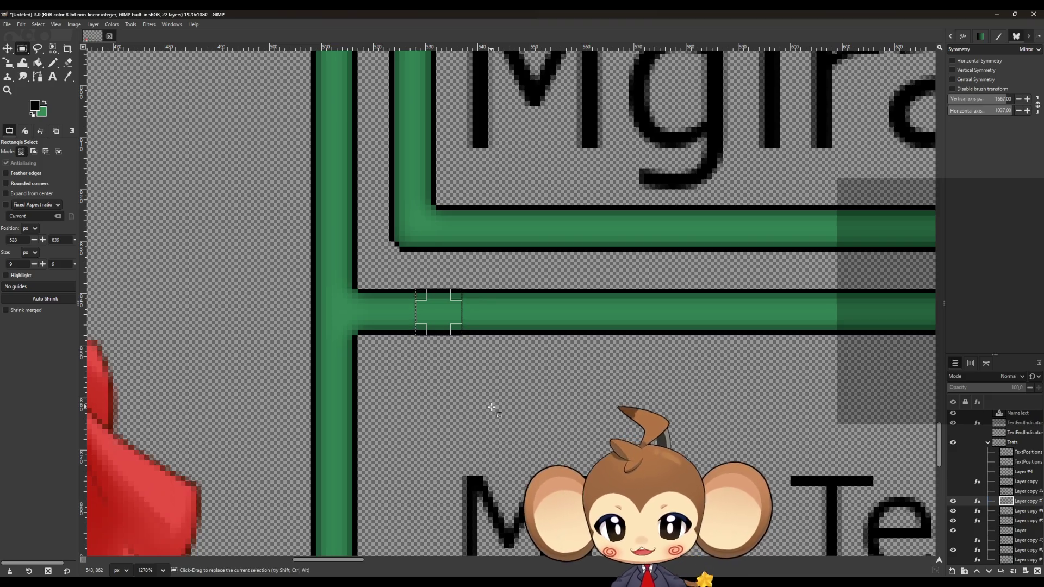
left_click(417, 394)
mouse_move(398, 292)
left_mouse_down()
mouse_move(491, 364)
mouse_move(491, 377)
mouse_move(481, 373)
left_mouse_up()
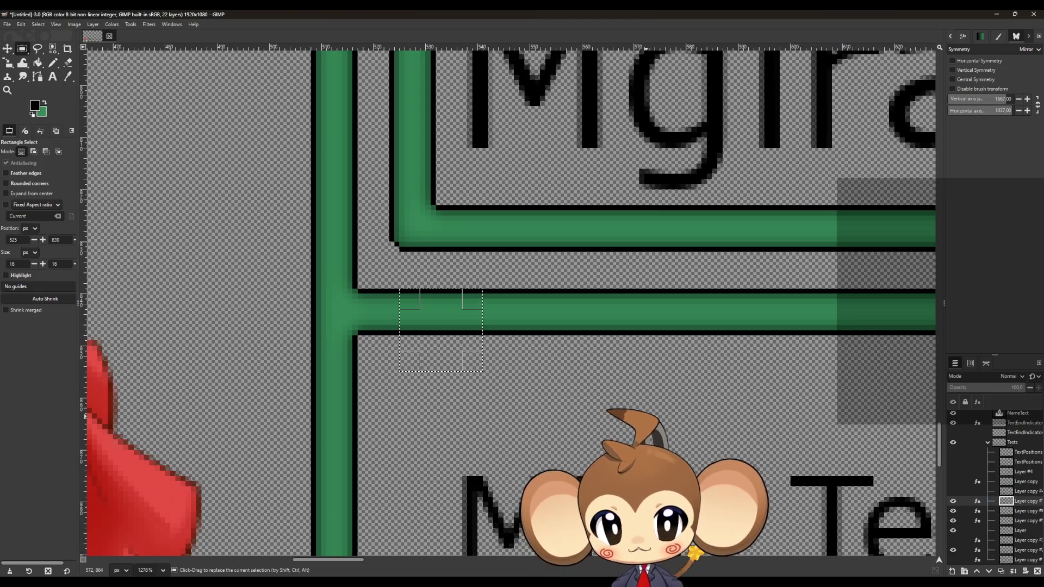
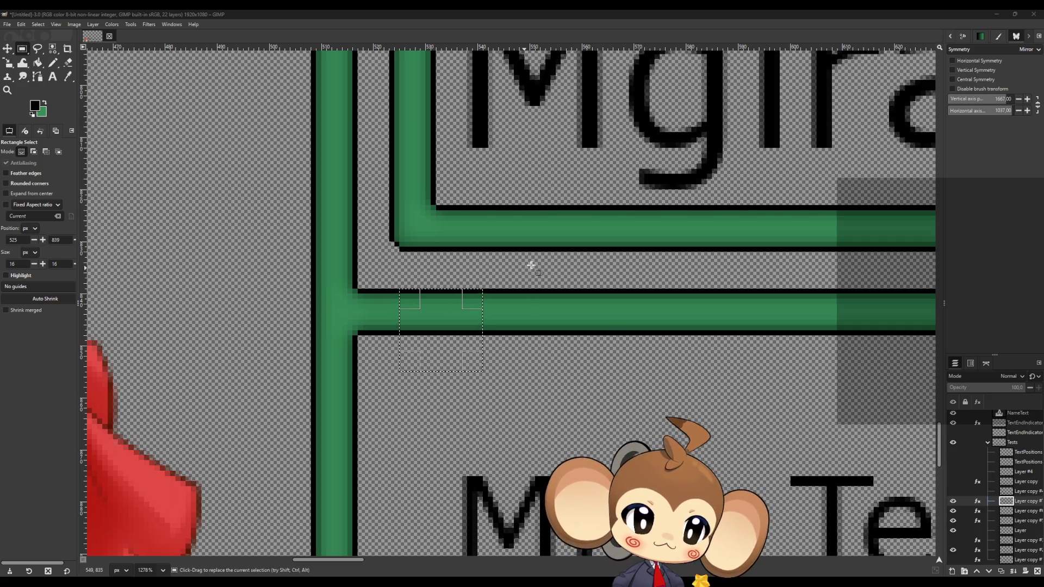
Step: Skim the r/gamedev 'texture size, why factos of 2 ?' thread in the browser over GIMP
key("alt+Tab")
left_click_drag(749, 273, 520, 189)
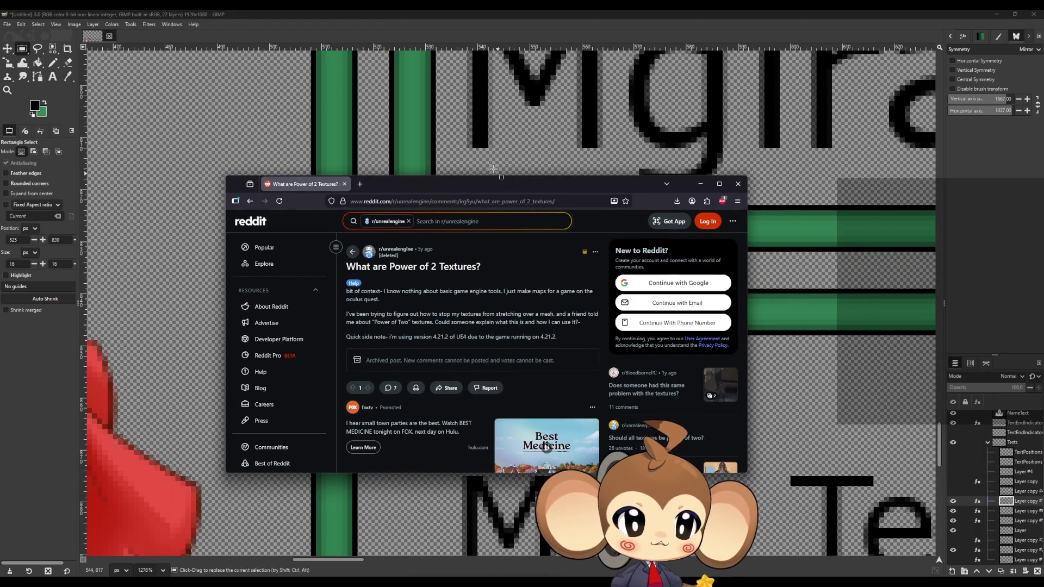
scroll(499, 295, "down", 4)
scroll(524, 292, "down", 1)
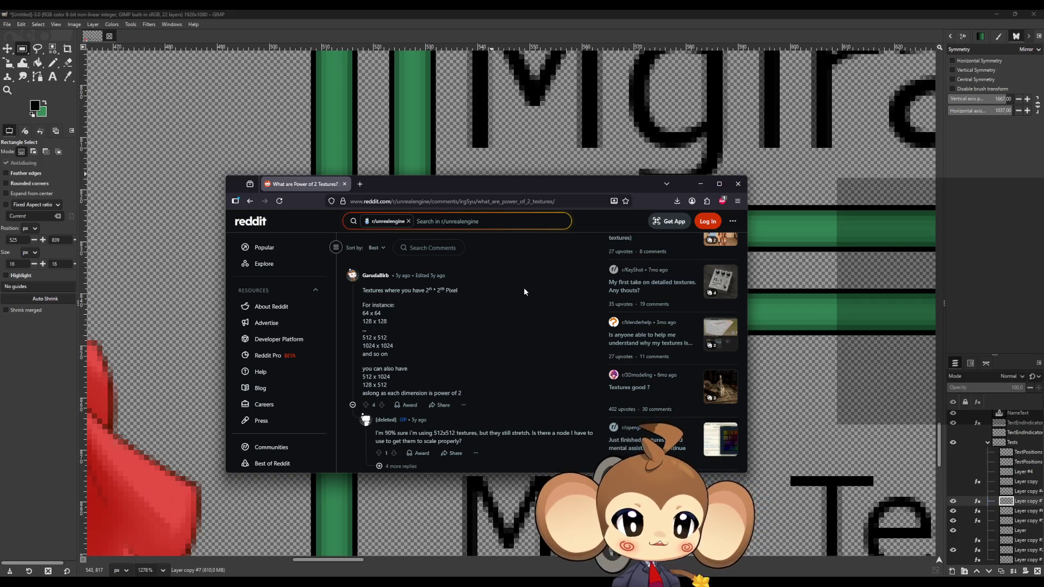
scroll(521, 333, "down", 3)
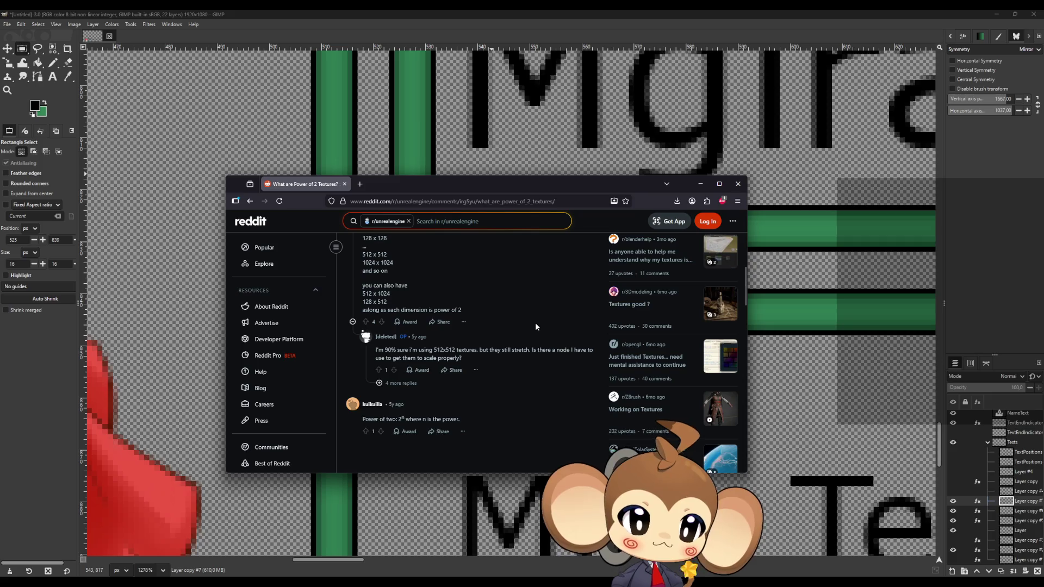
left_click_drag(400, 179, 1043, 233)
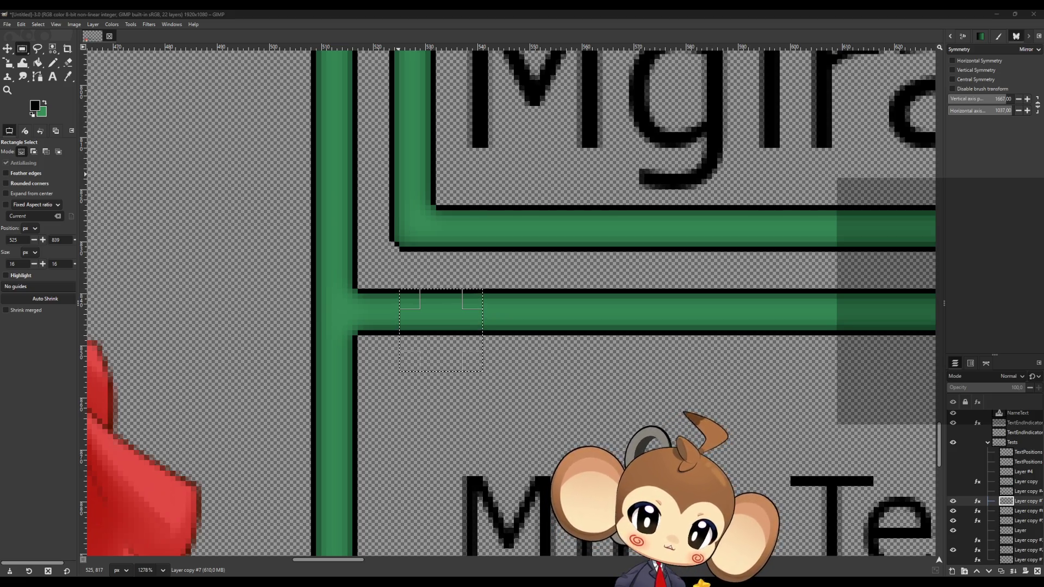
key("alt+Tab")
left_click_drag(526, 187, 449, 180)
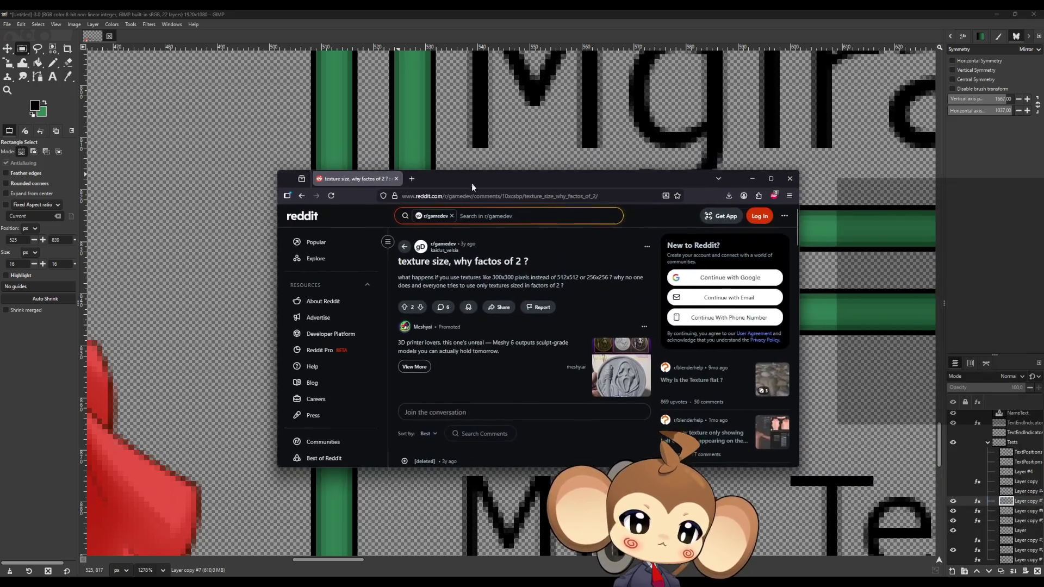
Step: Finish reading the Reddit replies, then go back to Google and open the Unreal Engine forum result
scroll(549, 300, "down", 4)
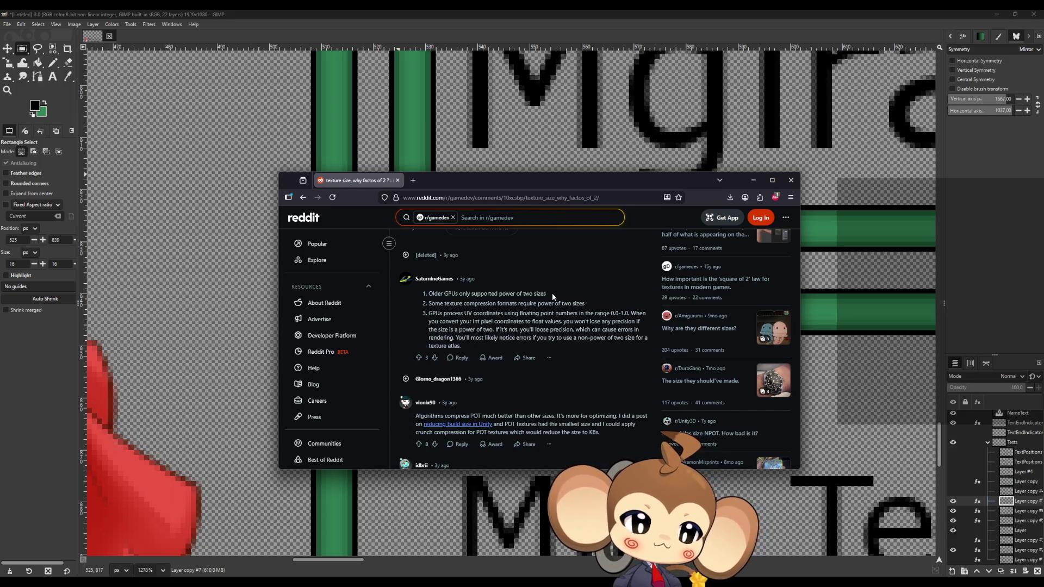
scroll(550, 375, "down", 3)
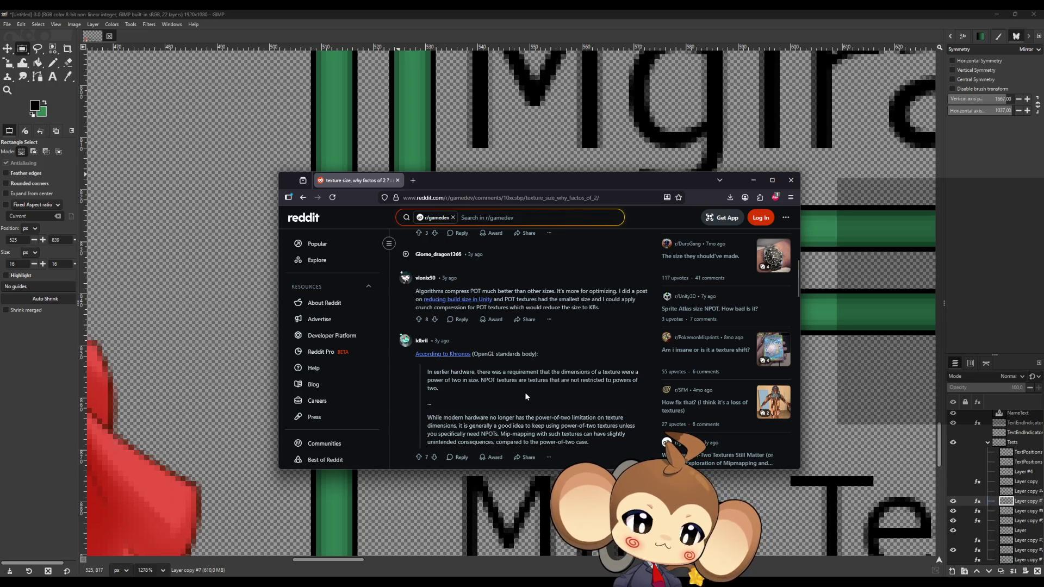
scroll(525, 395, "down", 1)
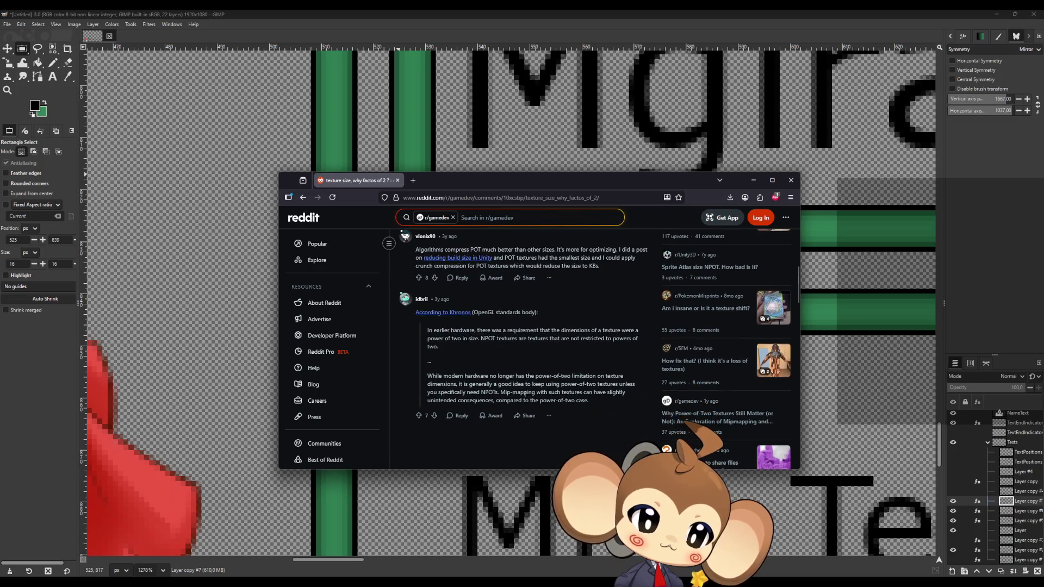
key("alt+Left")
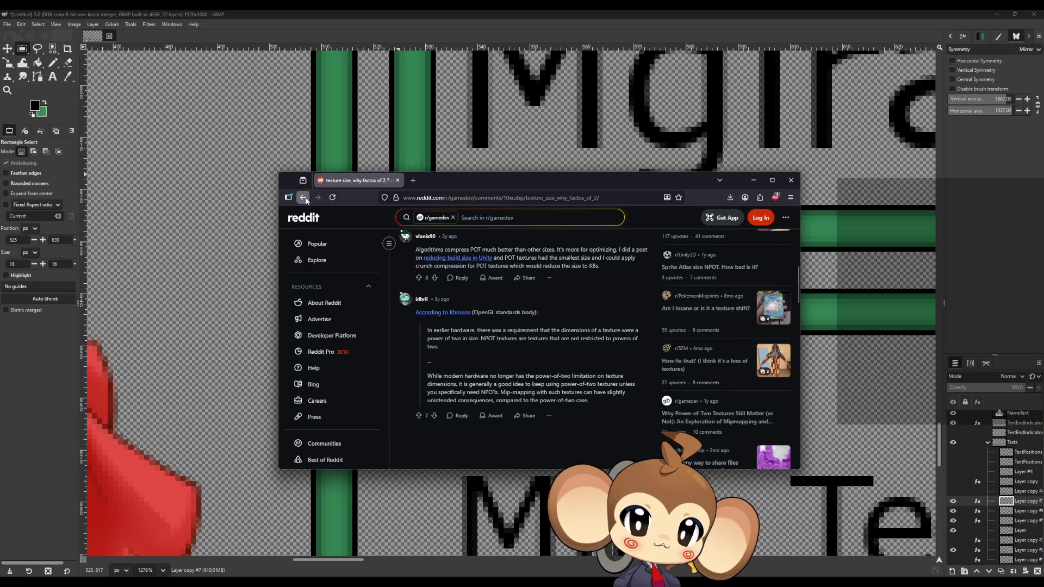
left_click(409, 295)
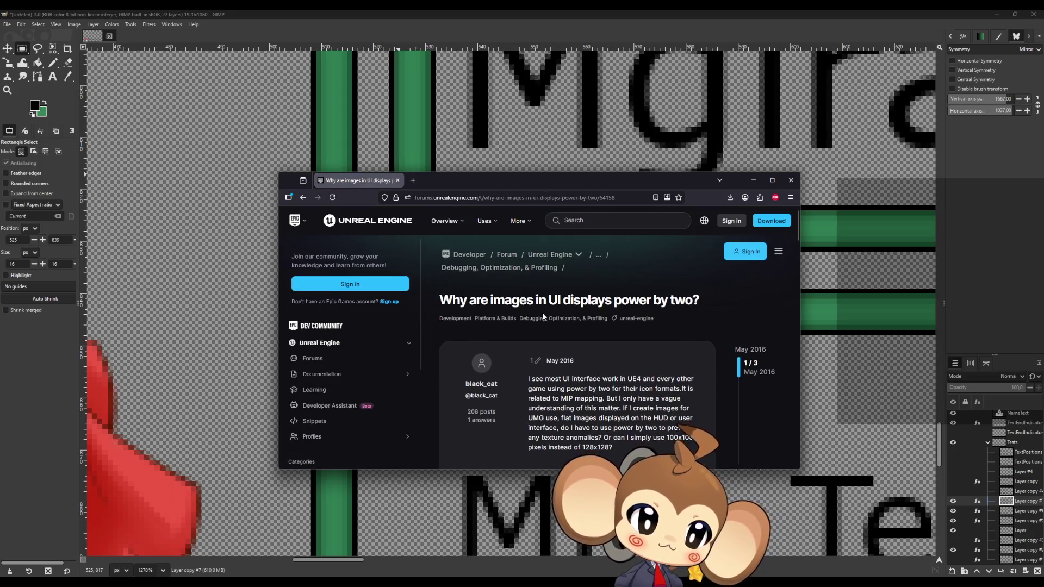
Step: Scroll past the mipmap reply to the May 2016 post, highlighting the line on pixel locations and colors
scroll(541, 304, "down", 2)
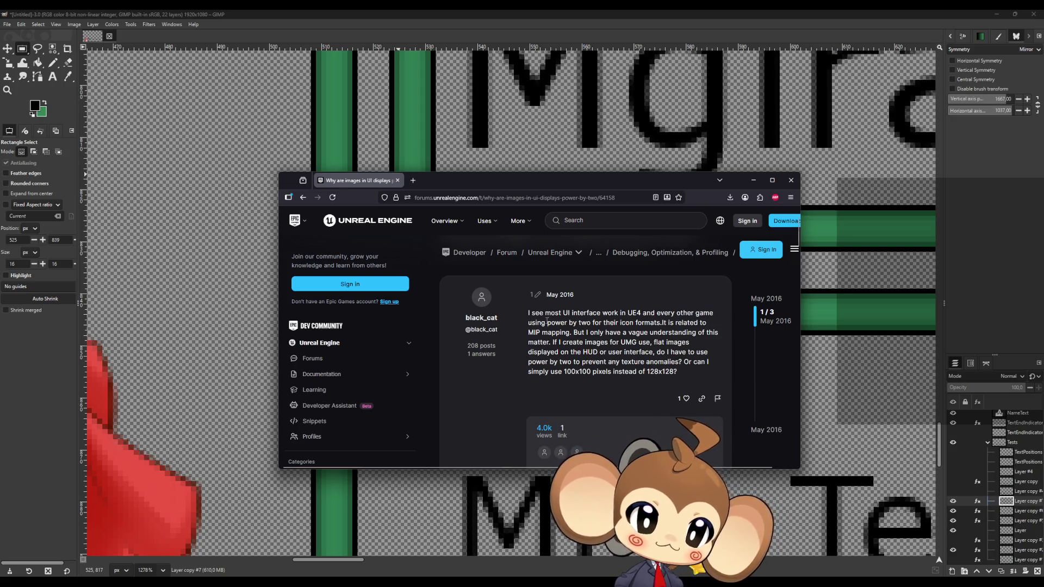
scroll(644, 319, "down", 3)
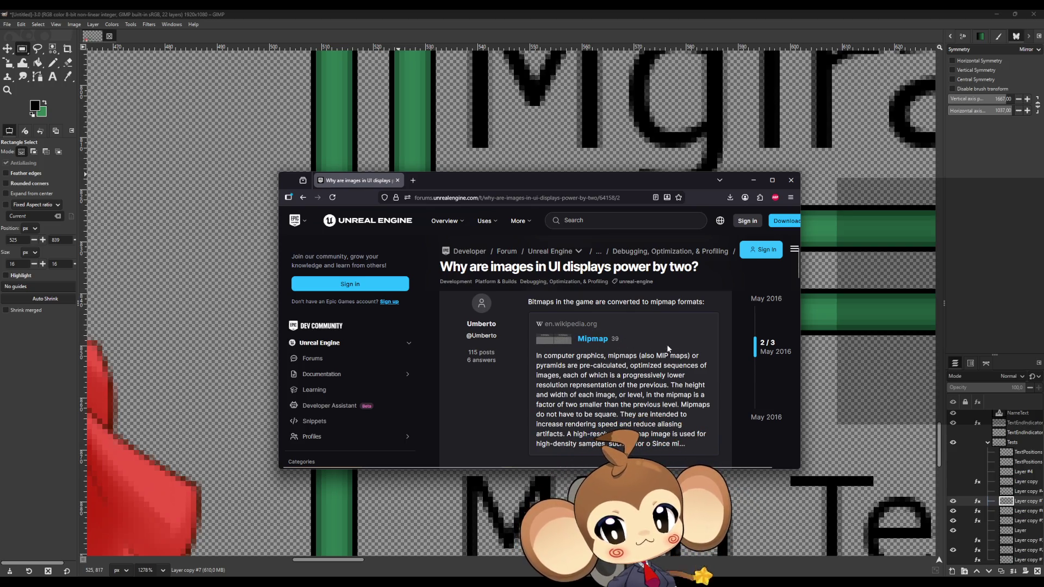
scroll(661, 352, "down", 3)
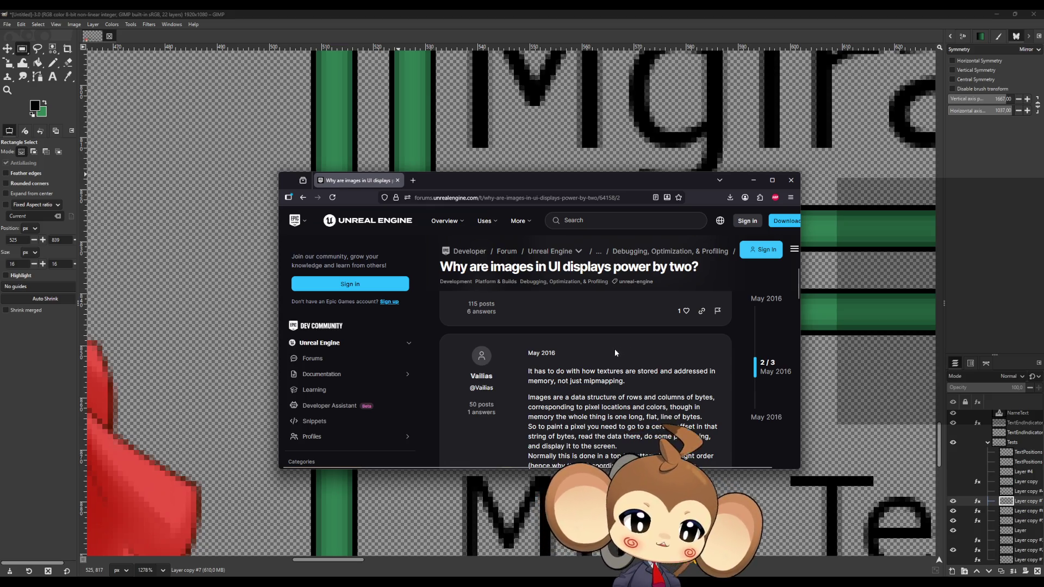
scroll(603, 360, "down", 3)
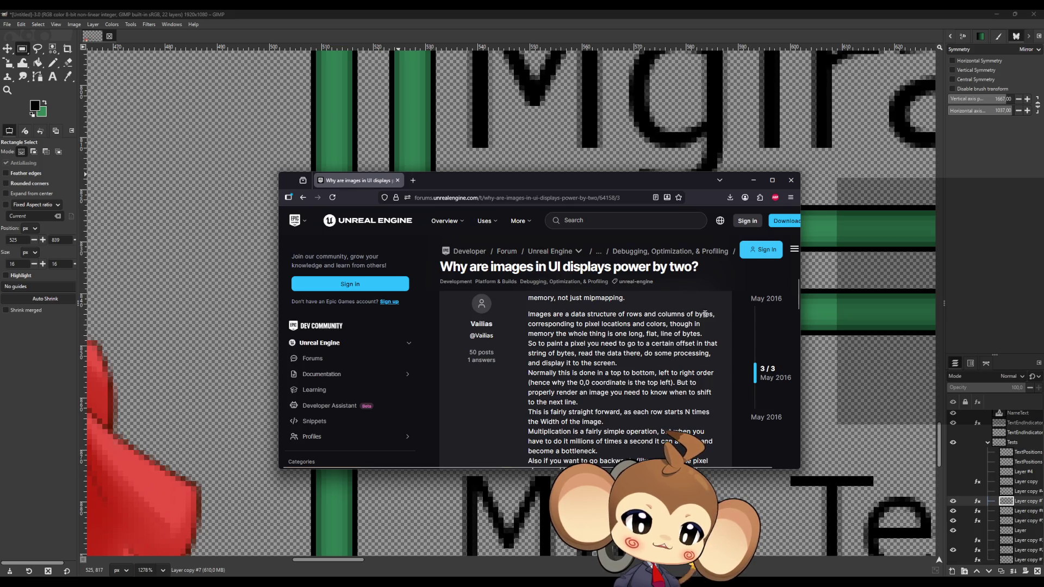
left_click_drag(550, 325, 680, 325)
scroll(609, 331, "down", 1)
scroll(571, 351, "up", 1)
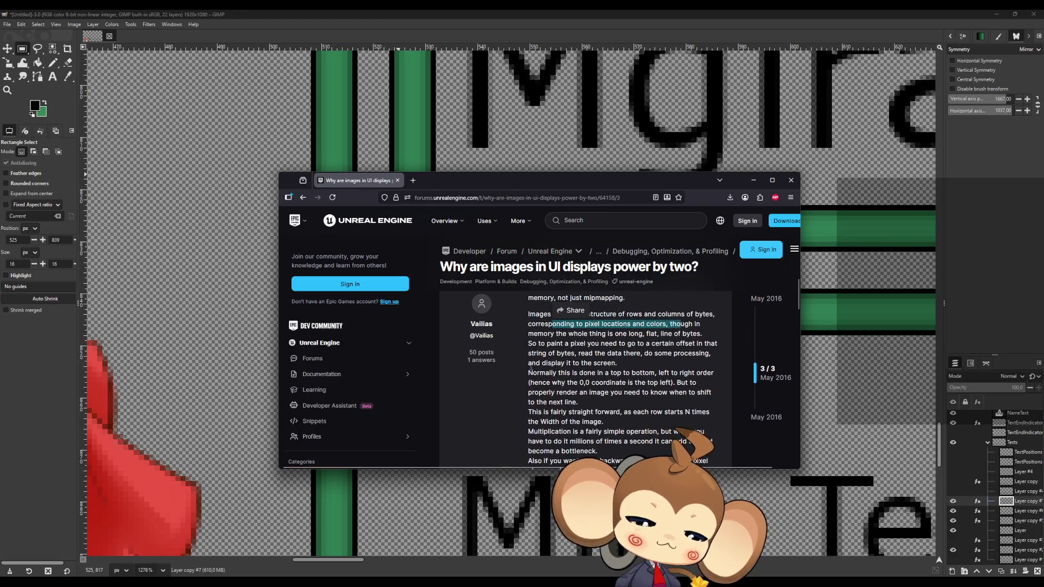
left_click_drag(590, 334, 615, 334)
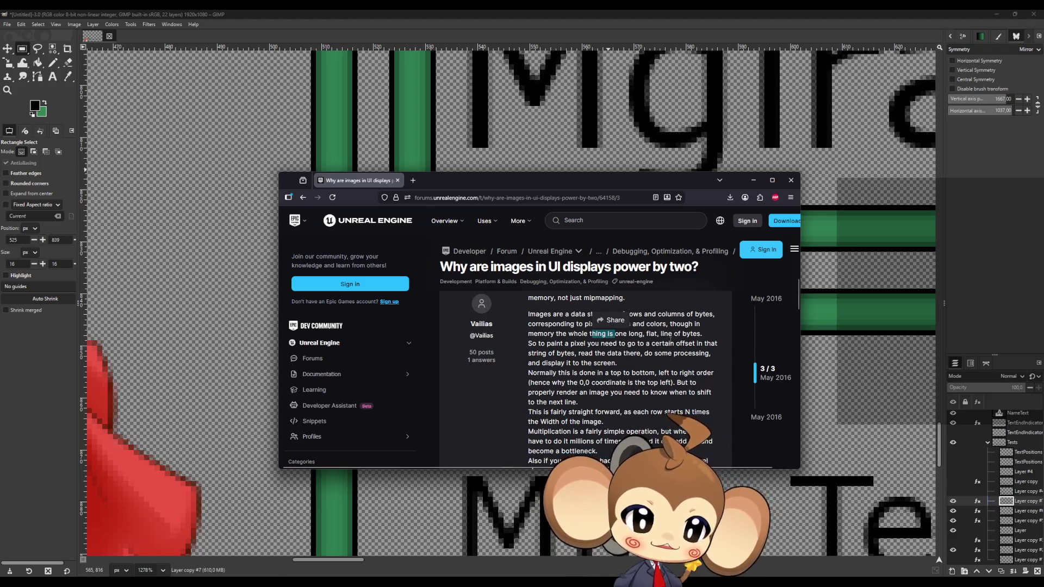
left_click_drag(603, 343, 578, 344)
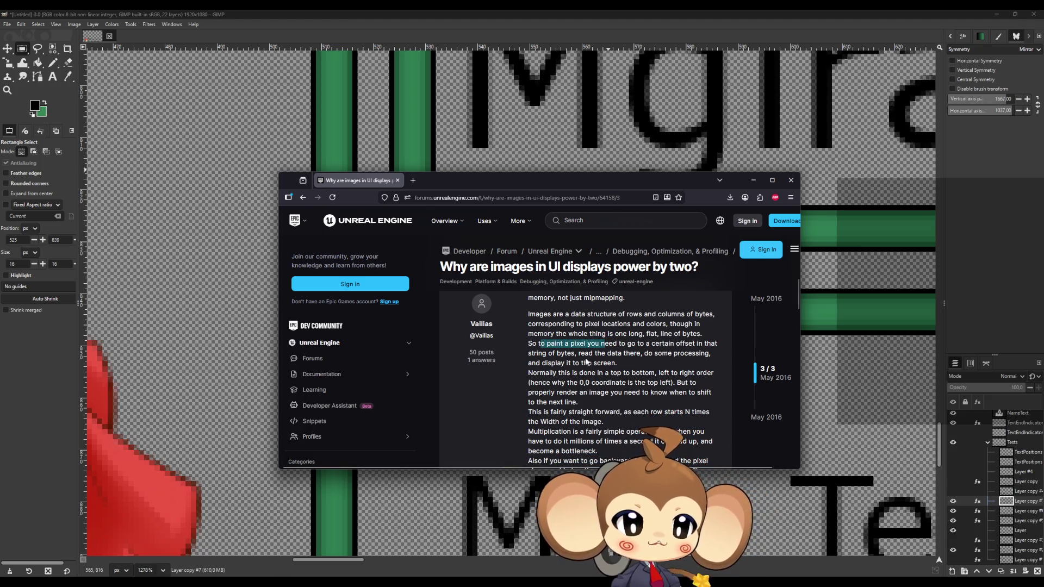
Step: Read the reply's opening, highlighting the 0,0 coordinate note and the sentence on properly rendering an image
scroll(511, 358, "down", 2)
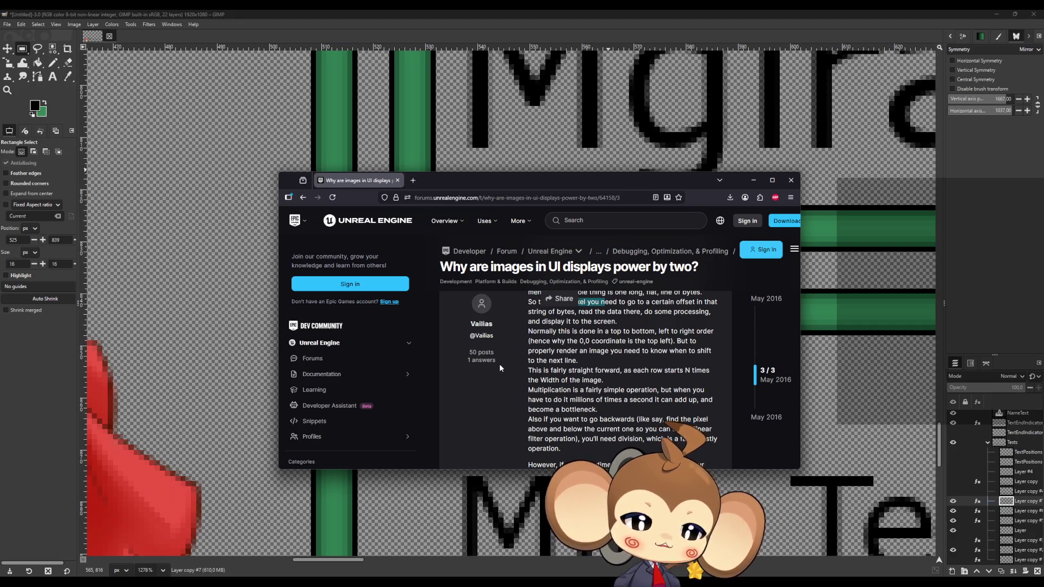
left_click_drag(620, 341, 655, 340)
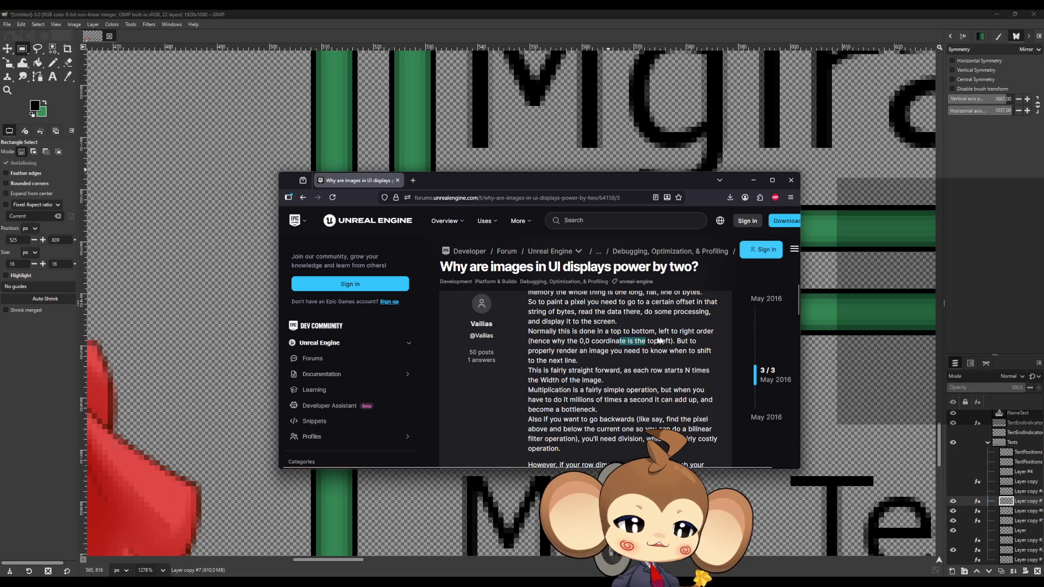
left_click_drag(547, 351, 710, 352)
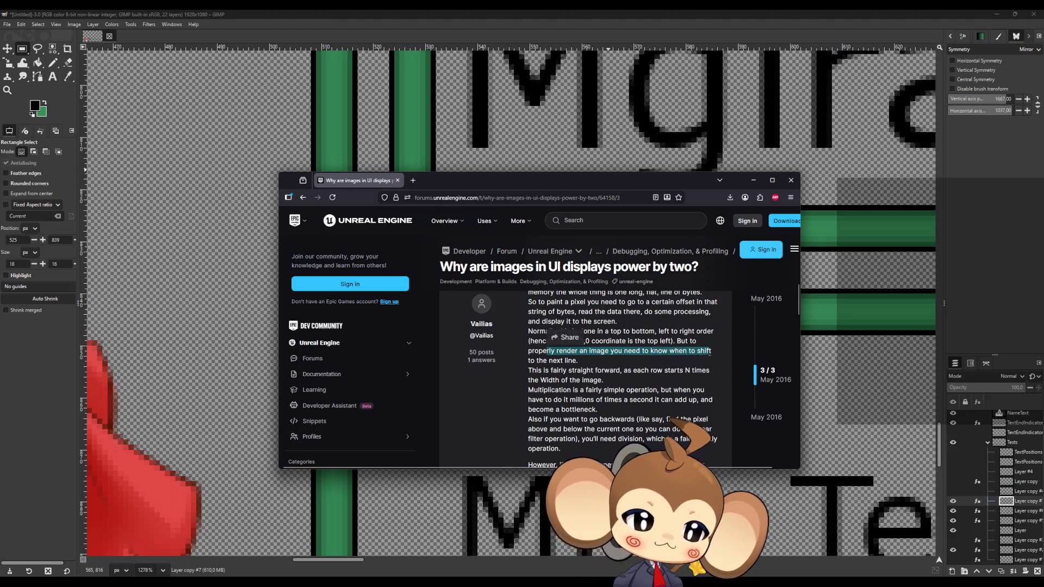
left_click_drag(538, 361, 576, 361)
scroll(541, 330, "down", 2)
left_click_drag(550, 329, 609, 329)
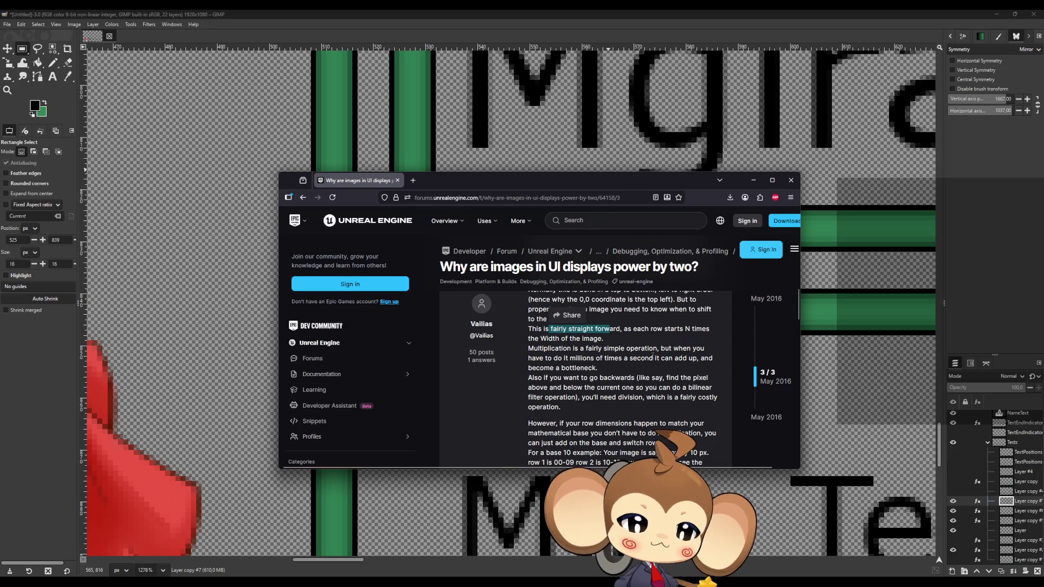
left_click_drag(539, 379, 599, 379)
scroll(578, 383, "down", 2)
scroll(578, 382, "down", 2)
Step: Read on through the base 10 example, the 10 px image, binary addressing, and the UI-elements advice
left_click_drag(542, 341, 700, 350)
left_click_drag(535, 370, 608, 370)
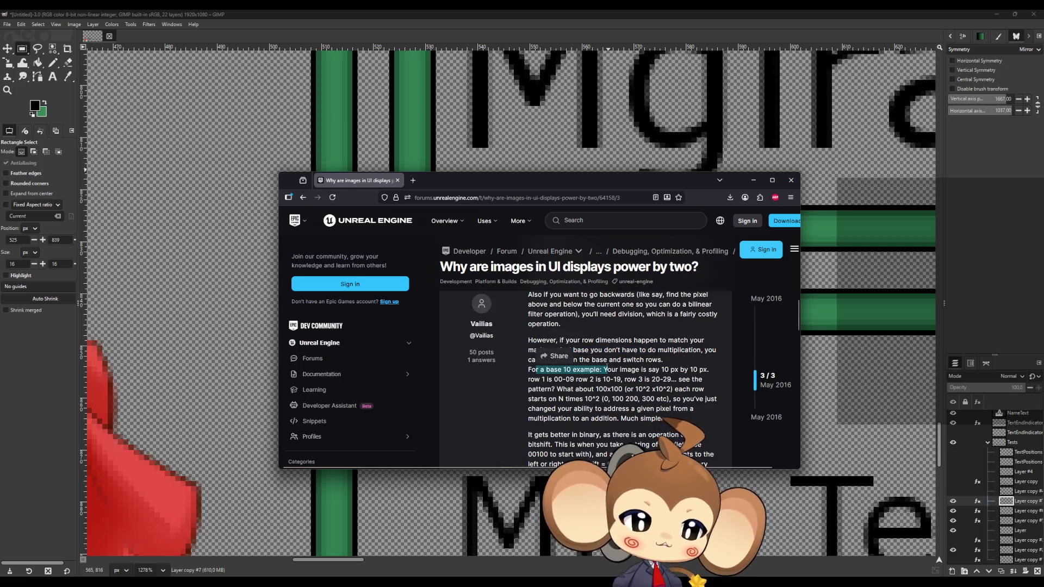
left_click_drag(695, 369, 656, 377)
scroll(631, 387, "down", 1)
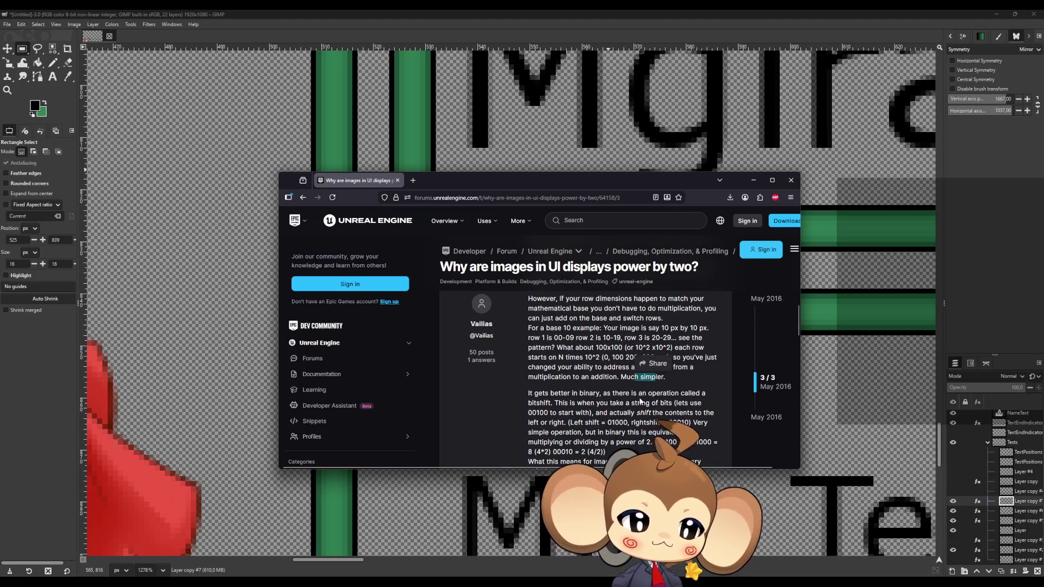
left_click_drag(545, 393, 603, 394)
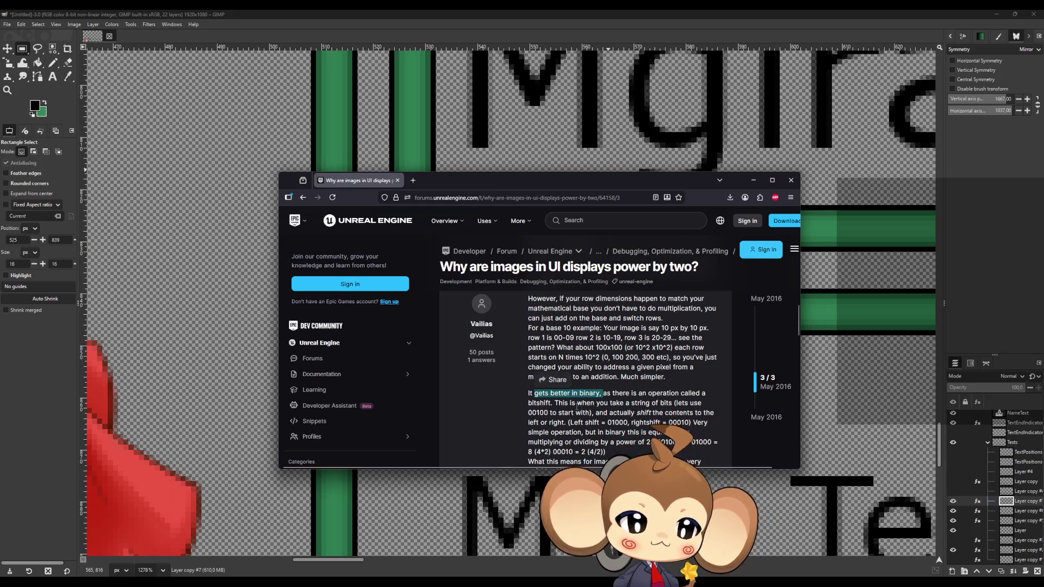
scroll(578, 404, "down", 3)
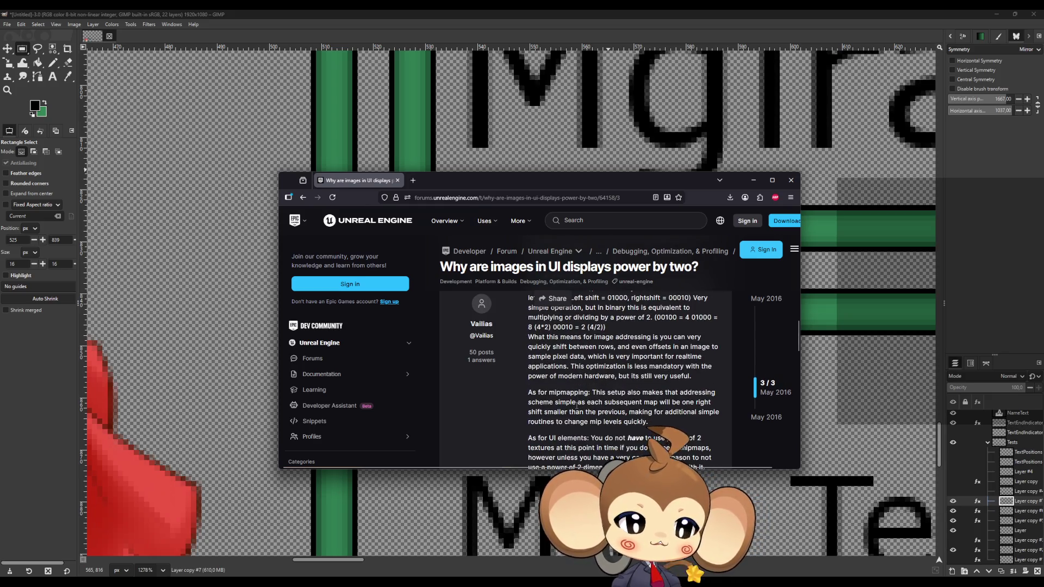
left_click_drag(582, 338, 613, 338)
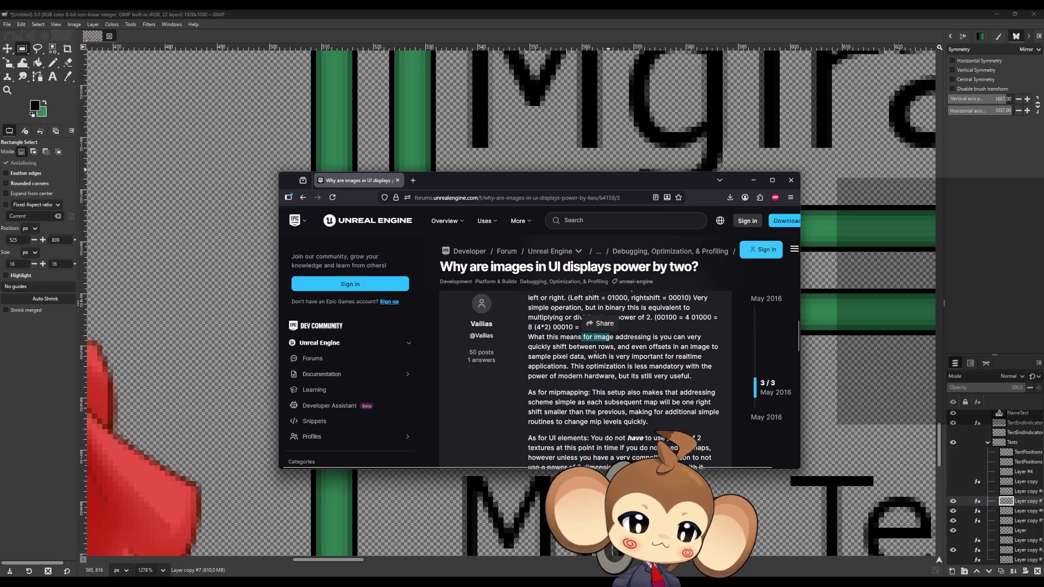
scroll(601, 364, "down", 3)
left_click_drag(605, 356, 643, 356)
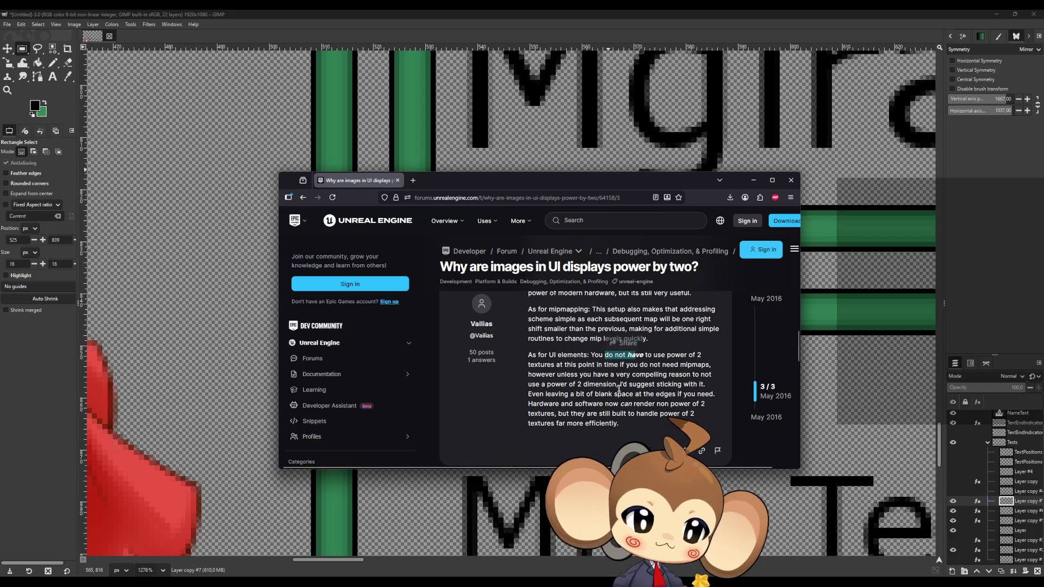
left_click_drag(538, 355, 573, 357)
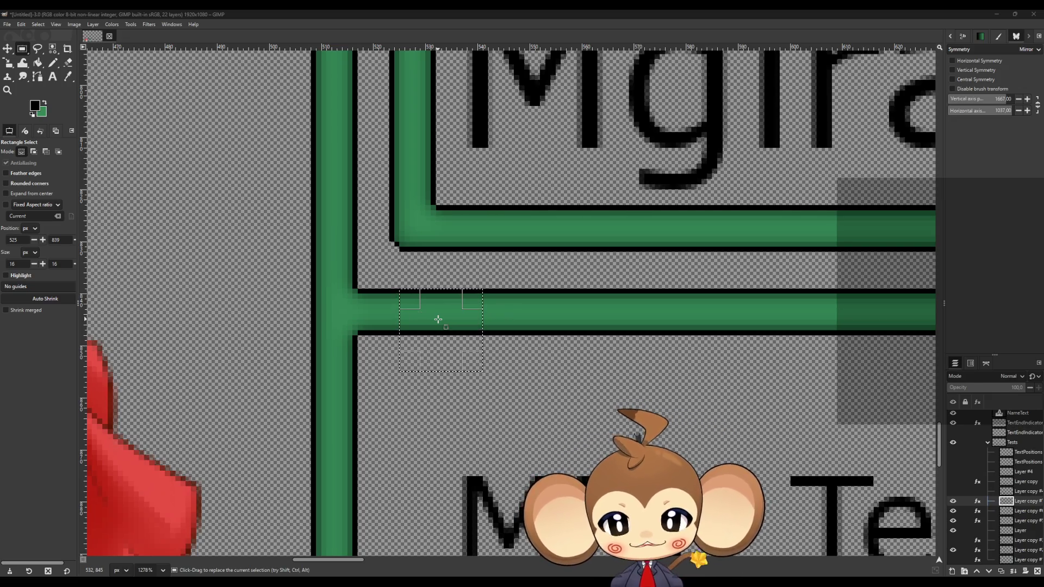
Step: Return to the green pixel-art frame in GIMP and open the Image menu
left_click(74, 25)
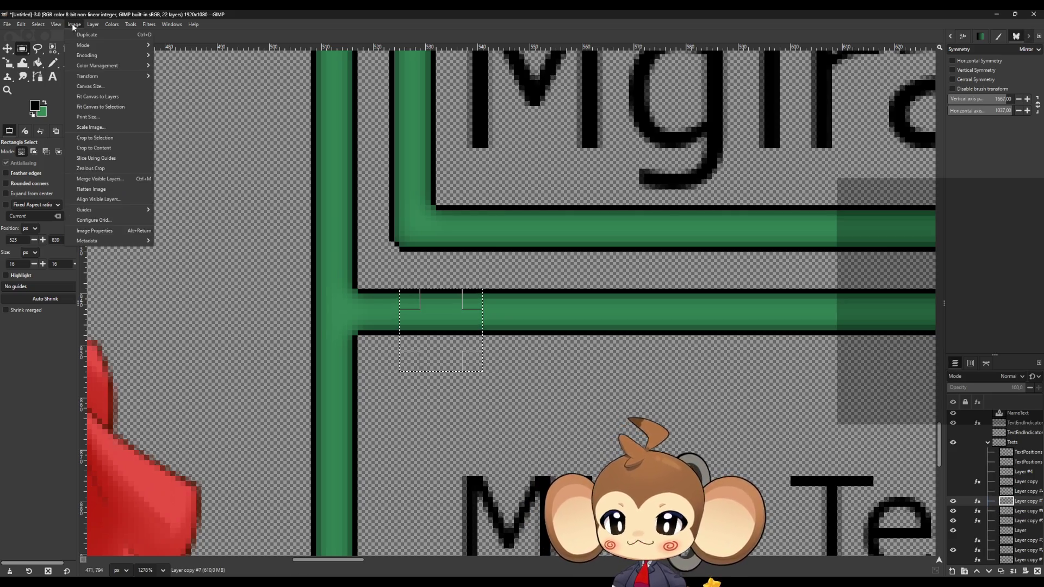
Step: Open Save As and browse to D:\Workspace\Projects\Weltenbaum\2D\UI\Dialogue
mouse_move(111, 24)
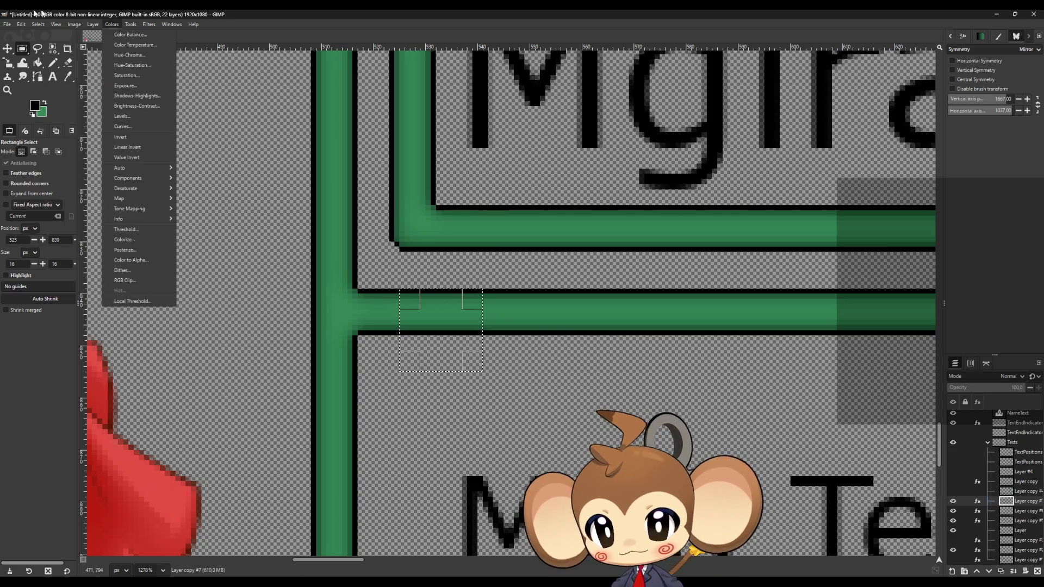
mouse_move(7, 24)
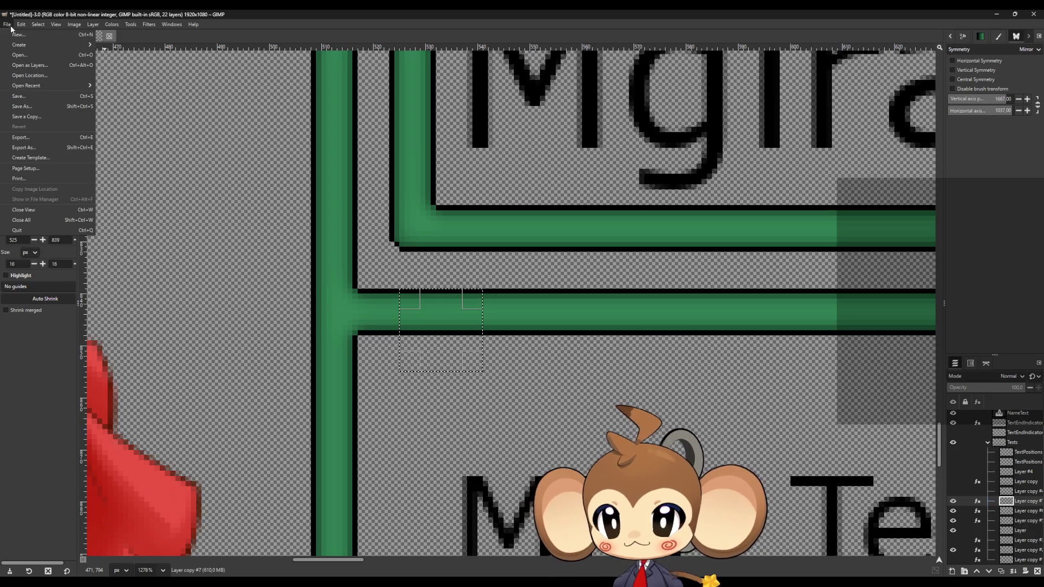
left_click(44, 106)
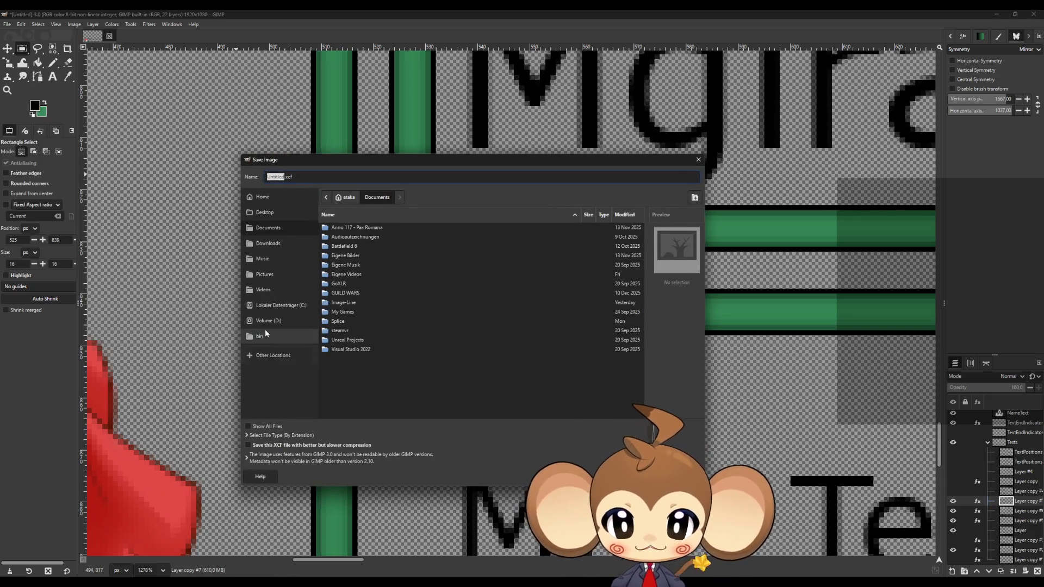
left_click(272, 319)
double_click(352, 294)
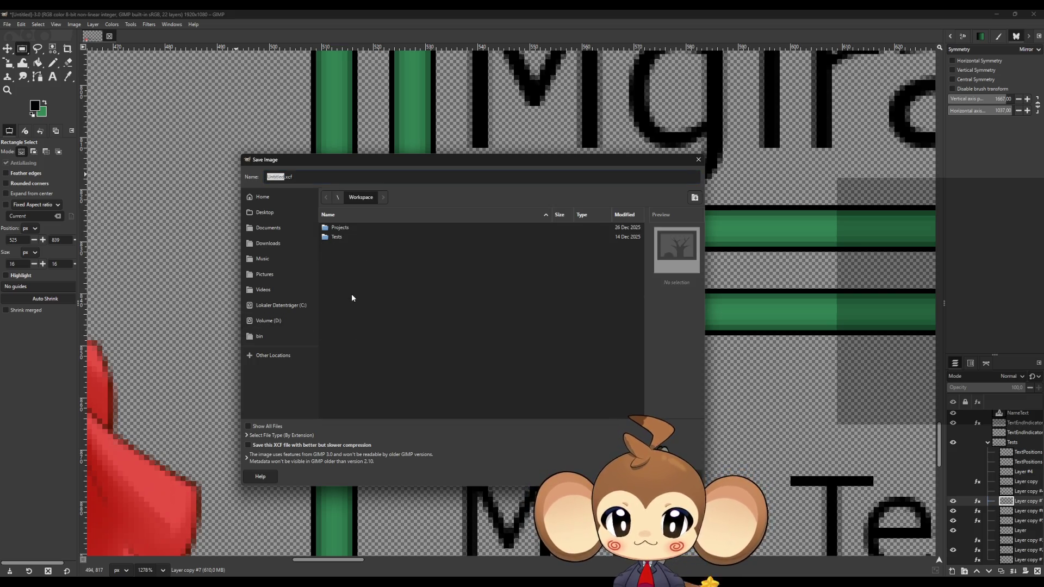
double_click(344, 229)
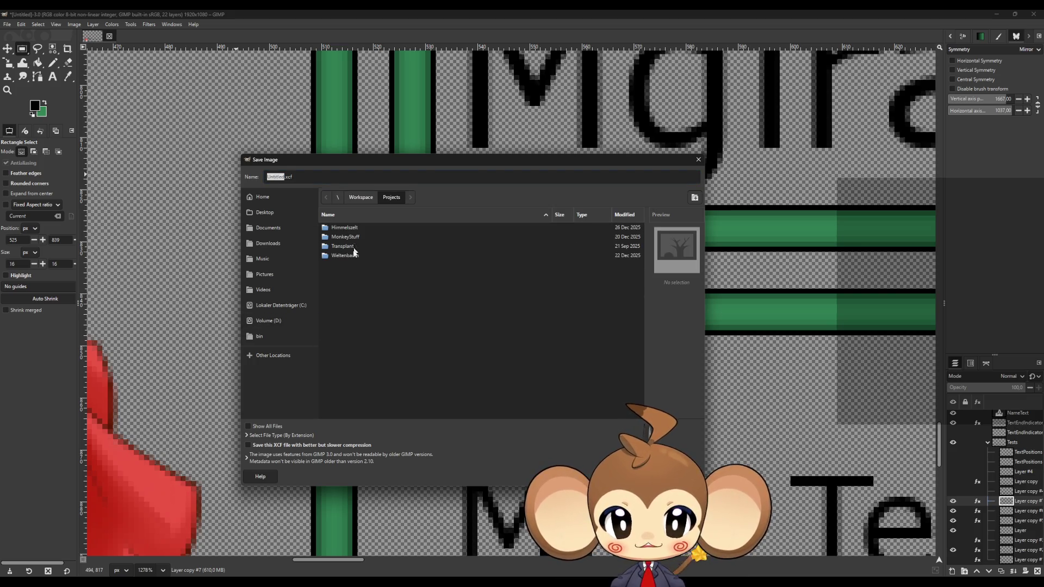
double_click(354, 256)
double_click(336, 228)
double_click(344, 360)
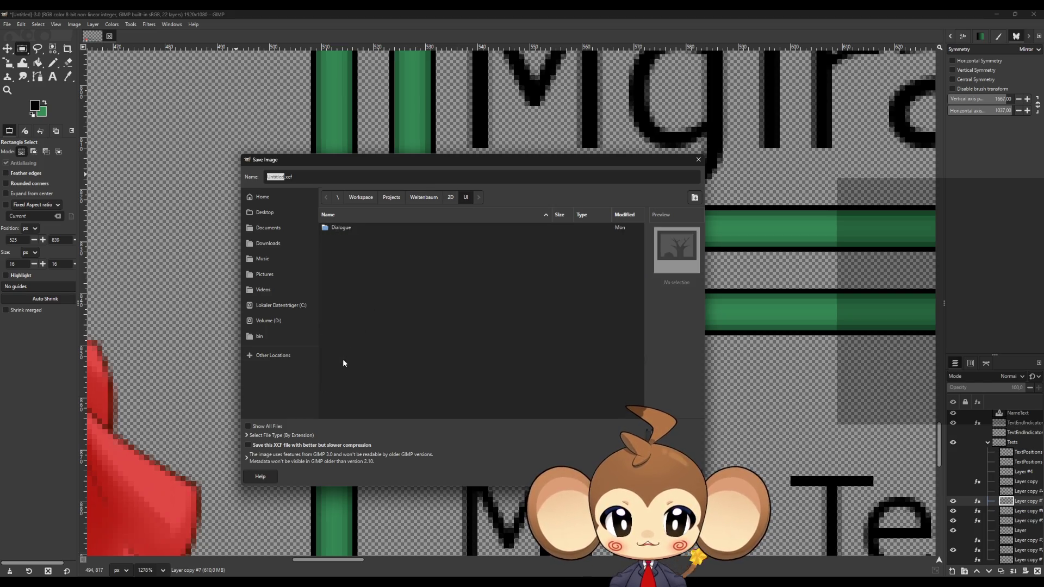
double_click(349, 230)
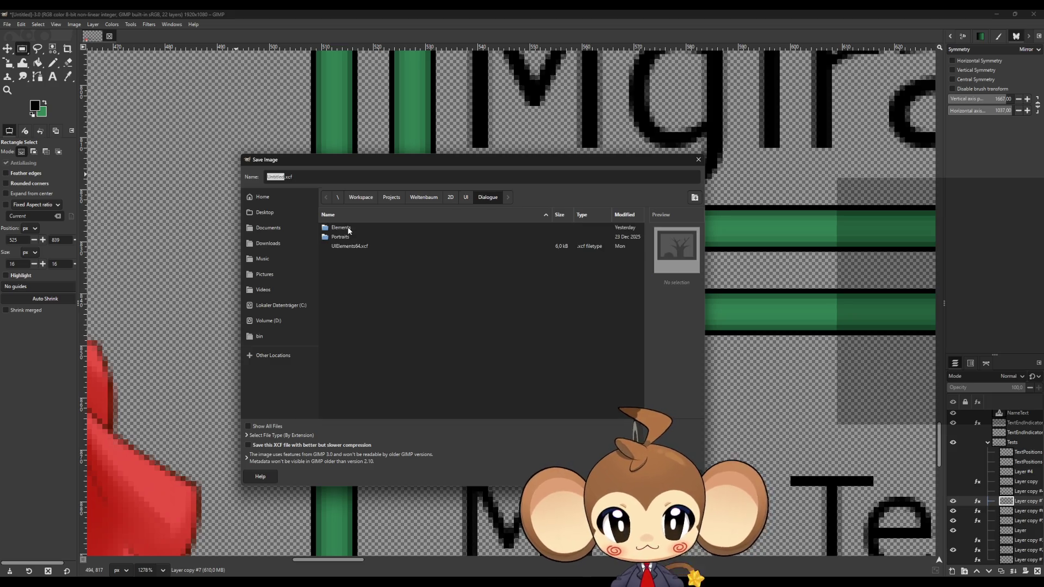
Step: Name the file DialogueCanvas.xcf and save it in that folder
left_click(279, 177)
double_click(280, 178)
key("BackSpace")
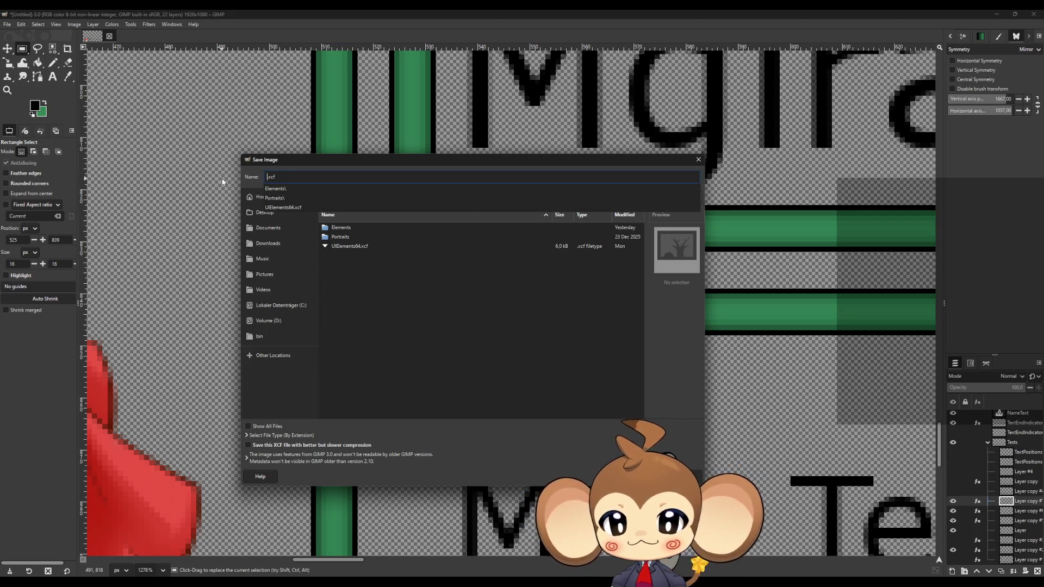
type("DialogueCanvas")
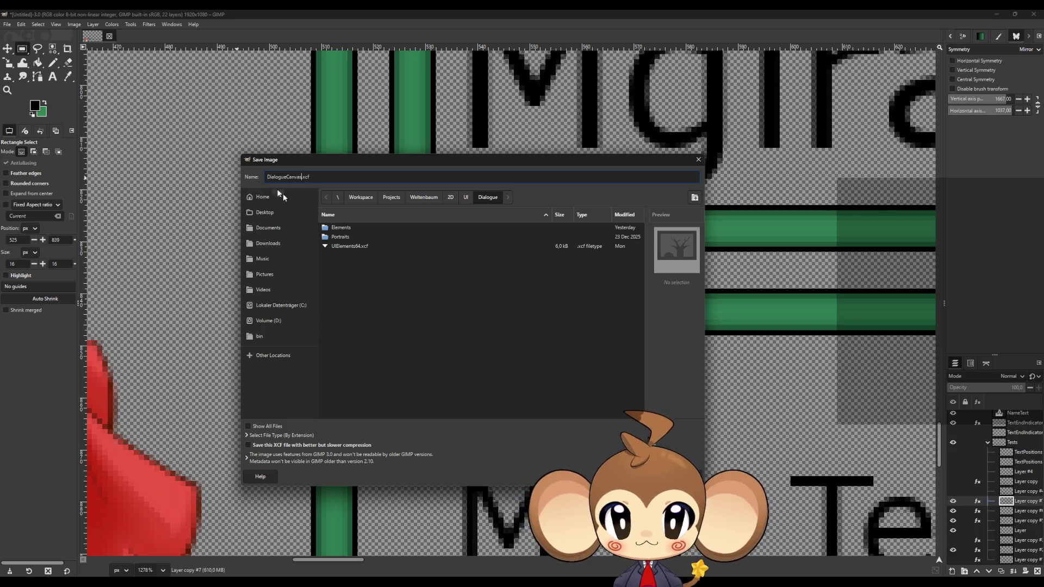
key("Return")
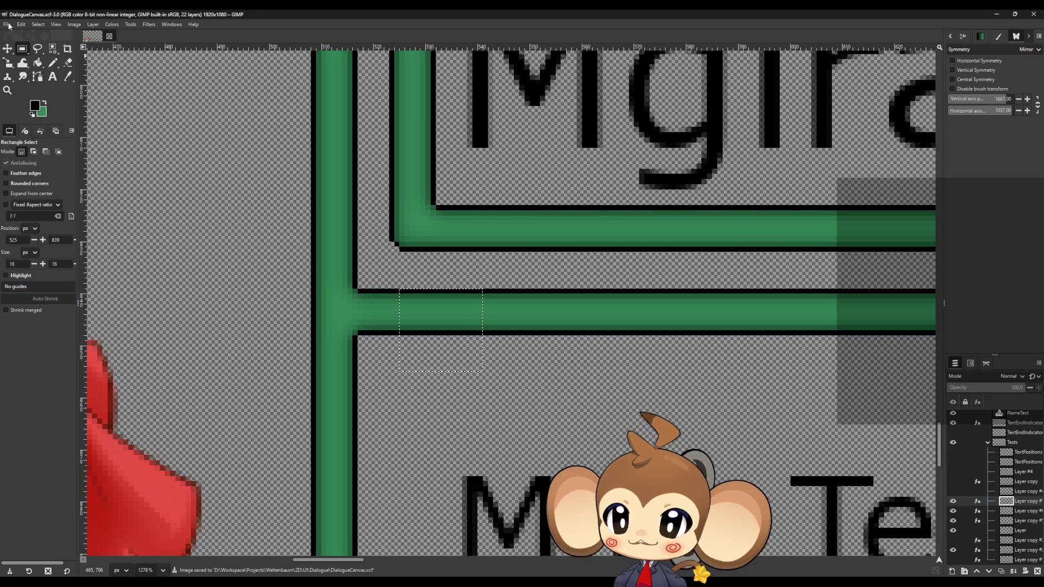
left_click(74, 24)
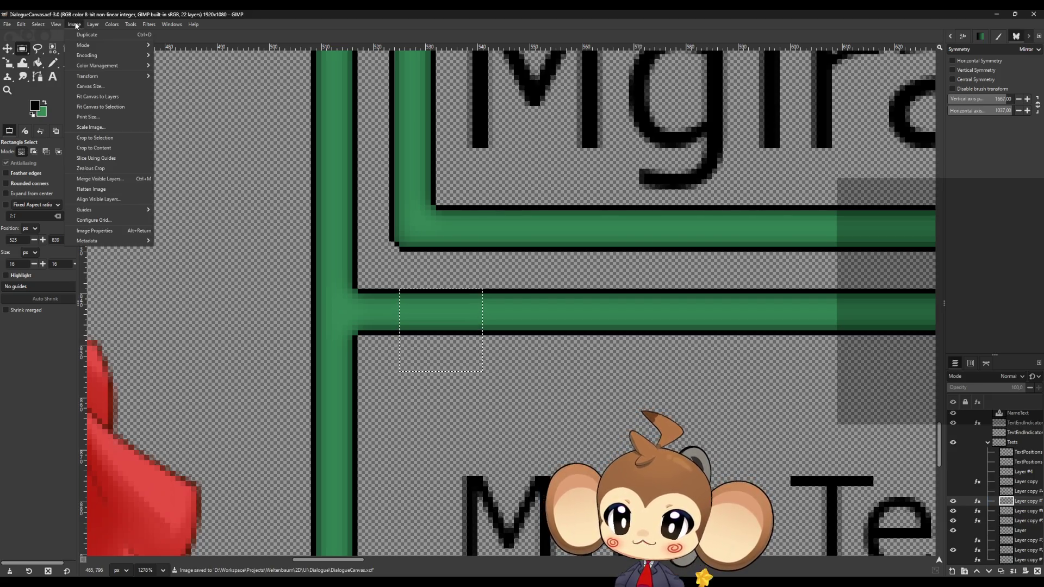
Step: Try cropping the image to the 16x16 selection, then undo the crop
left_click(115, 138)
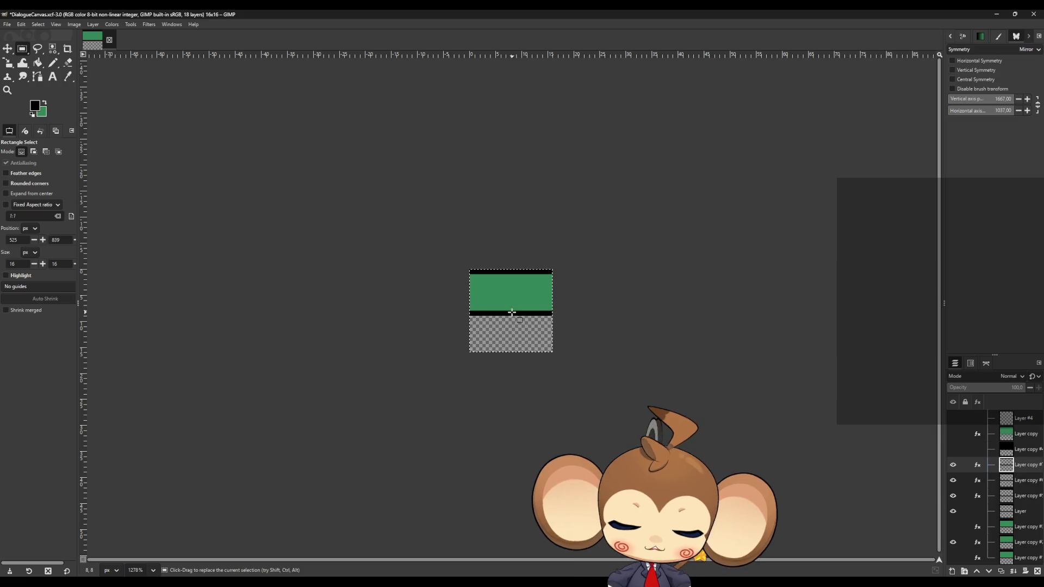
key("ctrl+z")
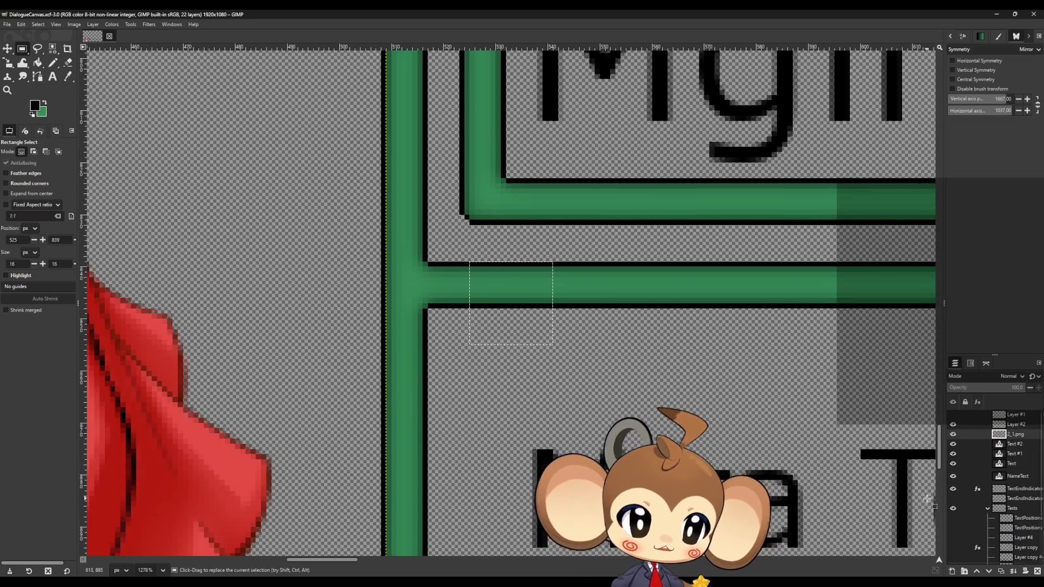
scroll(1006, 506, "down", 3)
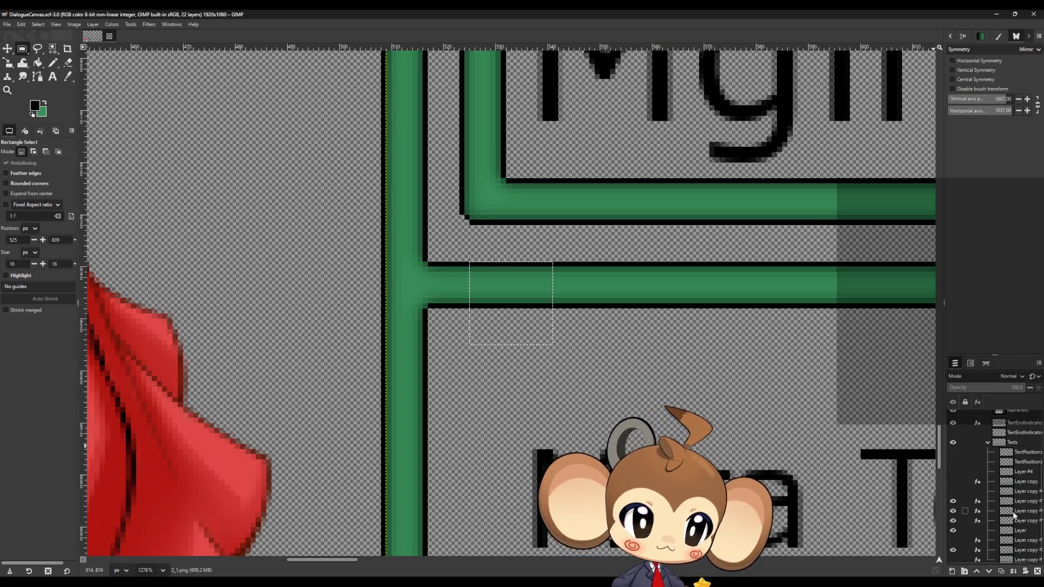
scroll(1014, 516, "up", 3)
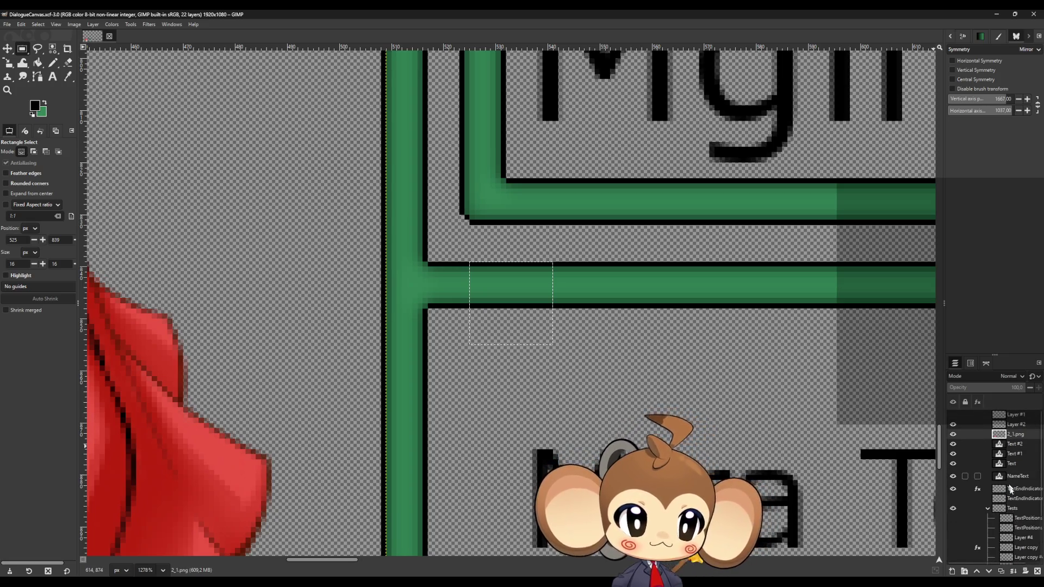
scroll(1009, 486, "down", 3)
Step: Toggle visibility of the Layer copy #7, #6 and #5 frame layers to compare their content
left_click(1020, 502)
left_click(954, 502)
left_click(954, 501)
left_click(954, 511)
left_click(954, 511)
left_click(954, 521)
left_click(955, 521)
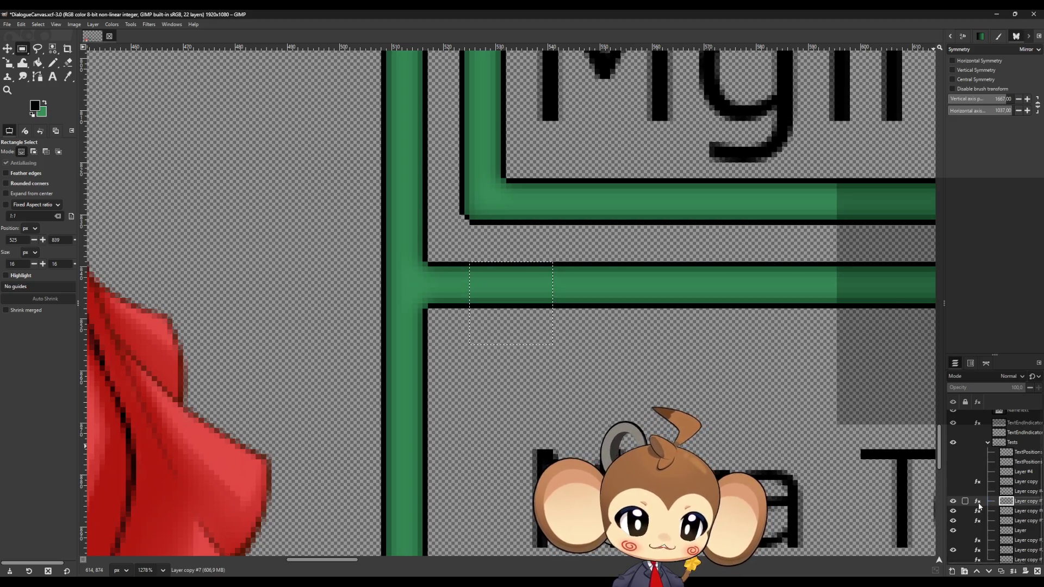
left_click(1023, 511)
left_click(1023, 522)
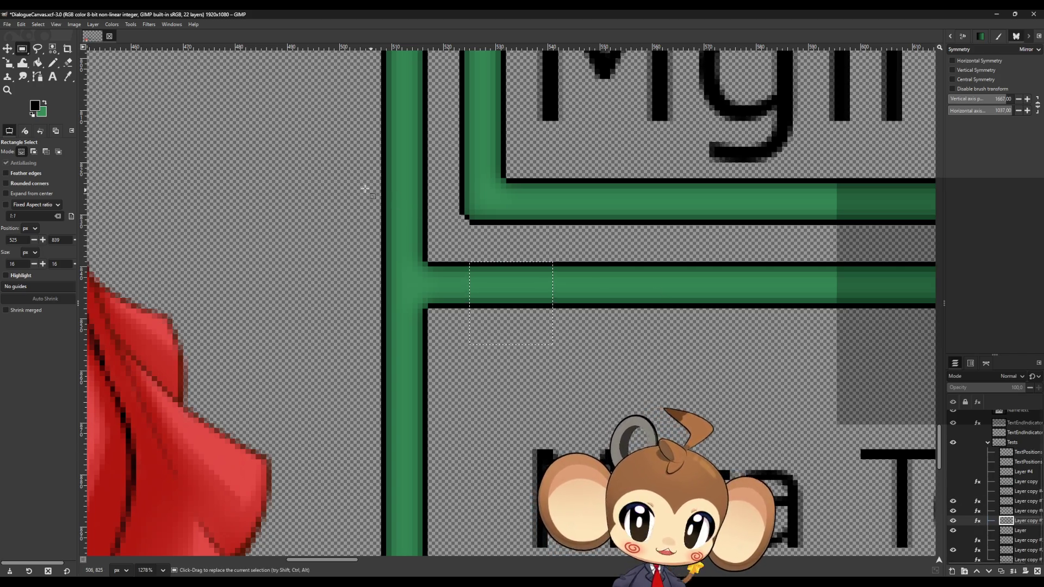
Step: Restore the full-size canvas and view a frame layer's effects, showing one Gaussian Blur
left_click(95, 25)
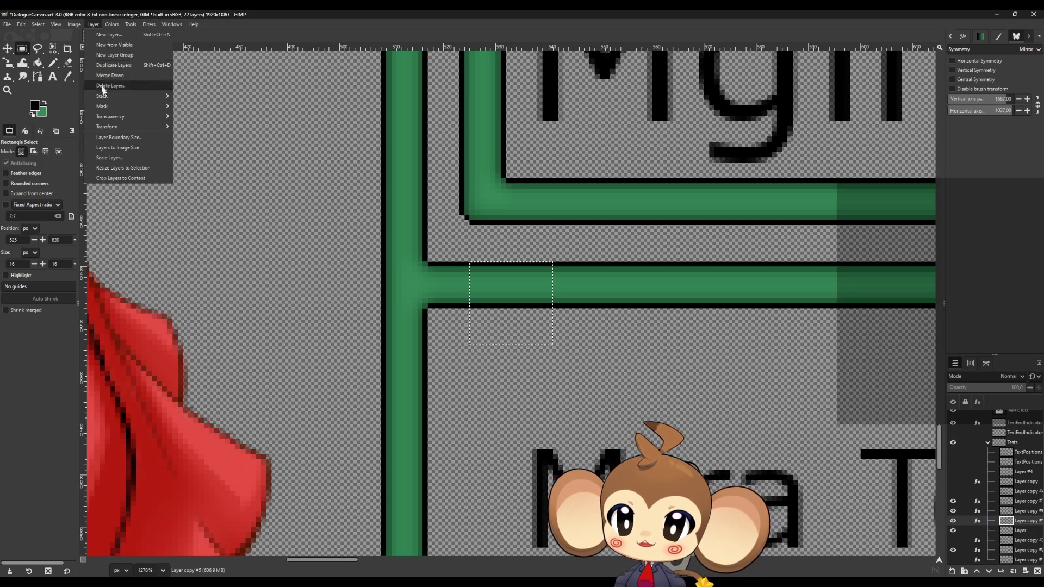
mouse_move(73, 26)
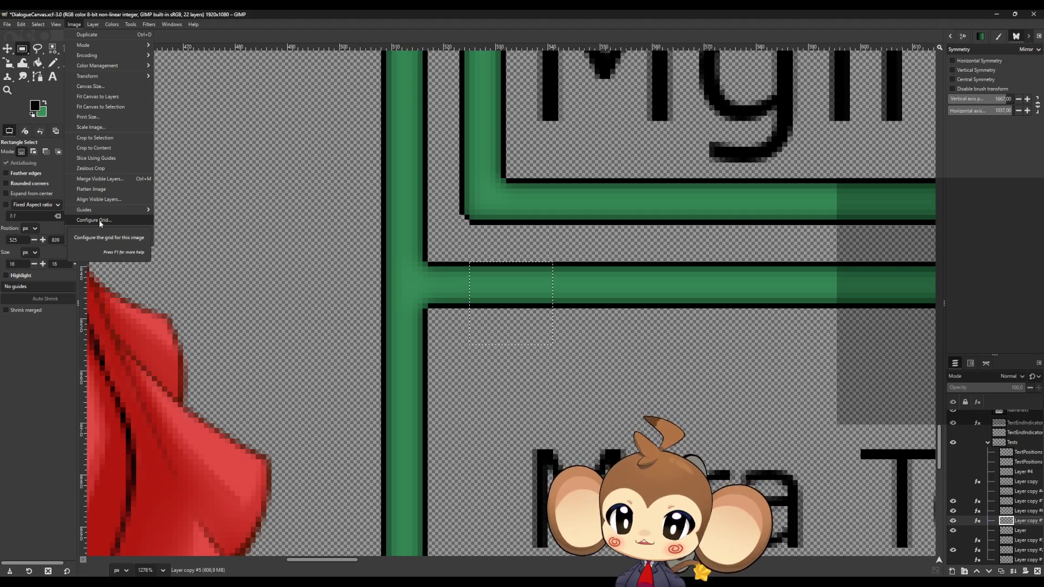
key("Escape")
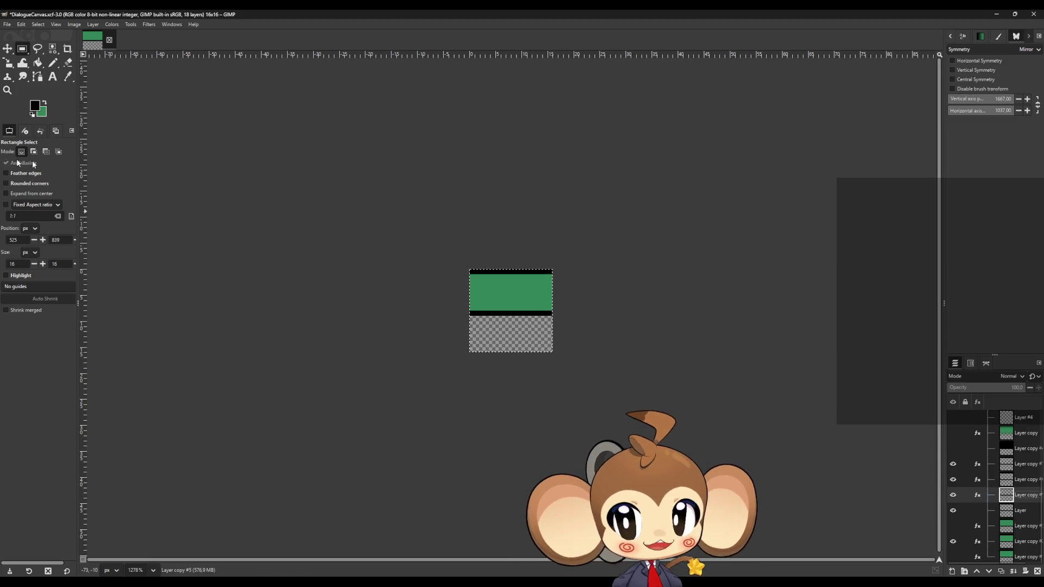
key("ctrl+z")
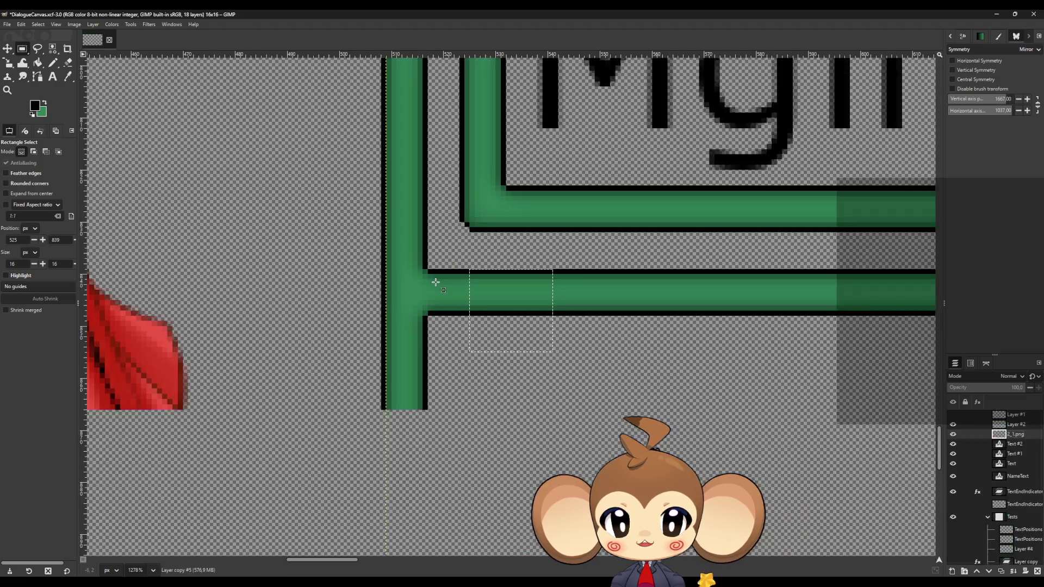
scroll(1013, 490, "down", 3)
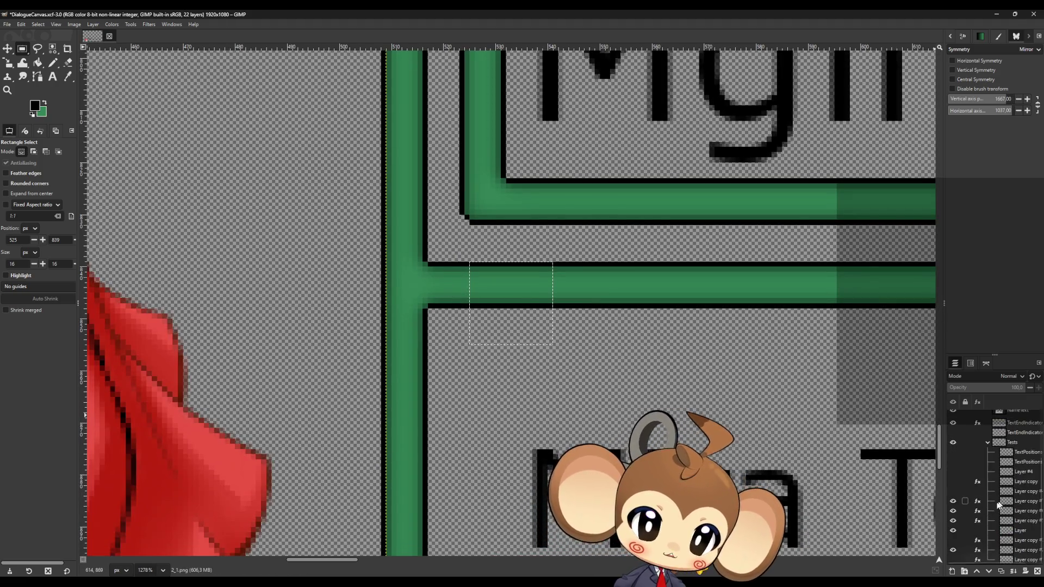
left_click(977, 502)
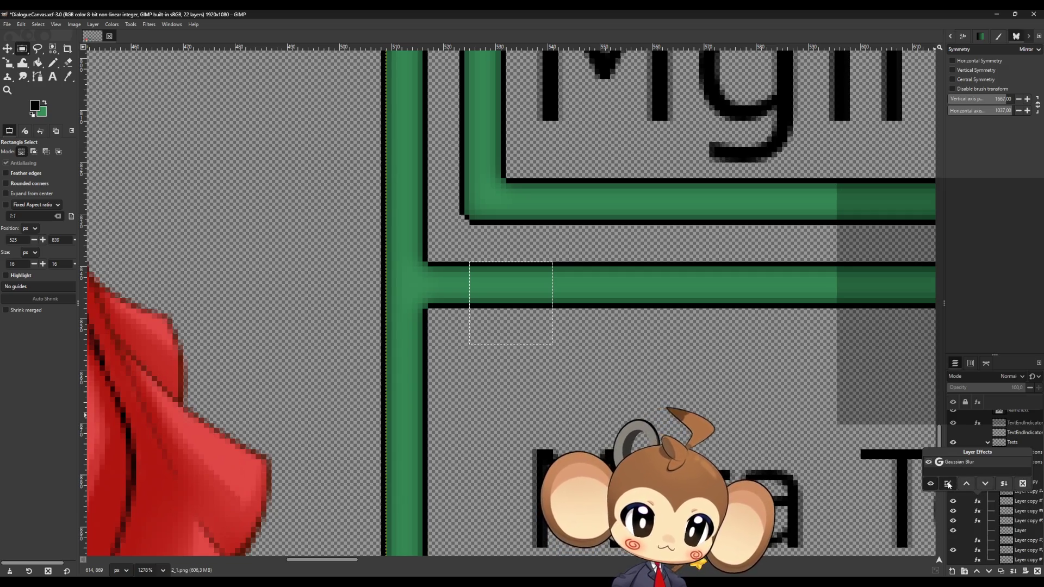
Step: Merge the Gaussian Blur filters down into the frame layer, Layer copy and TextEndIndicator
left_click(1005, 484)
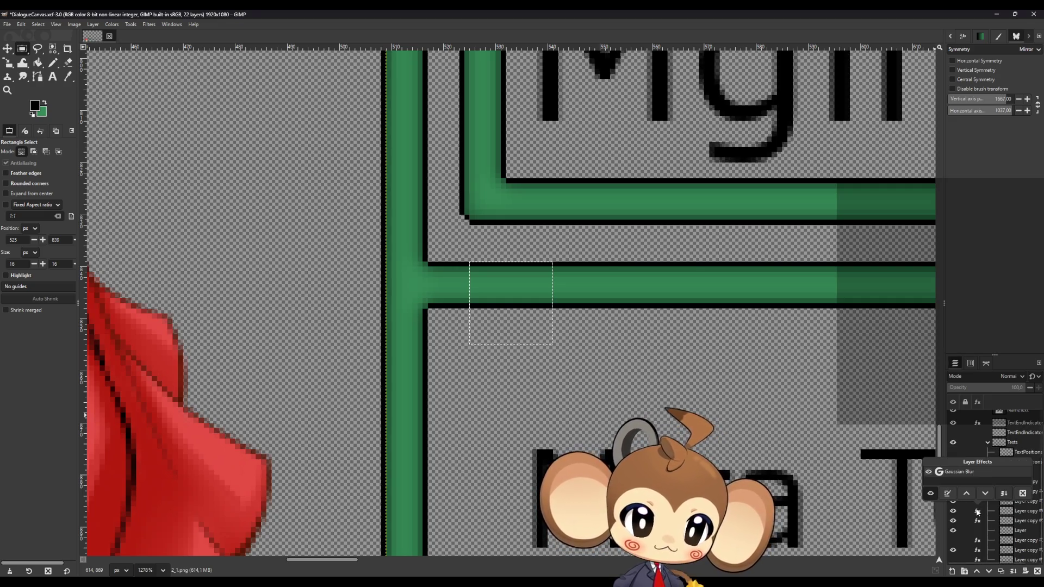
left_click(977, 521)
left_click(1004, 503)
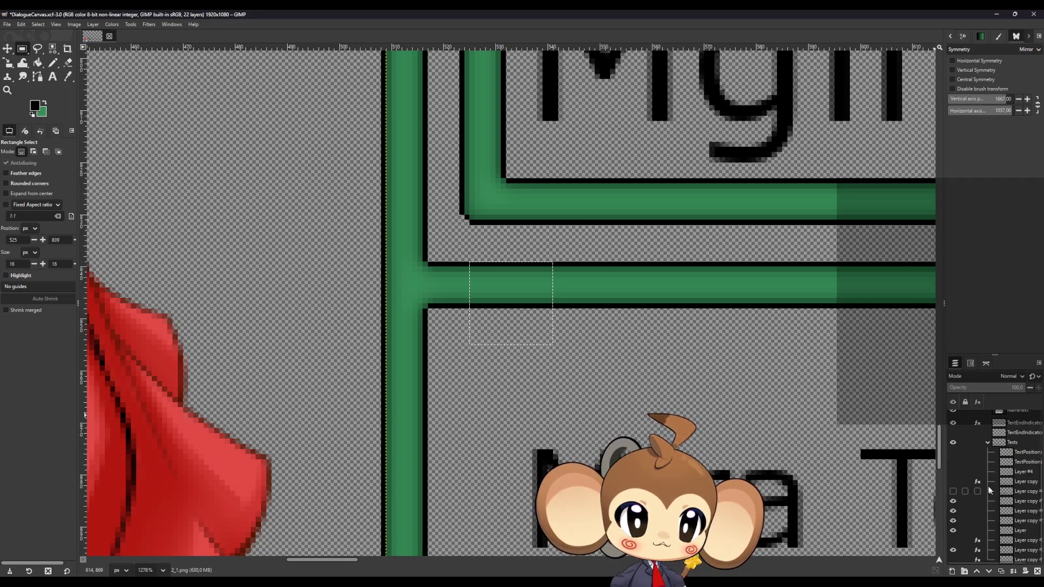
left_click(977, 551)
left_click(978, 551)
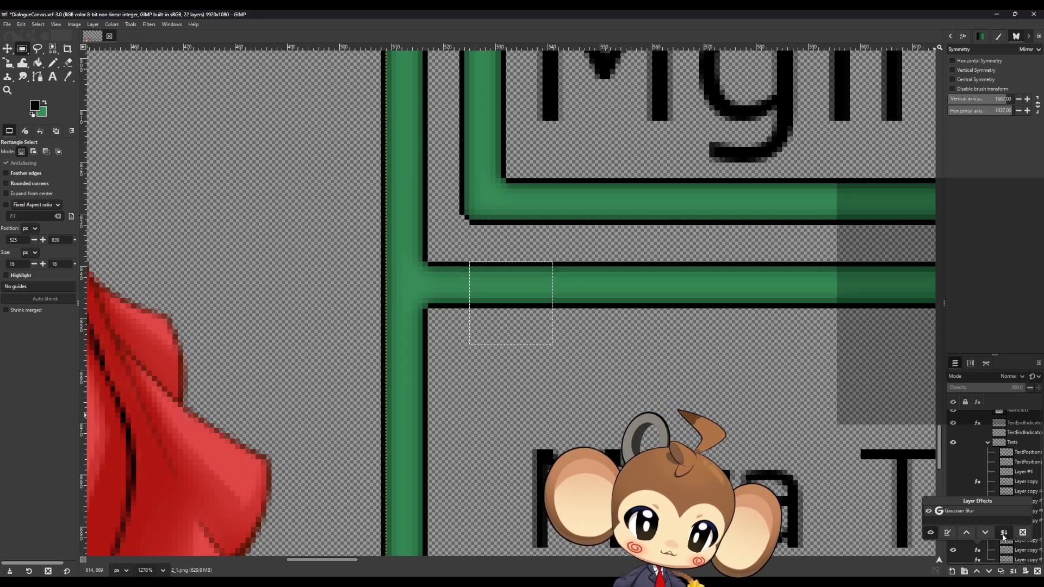
scroll(1000, 537, "up", 2)
scroll(1000, 537, "up", 1)
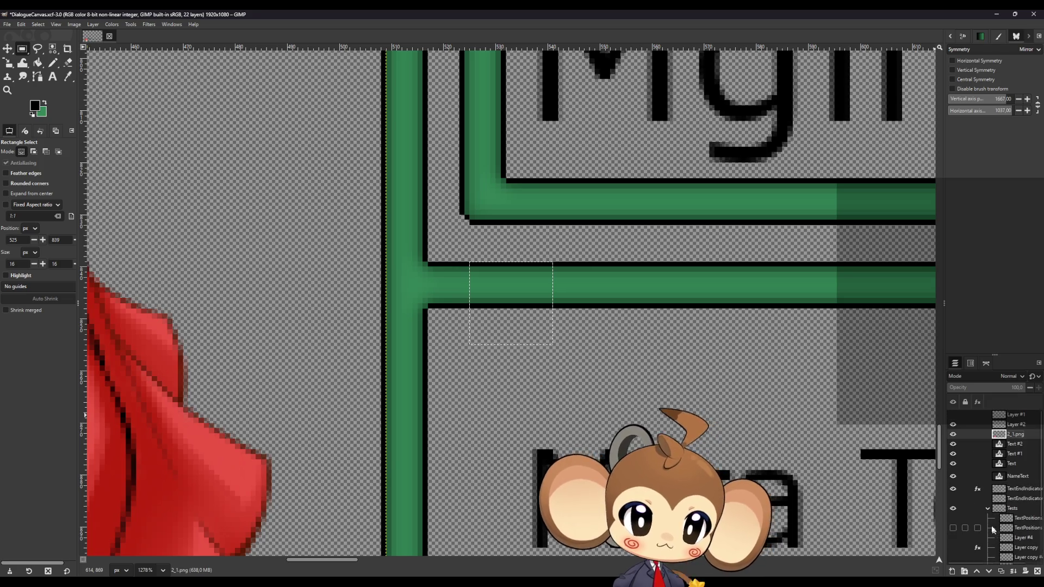
left_click(978, 489)
left_click(1004, 472)
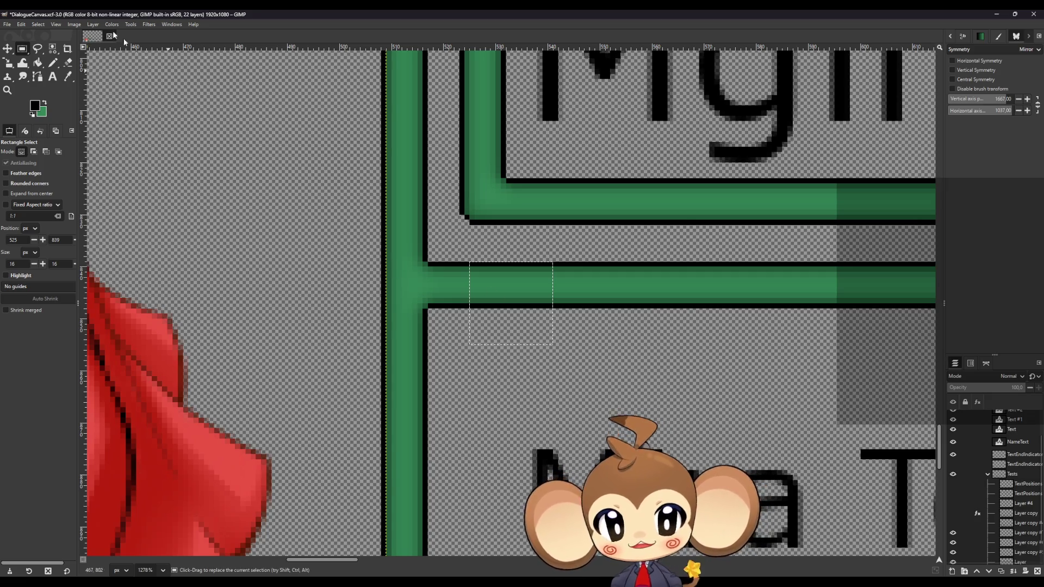
Step: Crop to the 16x16 selection, deselect, and make the layer named 'Layer' active
left_click(73, 24)
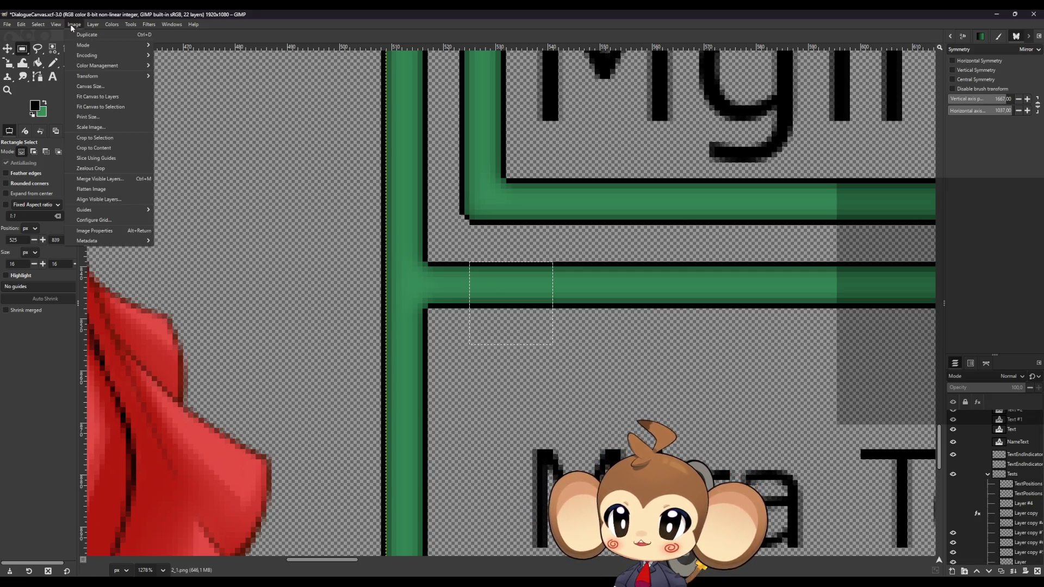
left_click(95, 138)
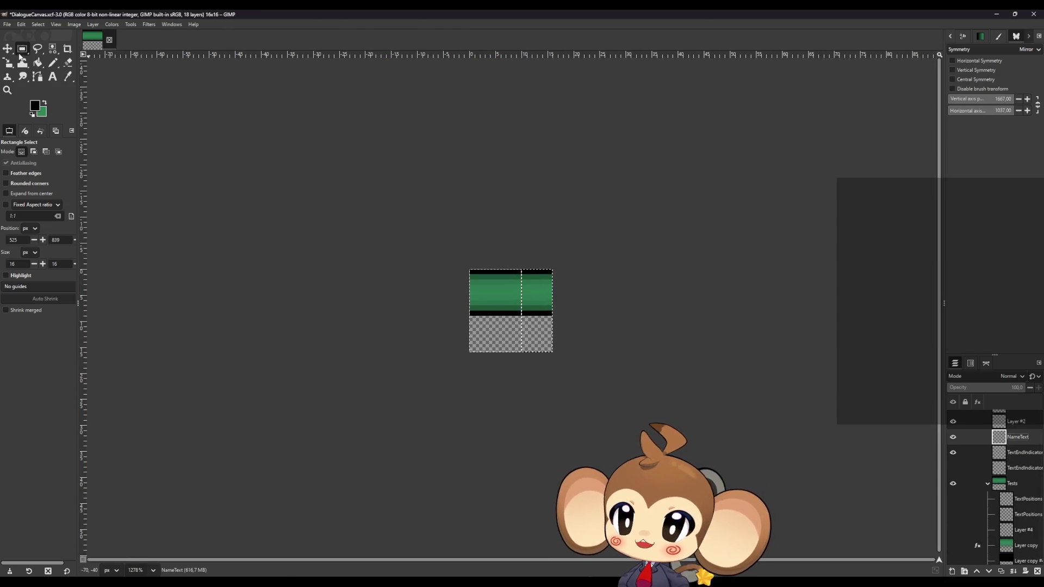
left_click(511, 331)
left_click(529, 228)
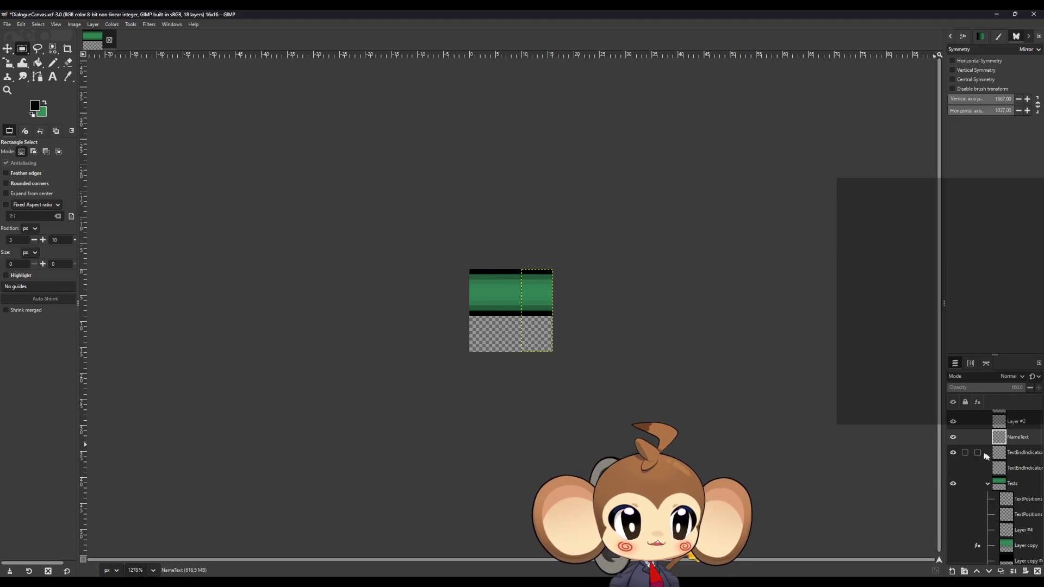
scroll(1009, 512, "down", 5)
left_click(1009, 513)
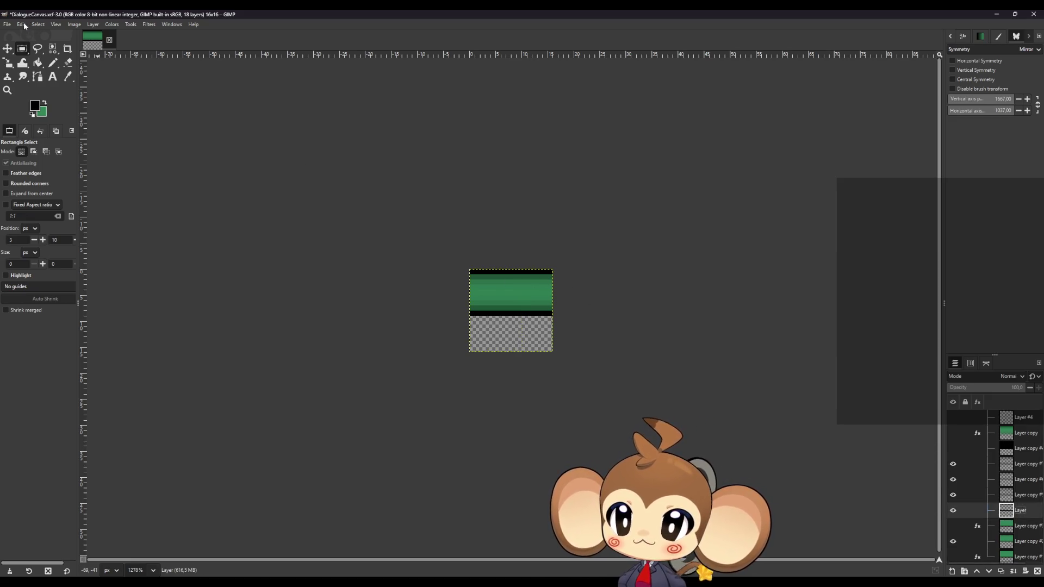
left_click(7, 24)
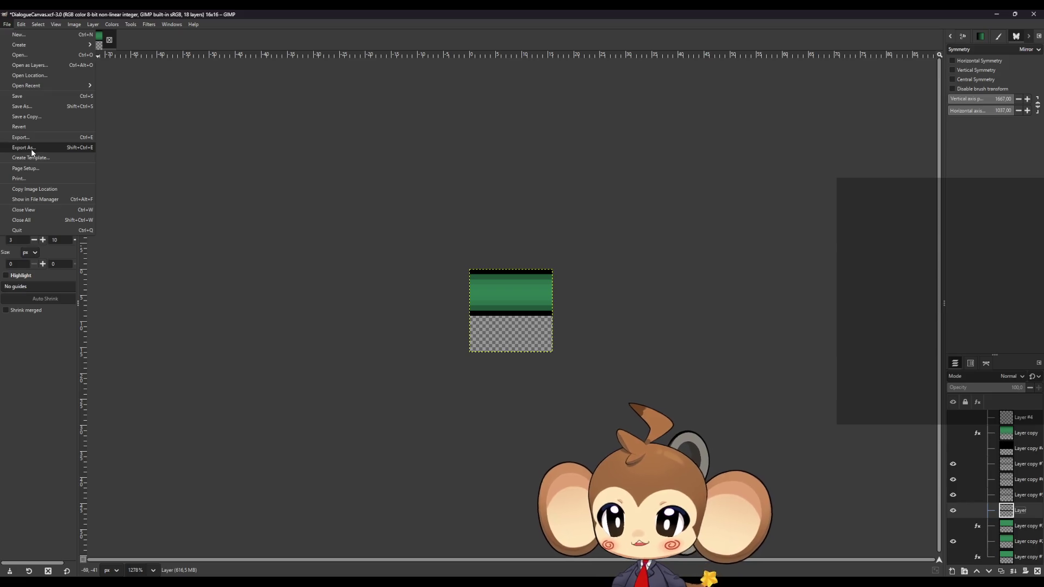
Step: Export the tile as HorizontalFrame.png into Elements with compression 0, then undo the crop
left_click(31, 149)
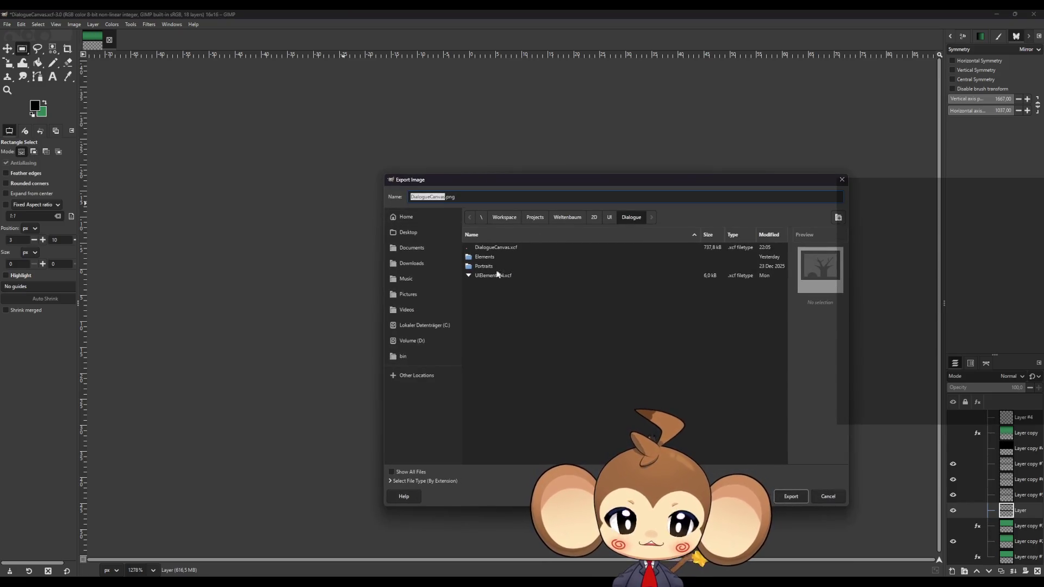
double_click(490, 257)
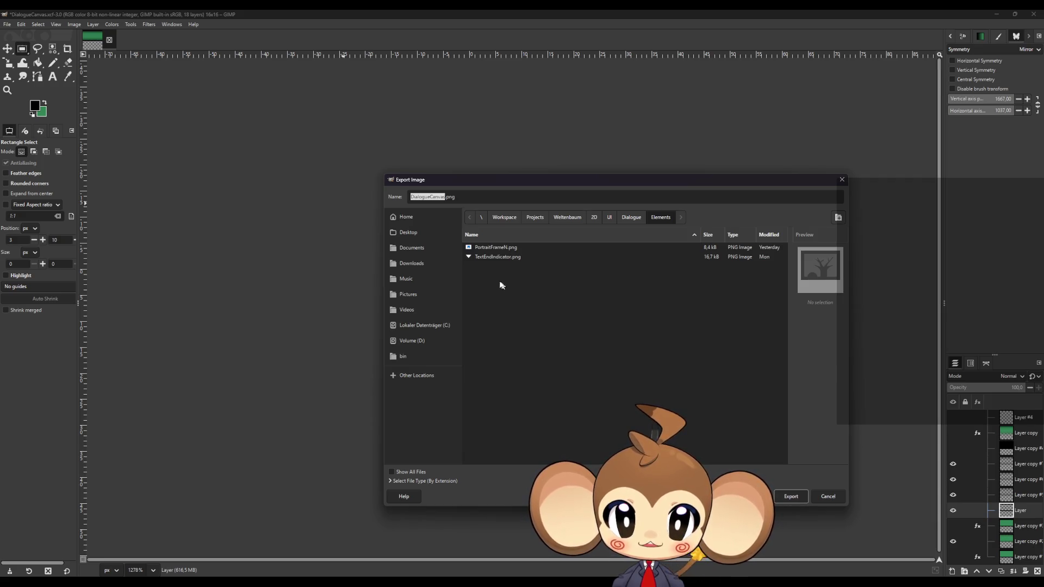
left_click(437, 196)
left_click_drag(446, 197, 378, 206)
type("Hor")
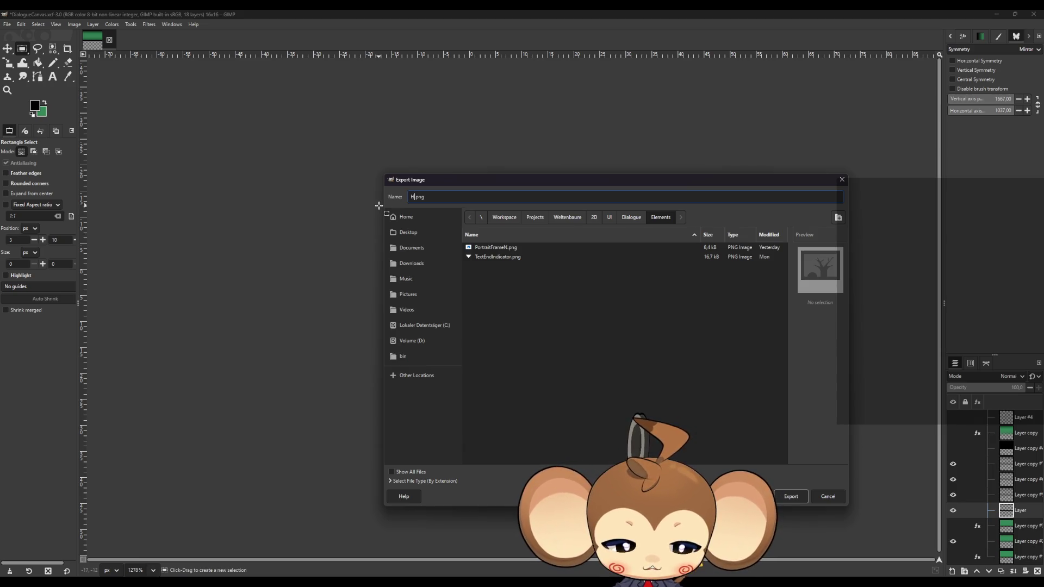
type("izontalFram")
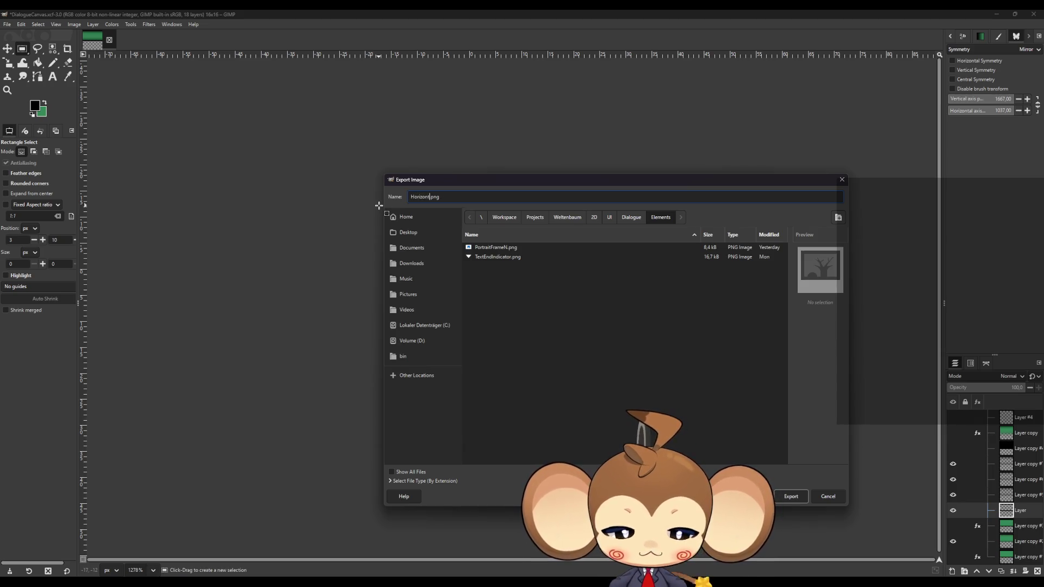
type("e")
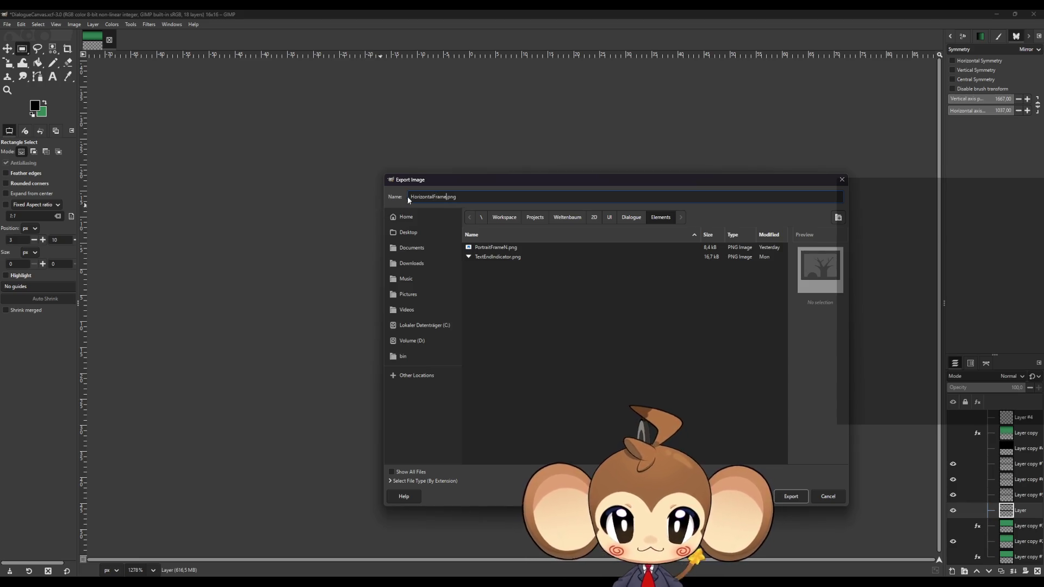
left_click(791, 497)
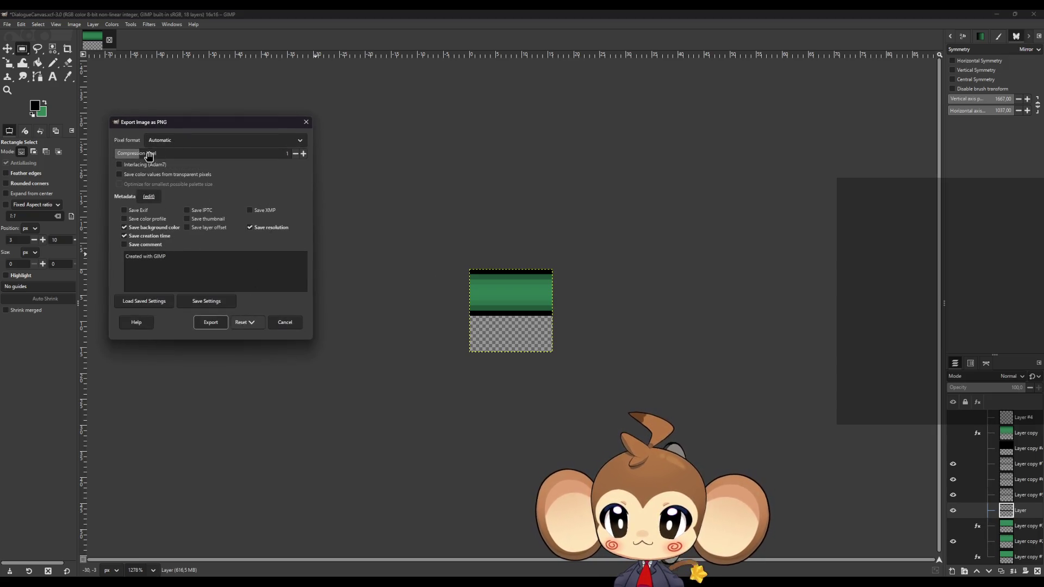
left_click(295, 153)
left_click(211, 322)
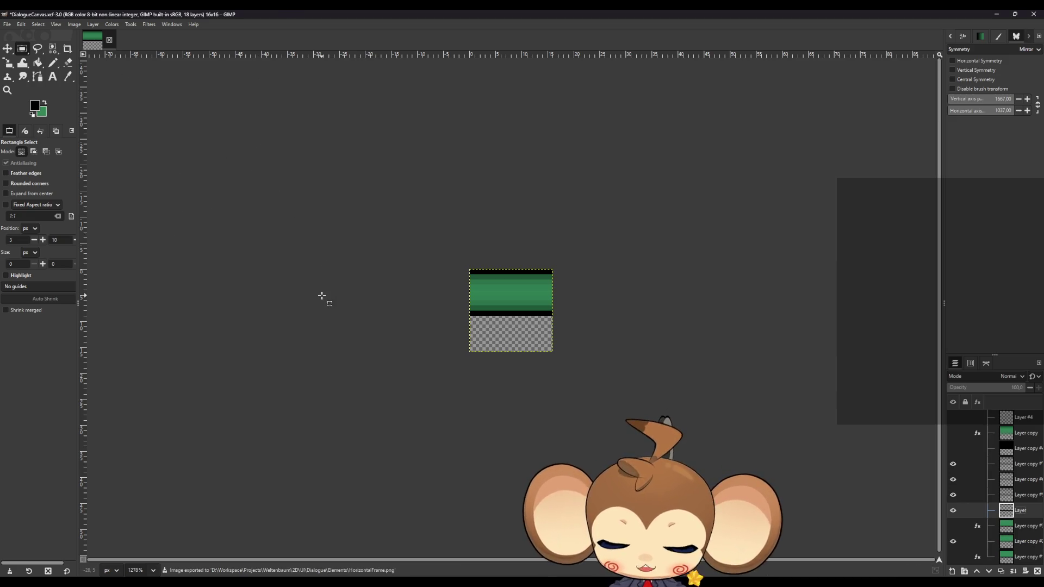
key("ctrl+z")
key("ctrl+z")
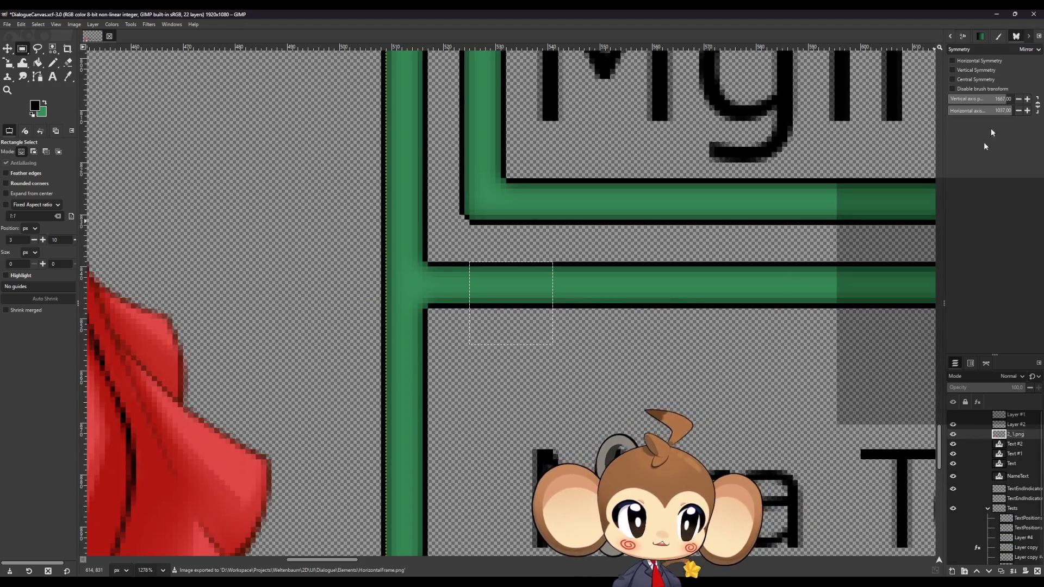
Step: Import HorizontalFrame.png into the DialogueSystem UI Graphics folder and open the new texture
left_click(997, 14)
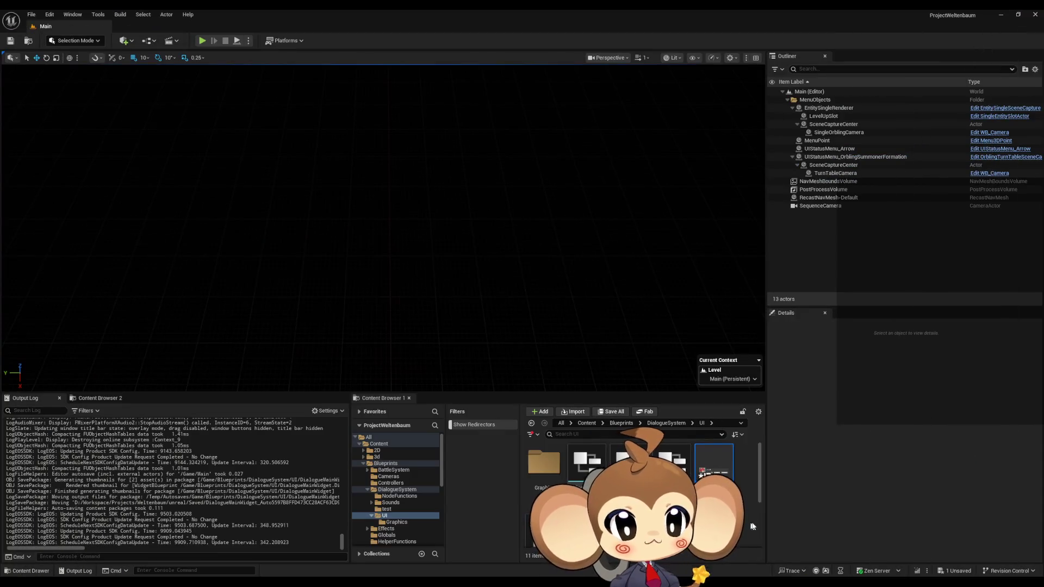
double_click(533, 466)
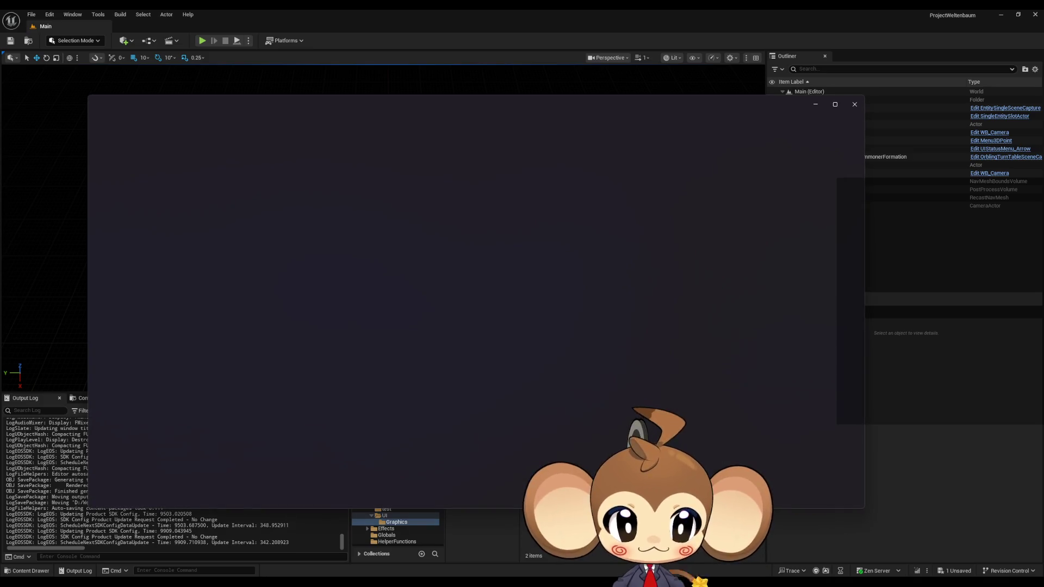
left_click(855, 104)
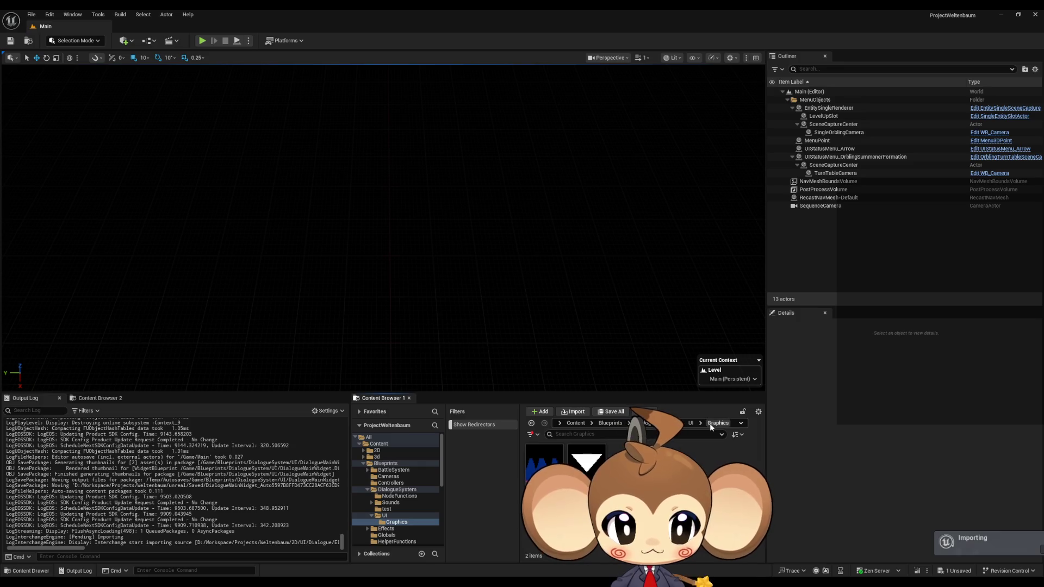
double_click(544, 463)
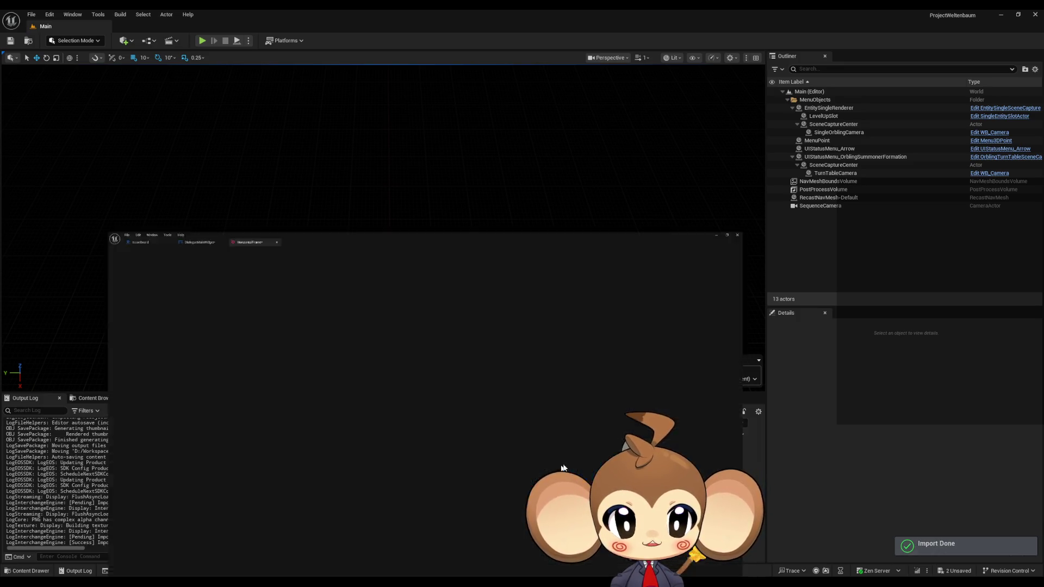
Step: Give HorizontalFrame NoMipmaps, UserInterface2D (RGBA8) compression and Nearest filtering
left_click(916, 164)
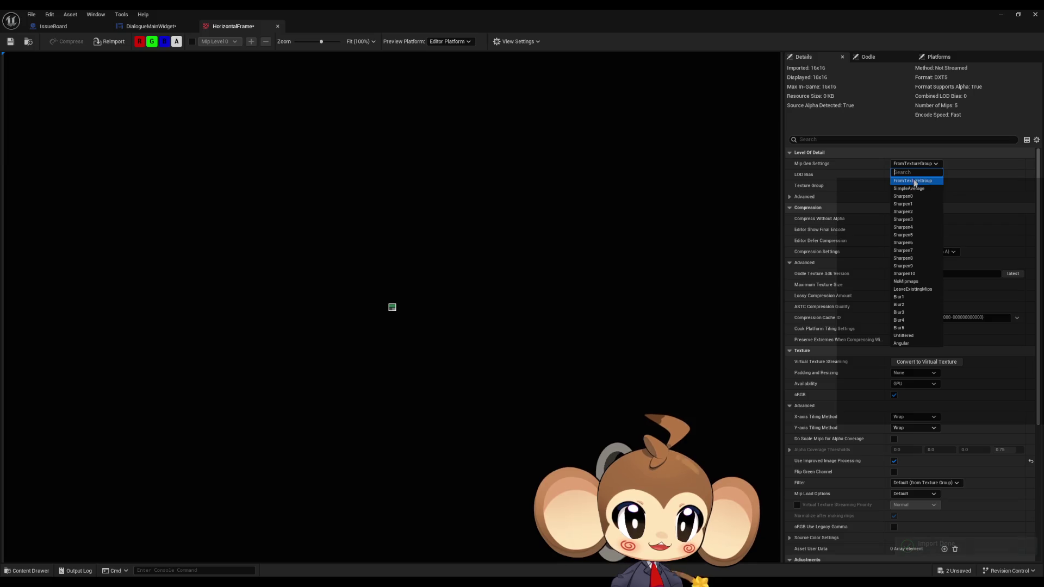
left_click(913, 281)
left_click(915, 252)
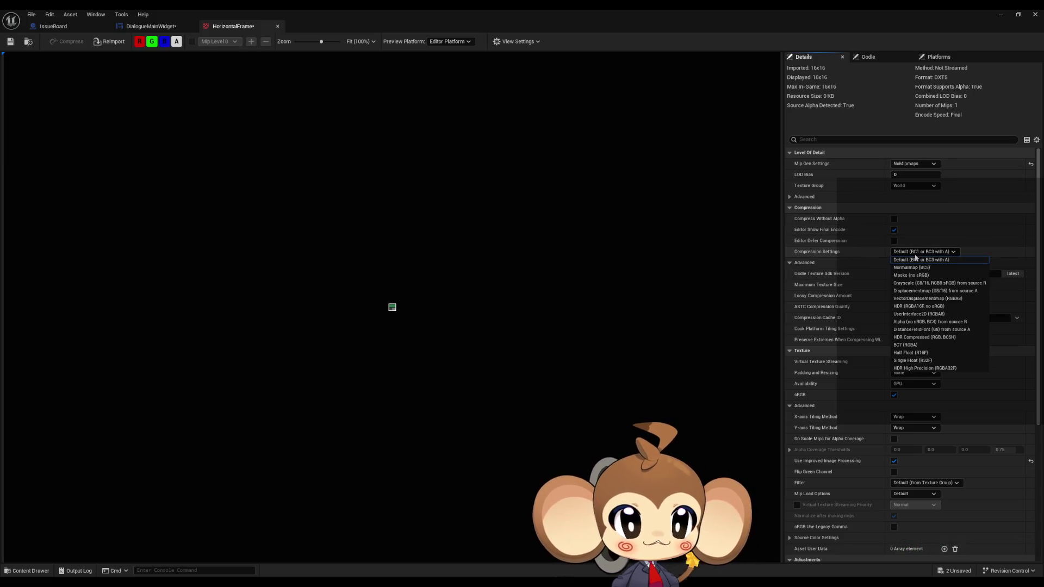
left_click(919, 299)
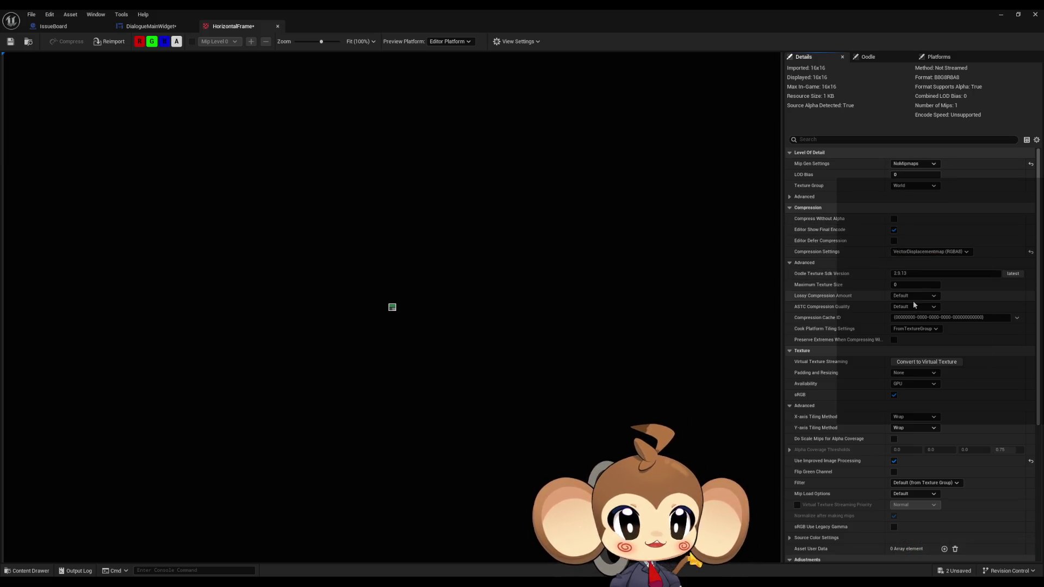
left_click(915, 252)
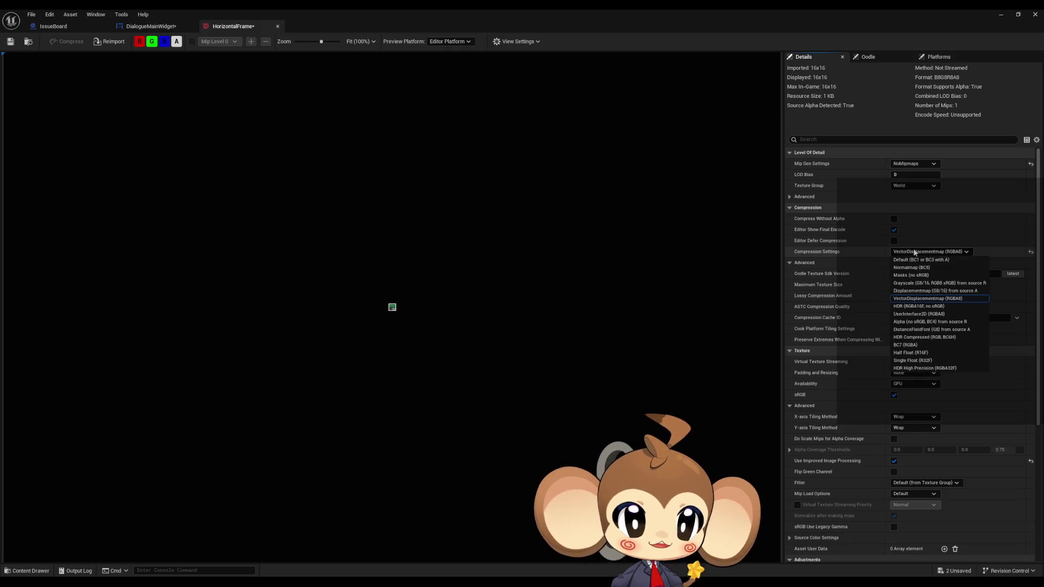
left_click(911, 314)
scroll(908, 326, "down", 3)
left_click(904, 393)
left_click(902, 400)
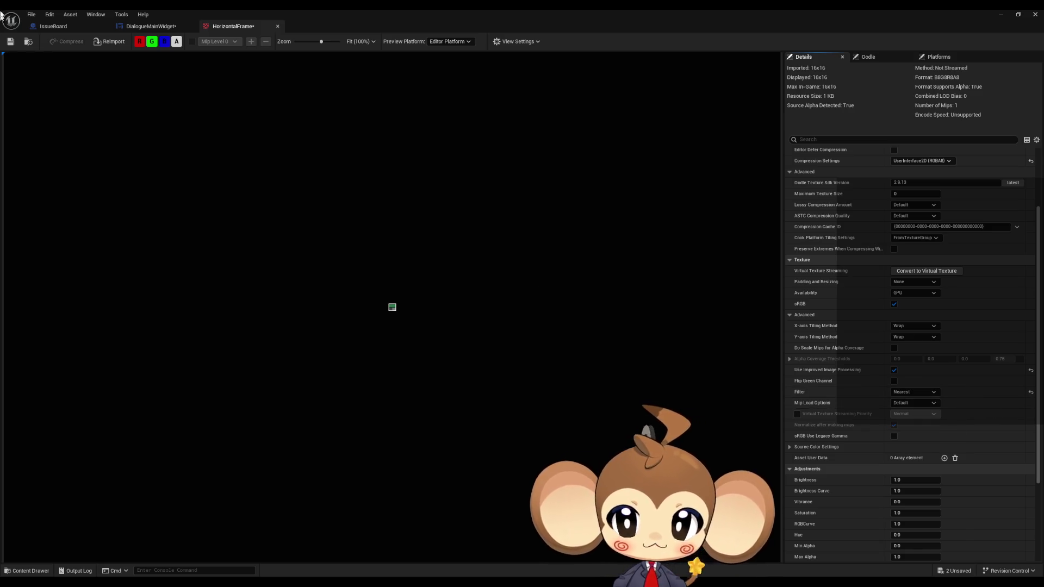
Step: Save the HorizontalFrame texture and return to the DialogueMainWidget blueprint
left_click(11, 42)
scroll(392, 315, "up", 6)
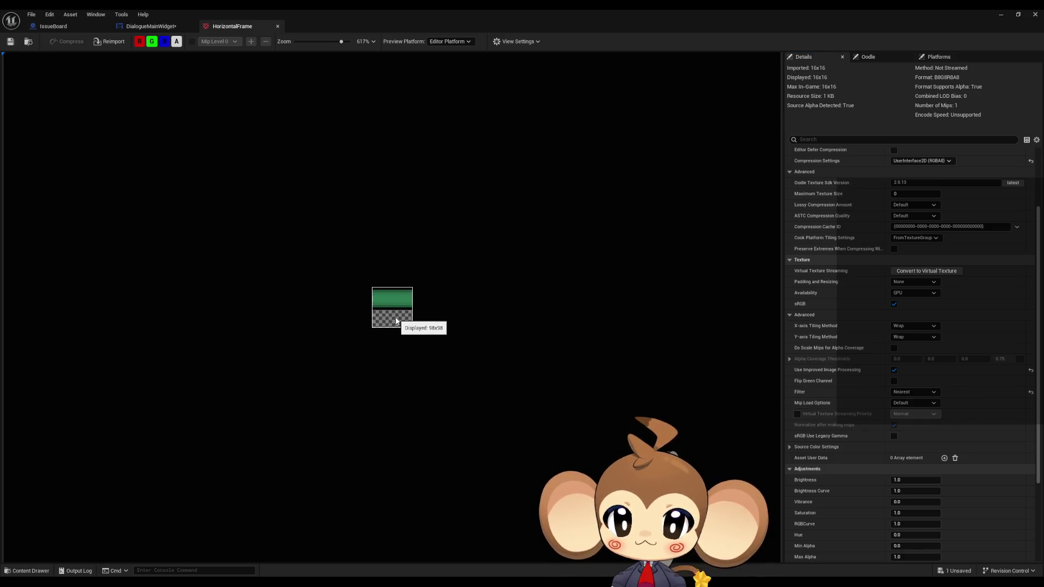
scroll(392, 323, "down", 3)
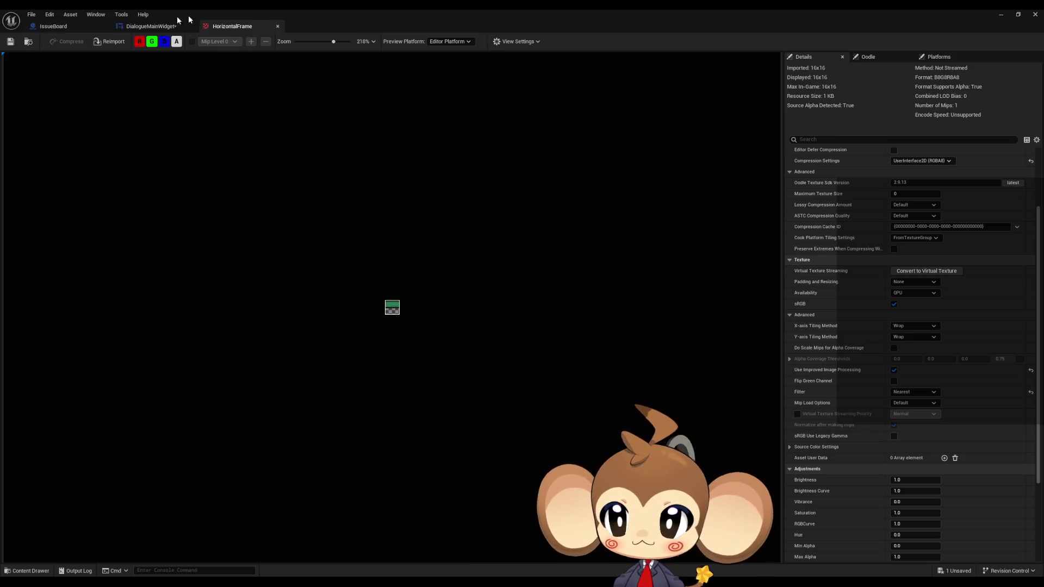
left_click(154, 25)
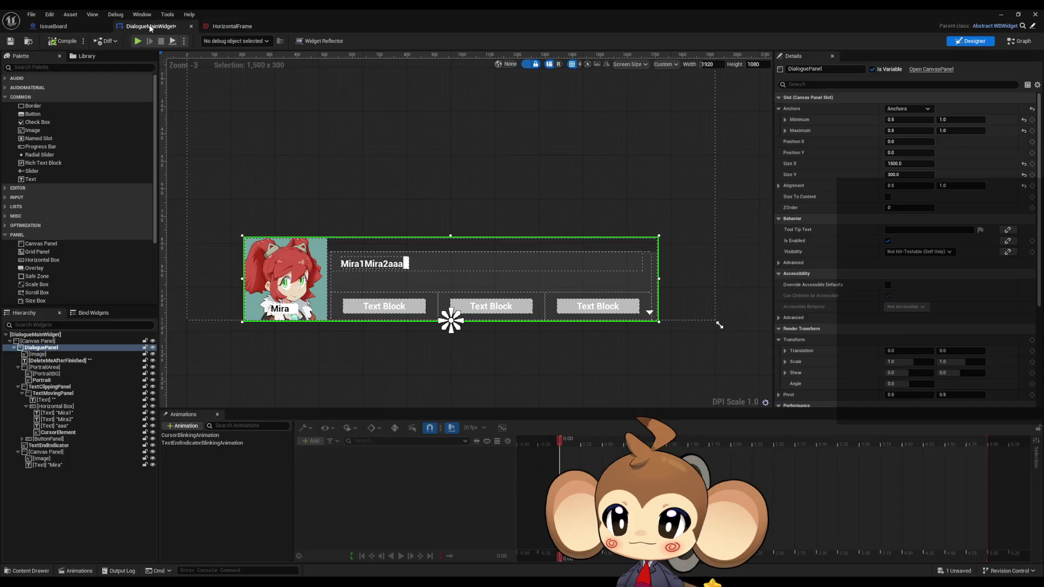
Step: Add an Image to the DialogueMainWidget canvas with HorizontalFrame as its brush
left_click(357, 202)
scroll(319, 185, "up", 5)
scroll(320, 185, "down", 3)
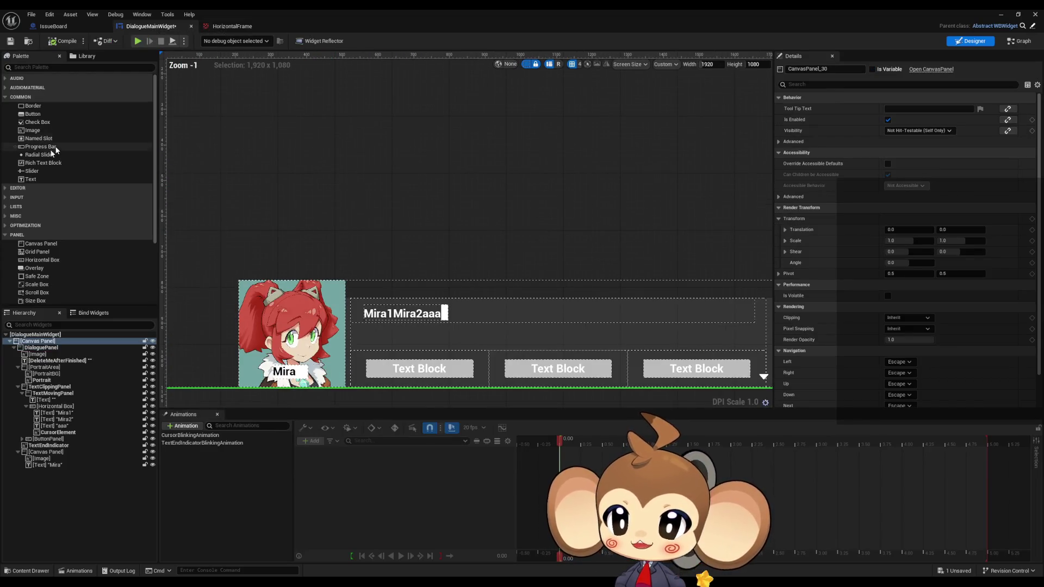
mouse_move(32, 131)
left_mouse_down()
mouse_move(413, 190)
mouse_move(411, 166)
left_mouse_up()
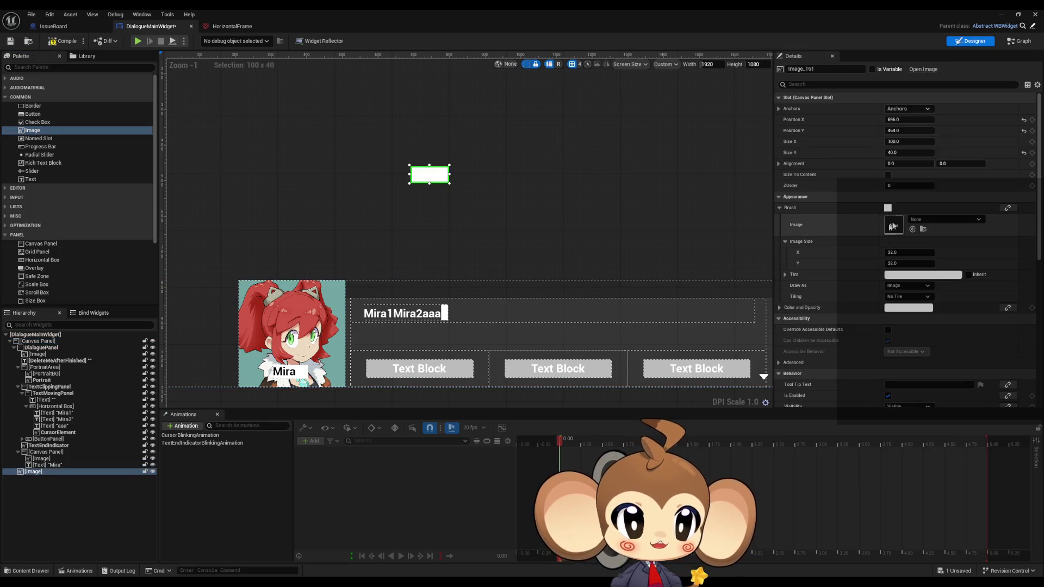
left_click(918, 220)
type("hor")
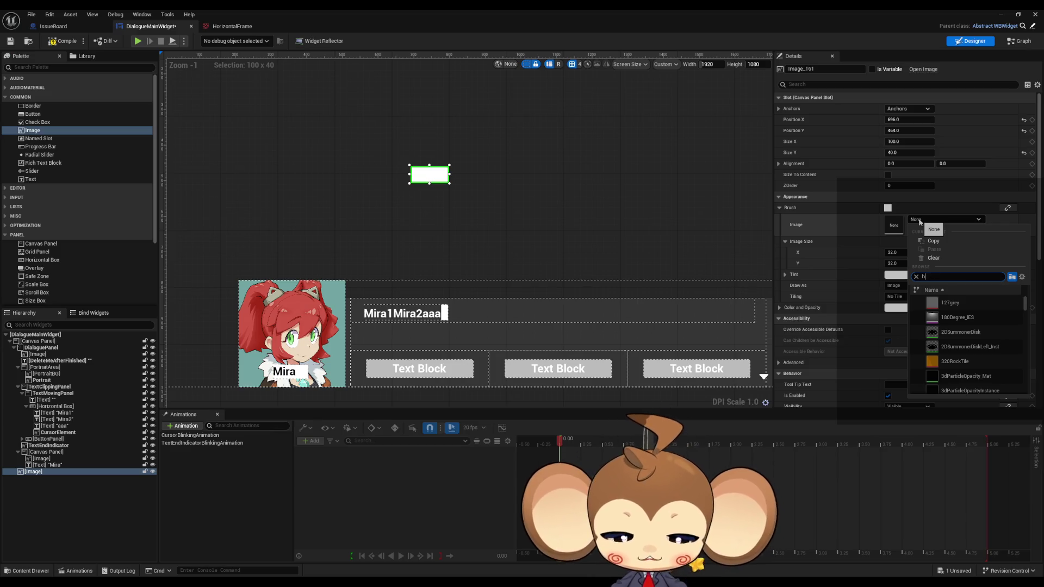
left_click(960, 317)
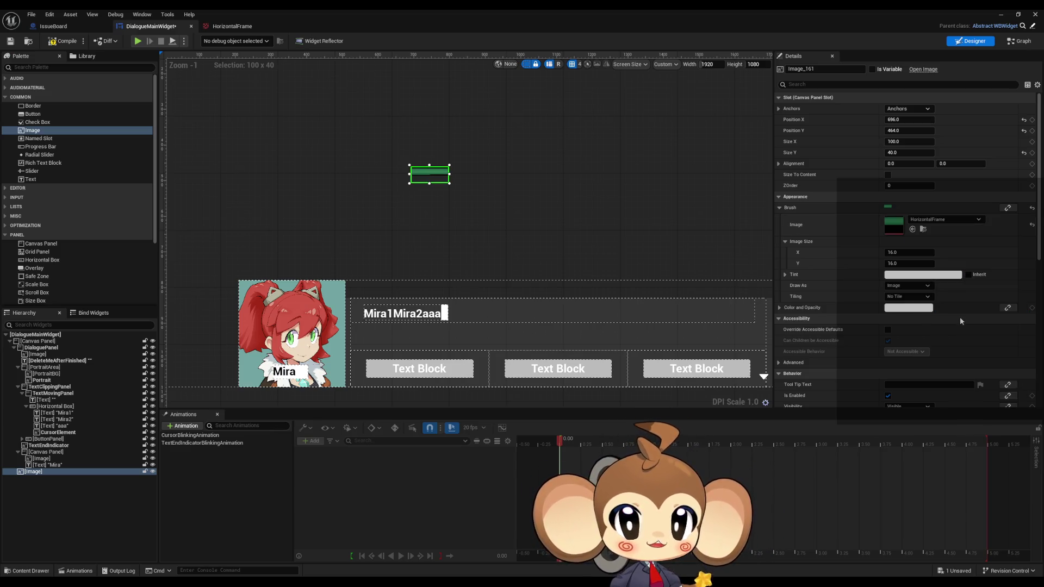
Step: Frame the new image and set its Size X and Y to 16
key("f")
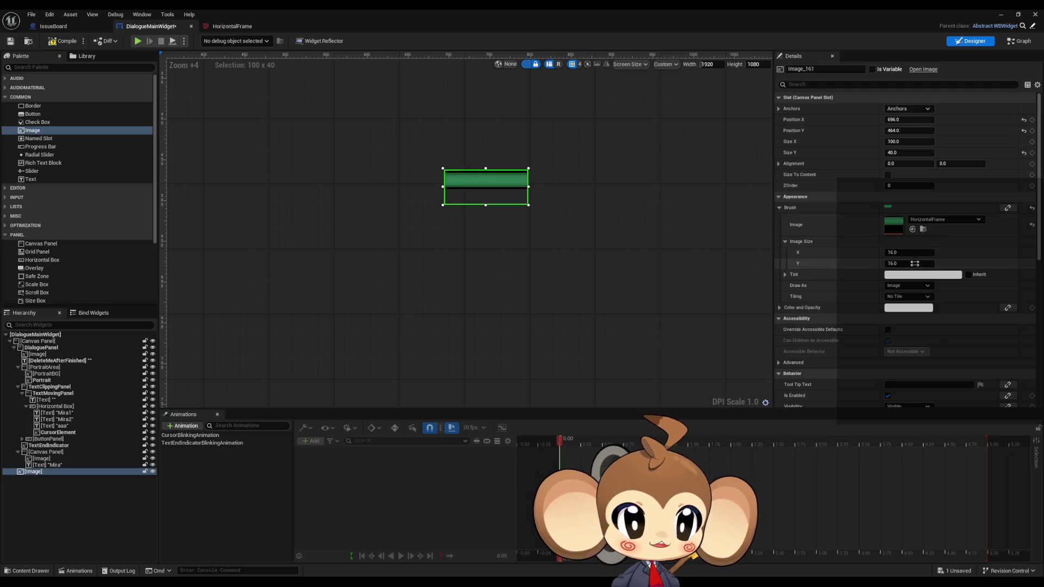
left_click(902, 142)
type("16")
key("Tab")
type("16")
key("Return")
scroll(464, 156, "up", 5)
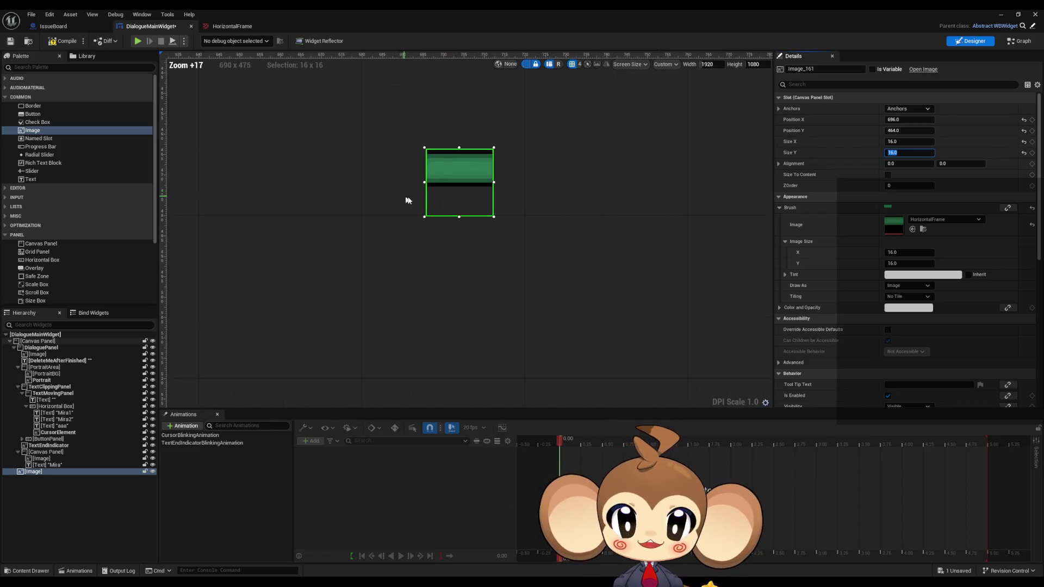
Step: Resize the HorizontalFrame image's slot to 9 × 9
left_click_drag(527, 135, 491, 270)
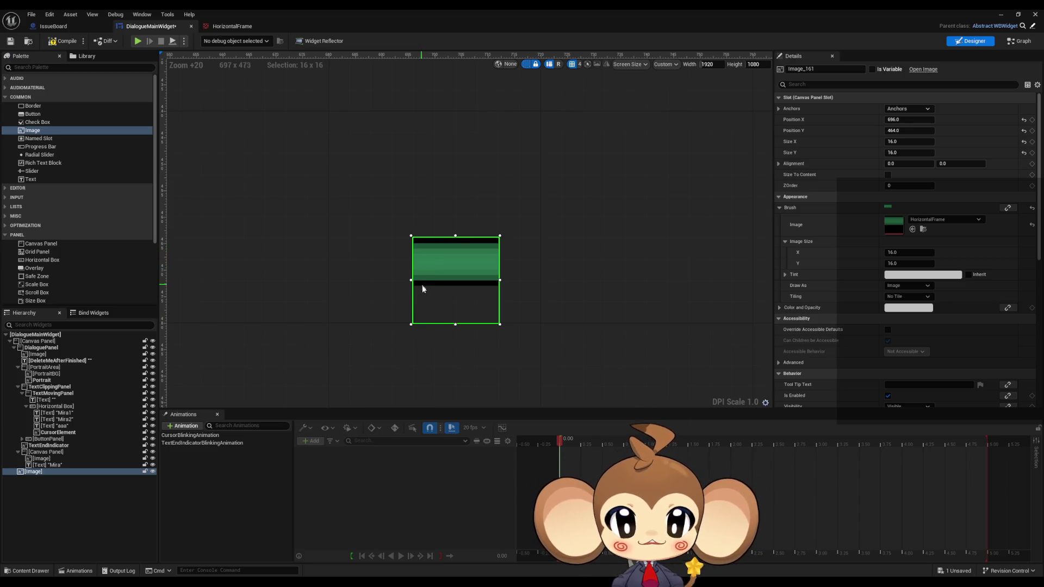
left_click(901, 141)
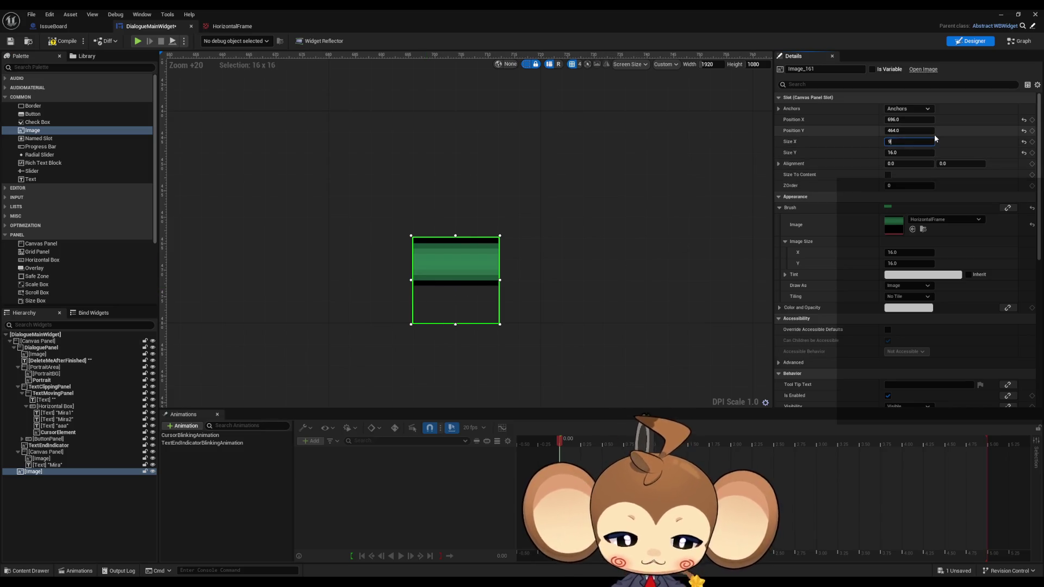
type("9")
key("Tab")
type("9")
key("Return")
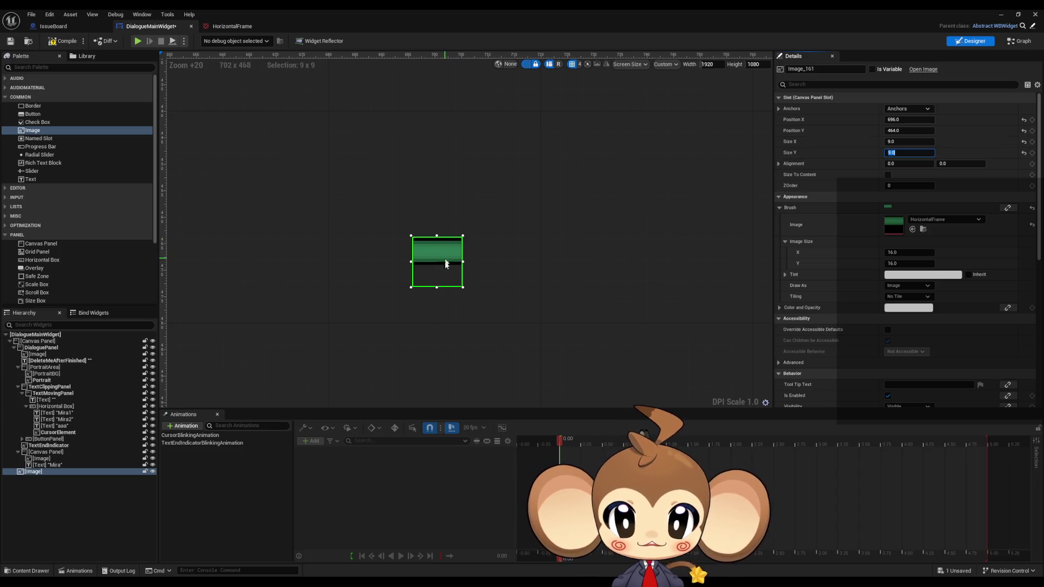
Step: Set the image's Brush Image Size Y back to 16
left_click(903, 264)
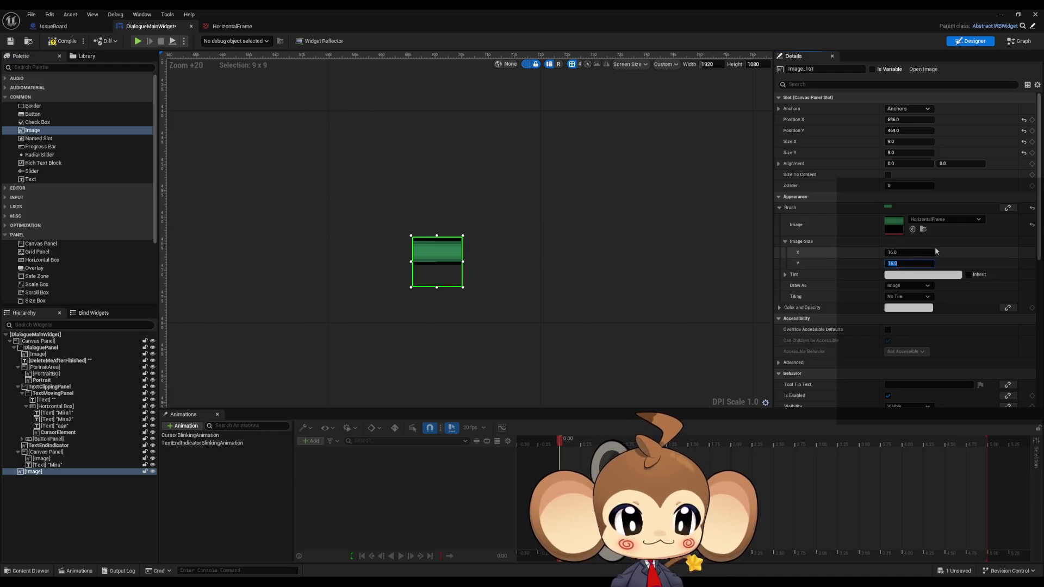
type("9")
key("Return")
type("16")
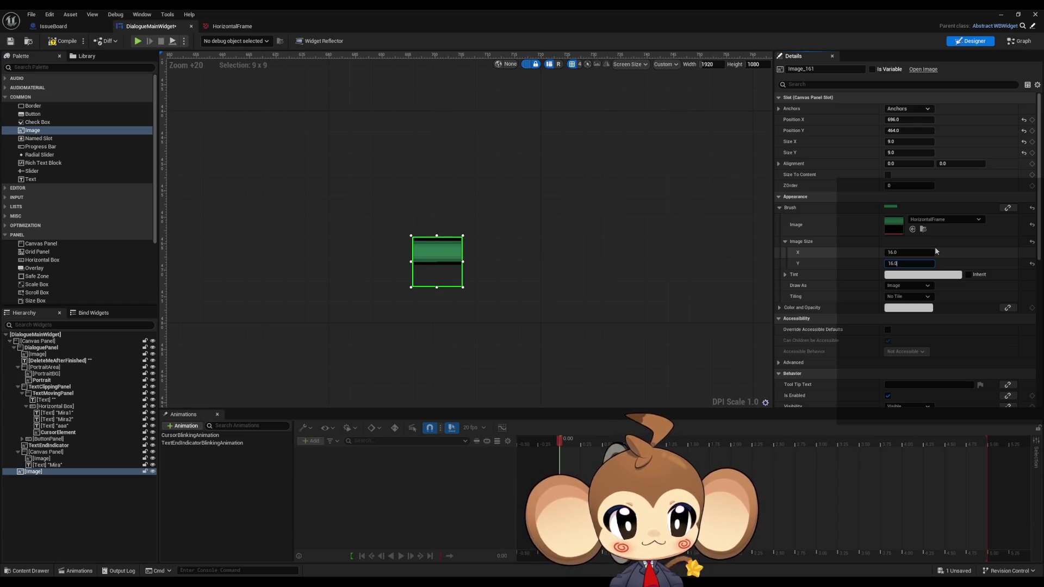
key("Return")
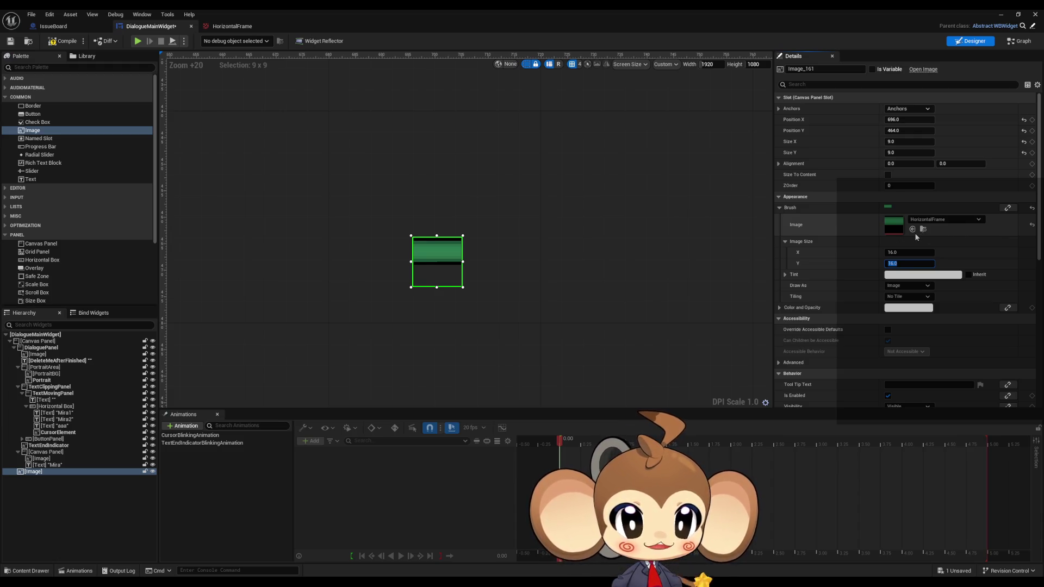
Step: Try stretching Render Transform Scale X to about 2.65, then undo to keep scale 1
scroll(919, 234, "down", 3)
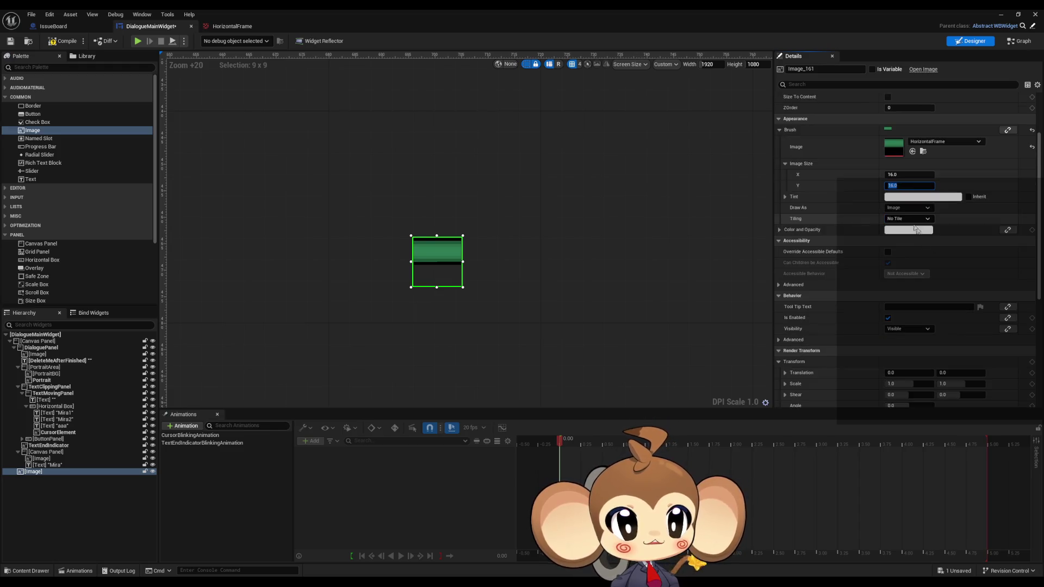
scroll(958, 325, "down", 3)
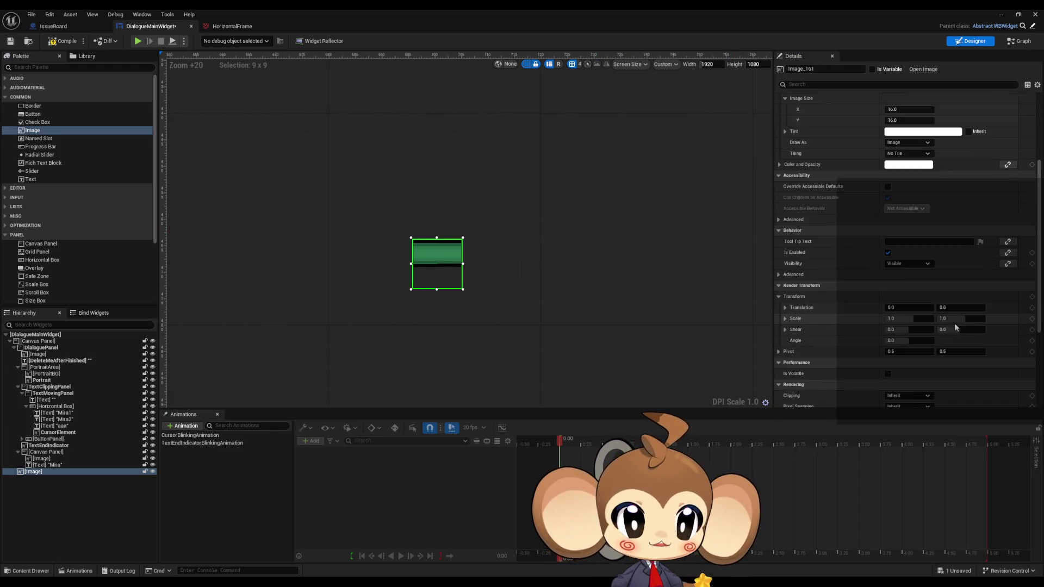
left_click_drag(908, 320, 937, 320)
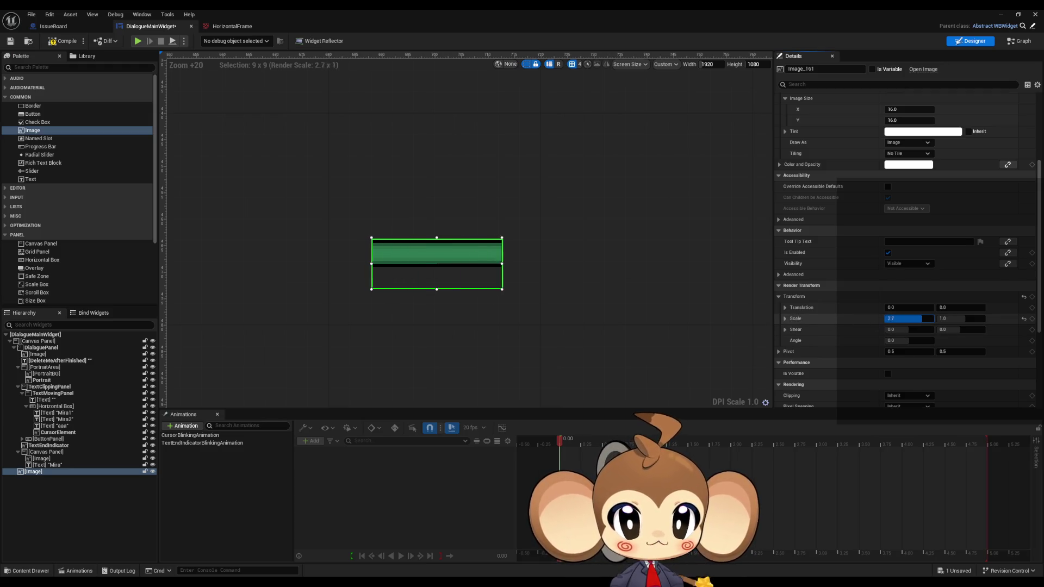
key("ctrl+z")
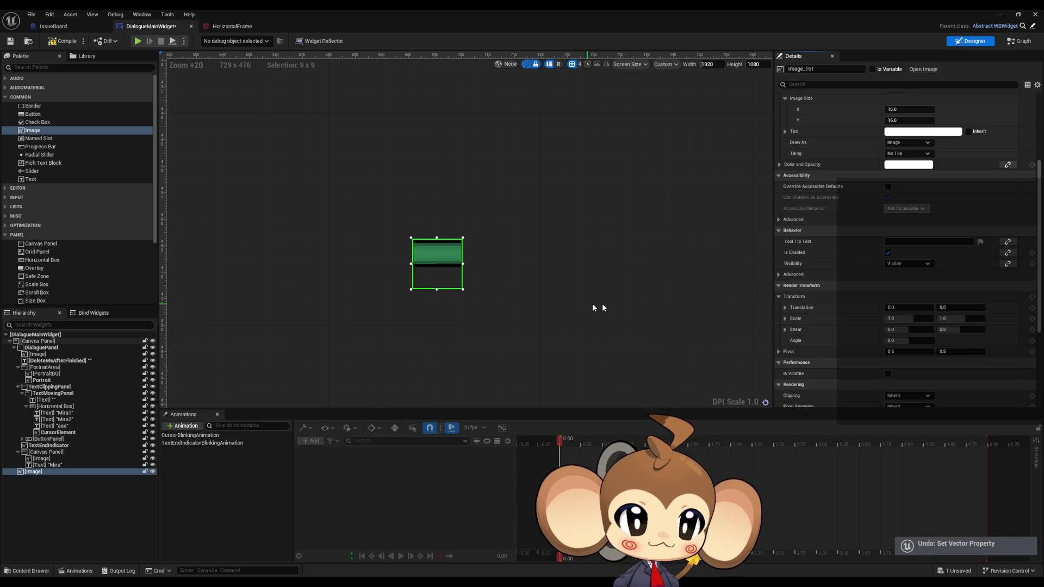
scroll(873, 315, "down", 2)
scroll(867, 318, "down", 2)
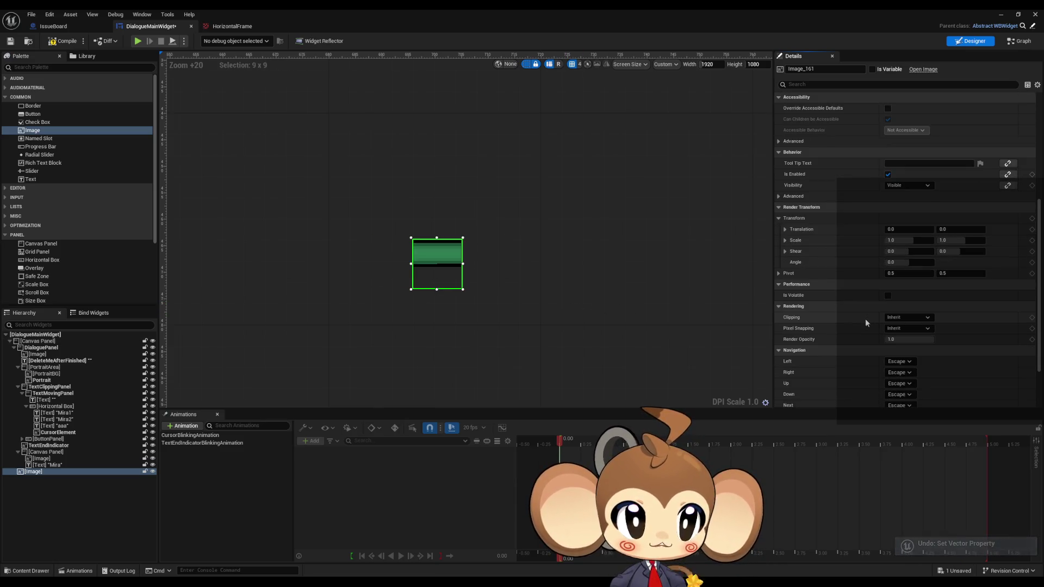
scroll(865, 321, "down", 1)
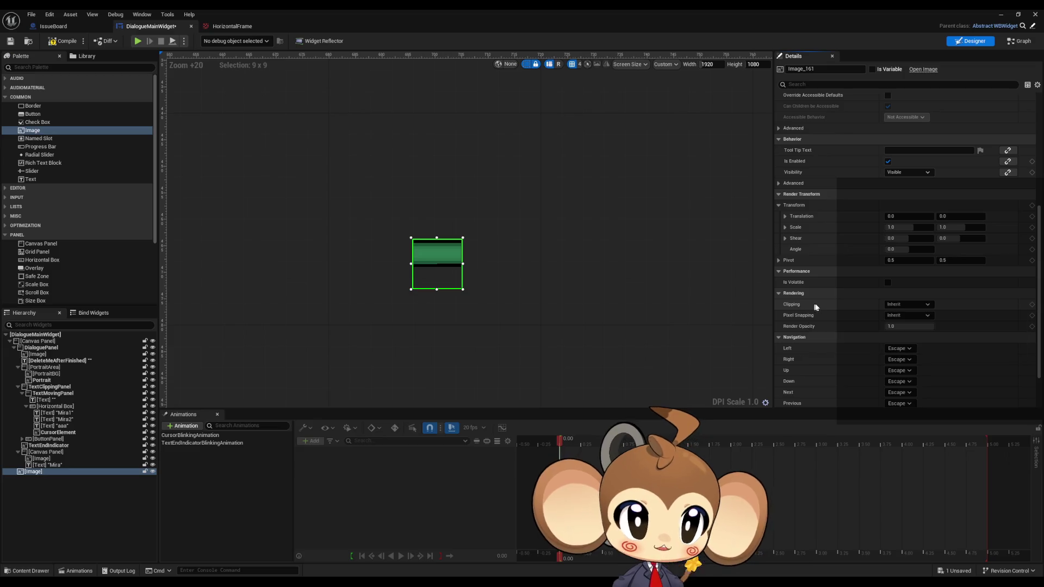
scroll(819, 307, "down", 3)
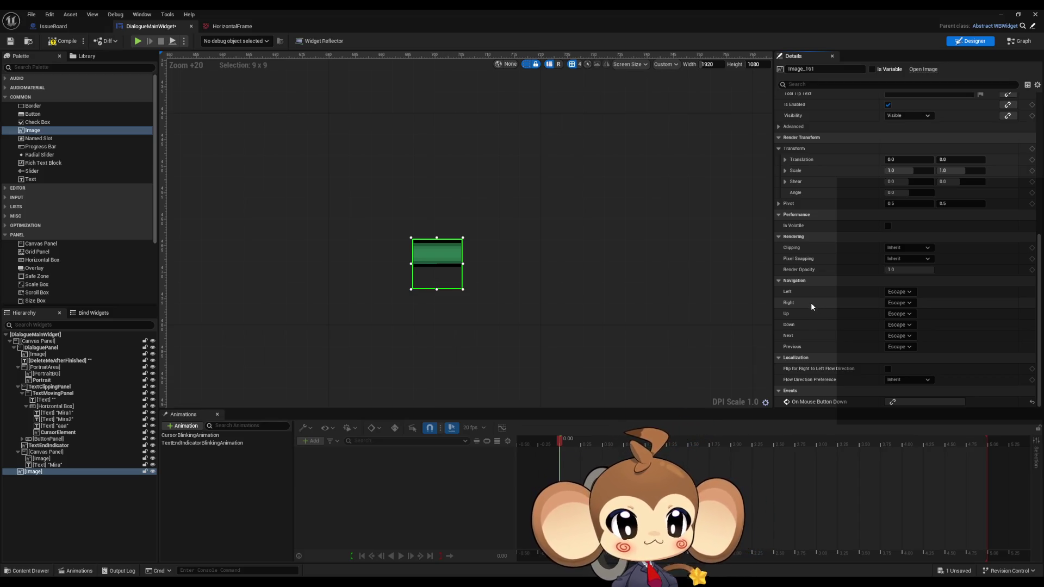
scroll(810, 303, "up", 15)
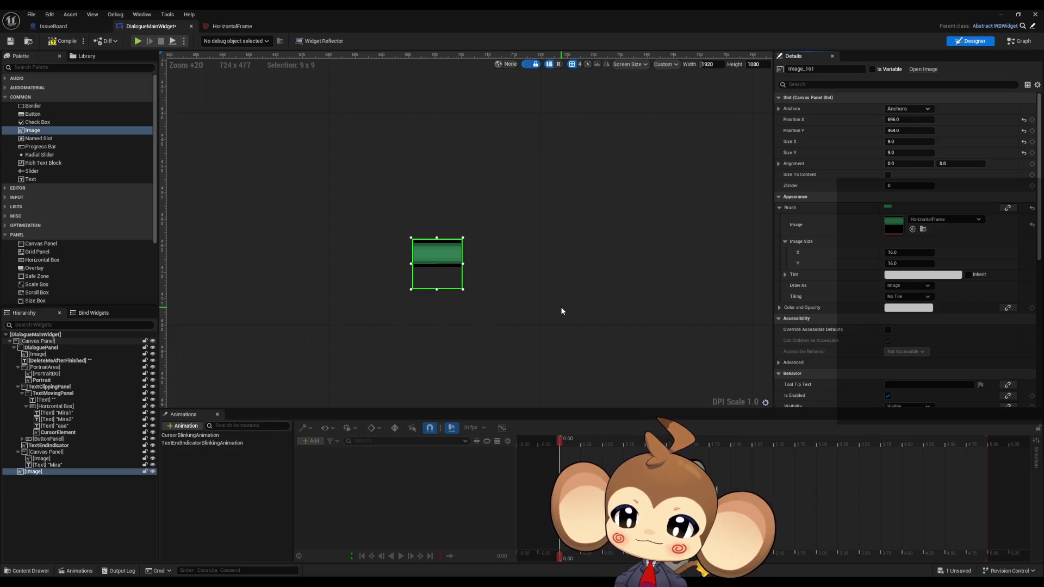
scroll(451, 308, "down", 3)
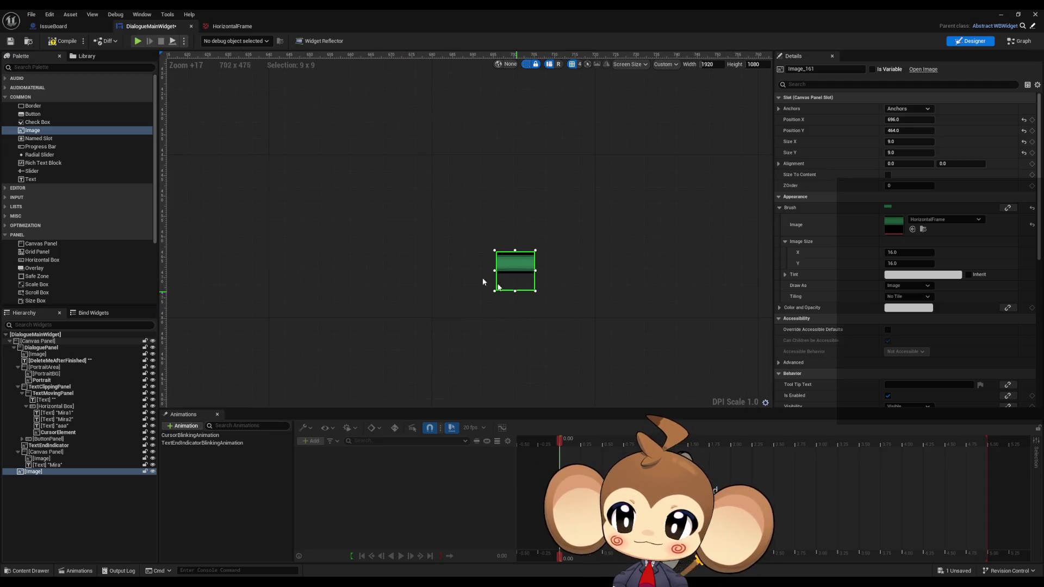
Step: Add a Canvas Panel to the widget and size it 9 × 9
scroll(65, 206, "down", 1)
mouse_move(50, 217)
left_mouse_down()
mouse_move(324, 192)
mouse_move(312, 158)
left_mouse_up()
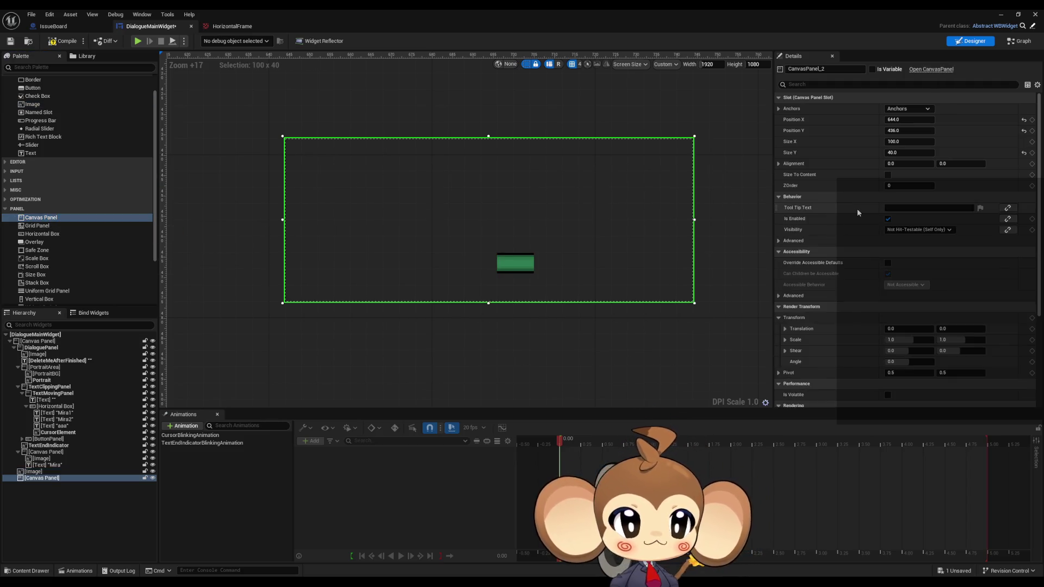
left_click(906, 120)
key("Tab")
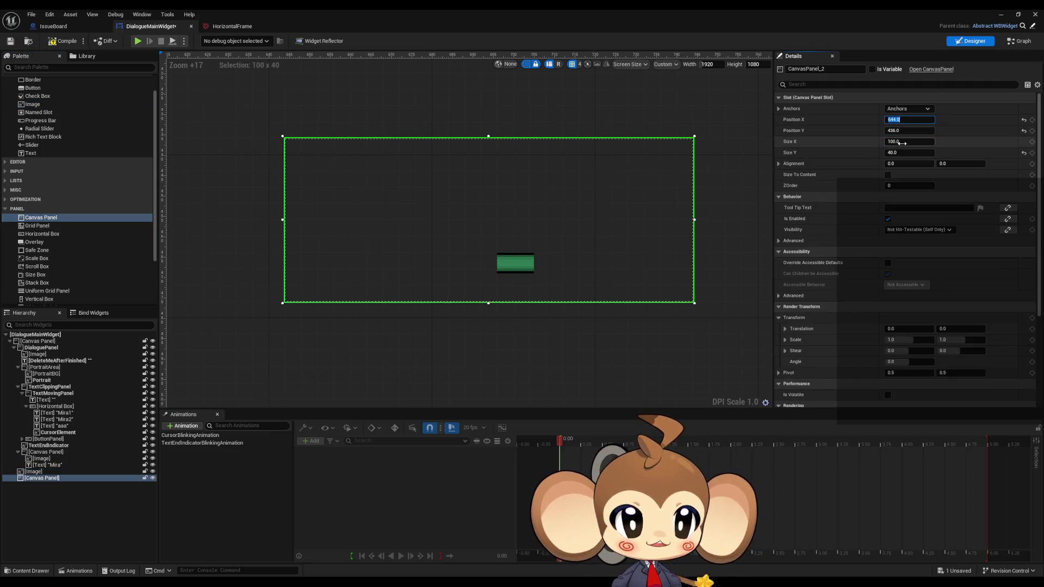
key("Tab")
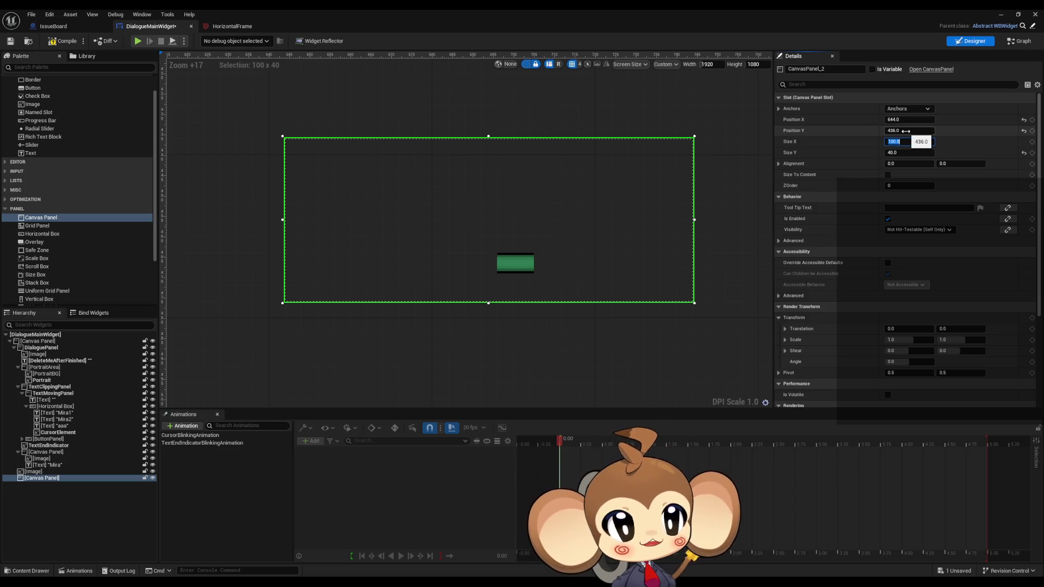
type("9")
key("Tab")
type("9")
key("Return")
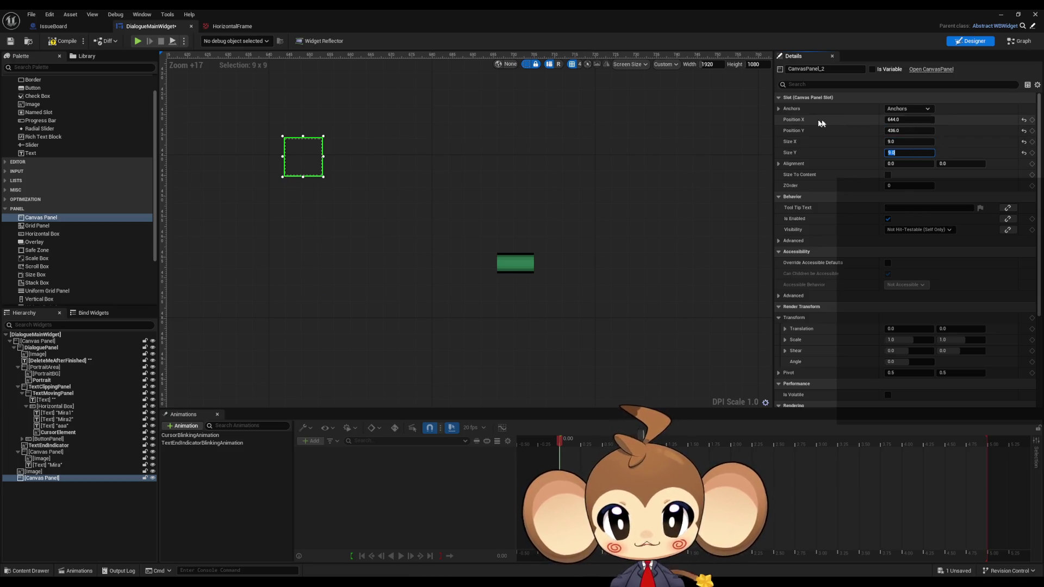
Step: Move the green frame image into the new canvas panel at position 0, 0
left_click(520, 269)
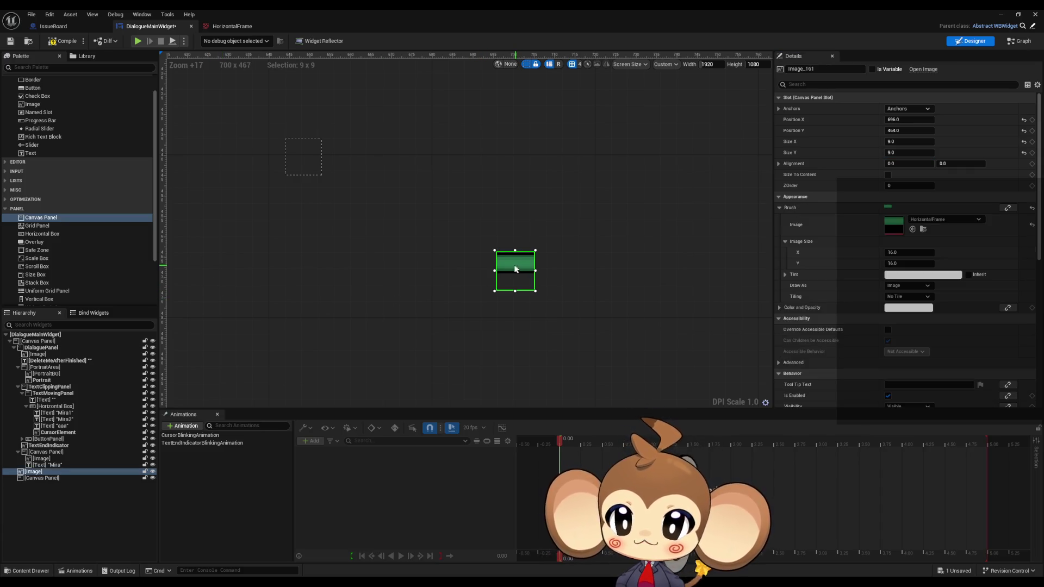
scroll(61, 246, "down", 3)
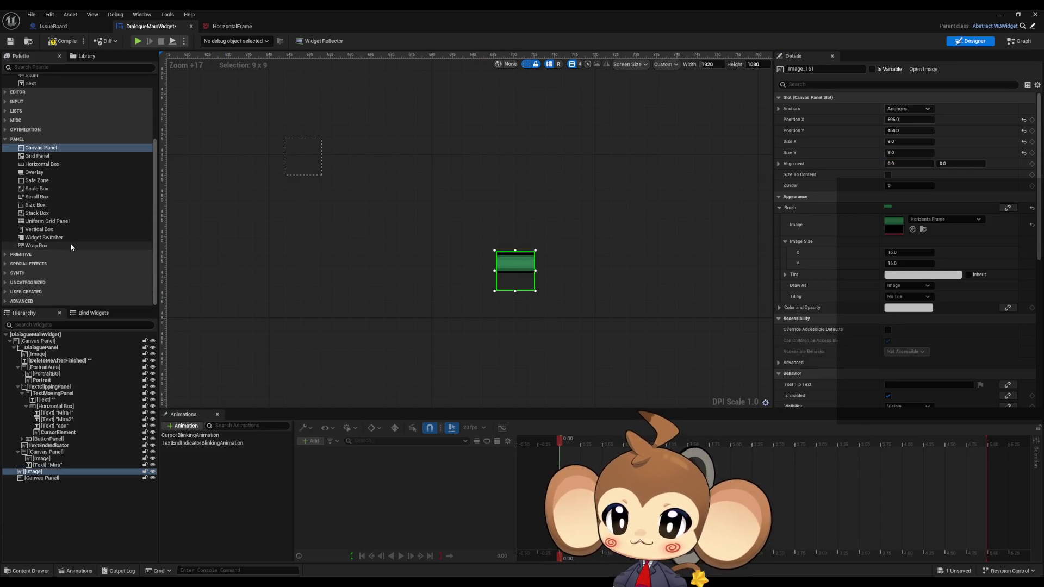
scroll(70, 246, "up", 1)
left_click(37, 478)
left_click_drag(36, 471, 39, 480)
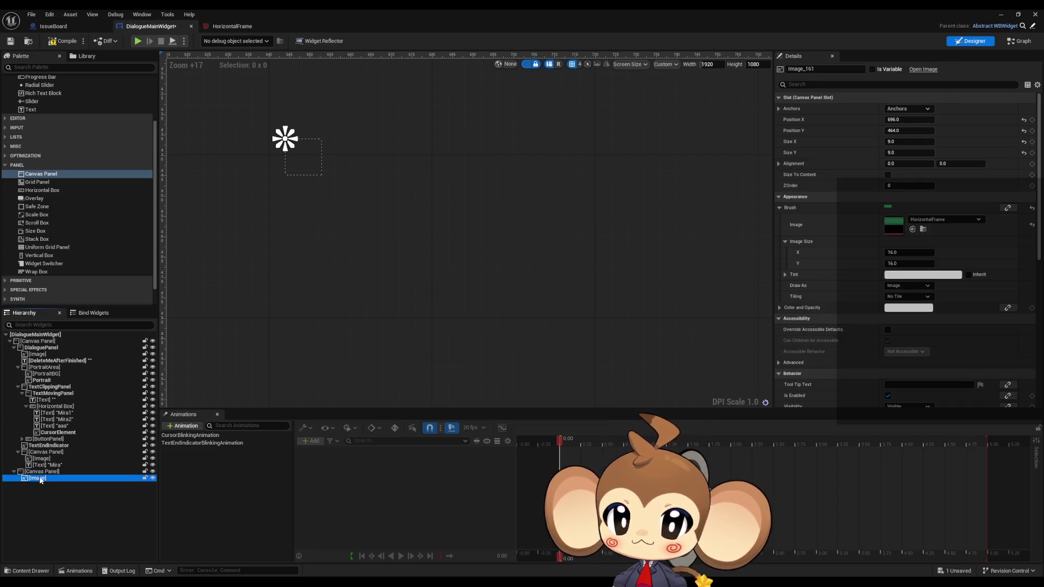
left_click(44, 473)
left_click(45, 477)
left_click(910, 120)
key("Tab")
type("0")
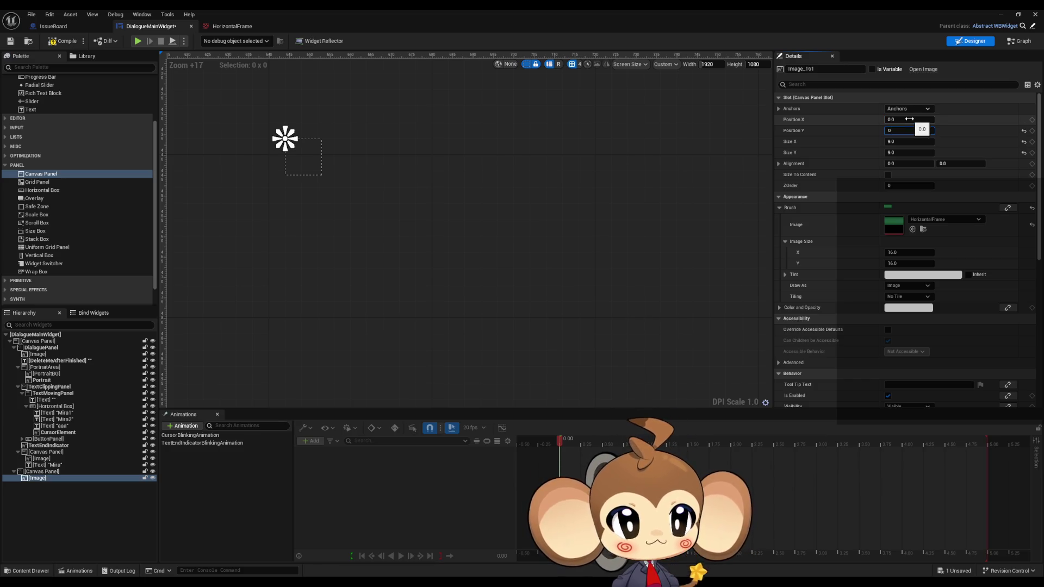
key("Return")
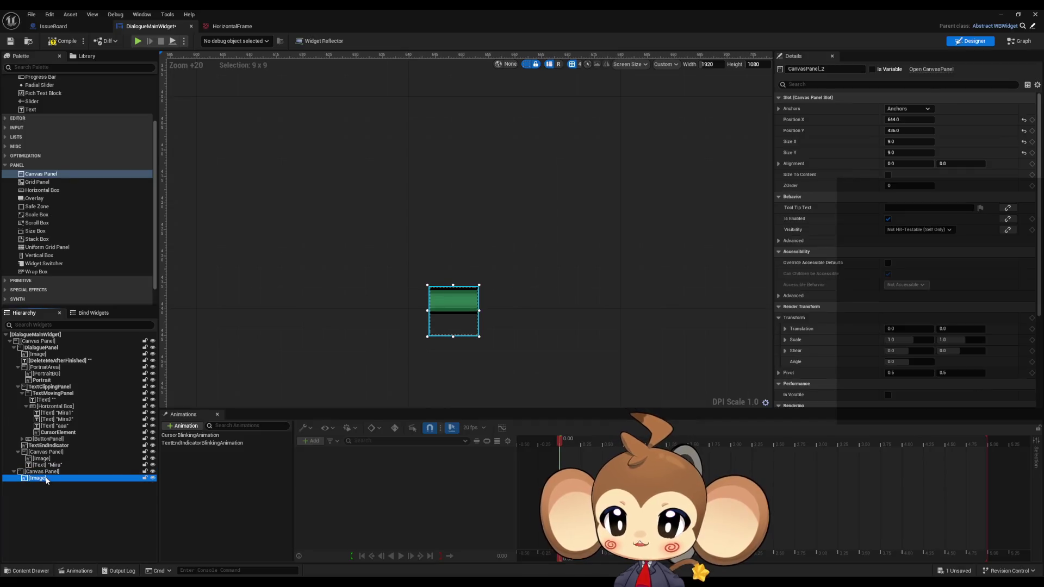
Step: Size the frame image 16 × 16 and anchor it to stretch across the top
left_click(914, 142)
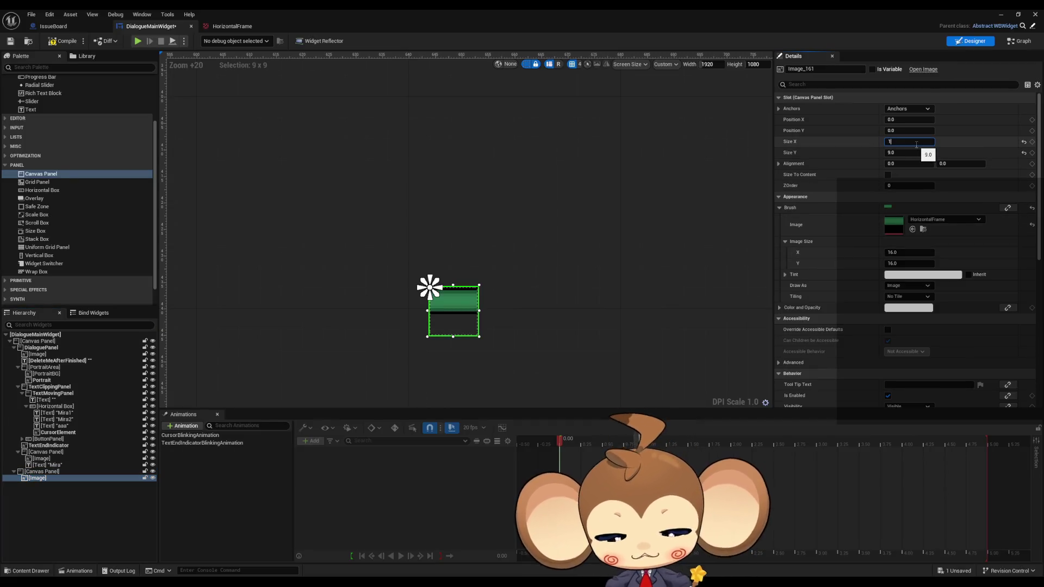
type("6")
key("Tab")
type("1")
key("Return")
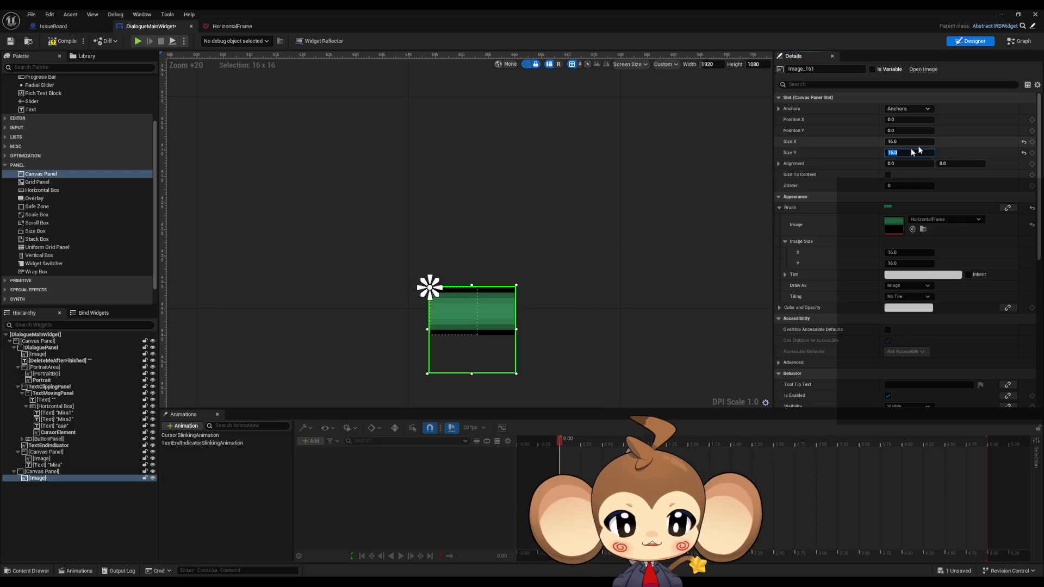
left_click(41, 472)
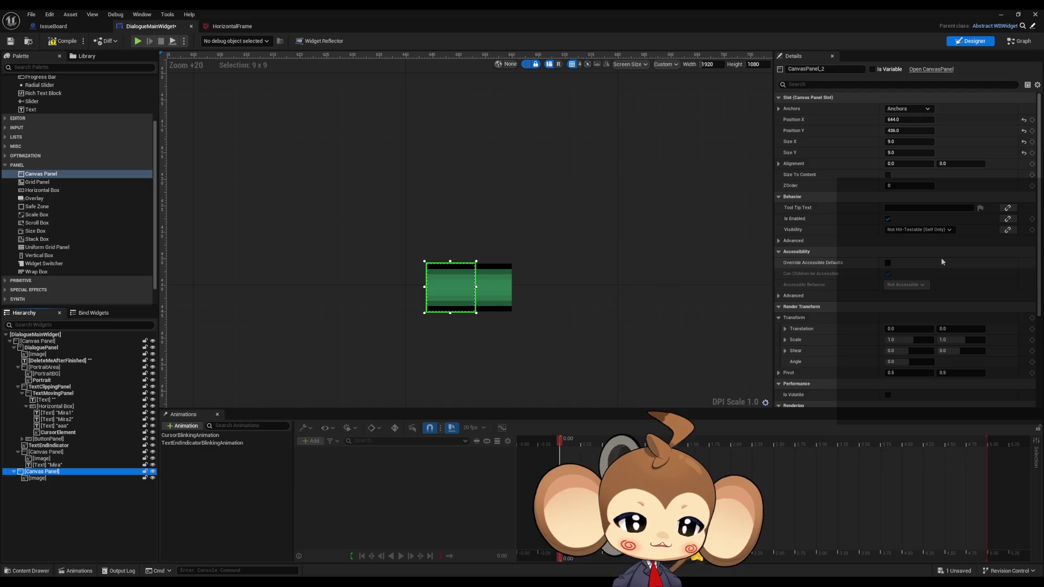
left_click(486, 298)
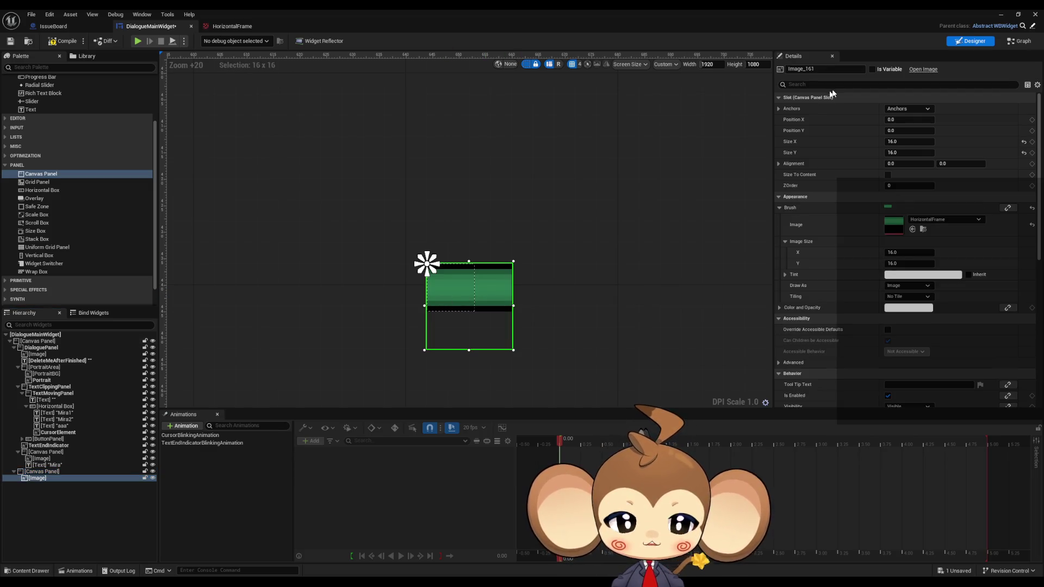
left_click(908, 110)
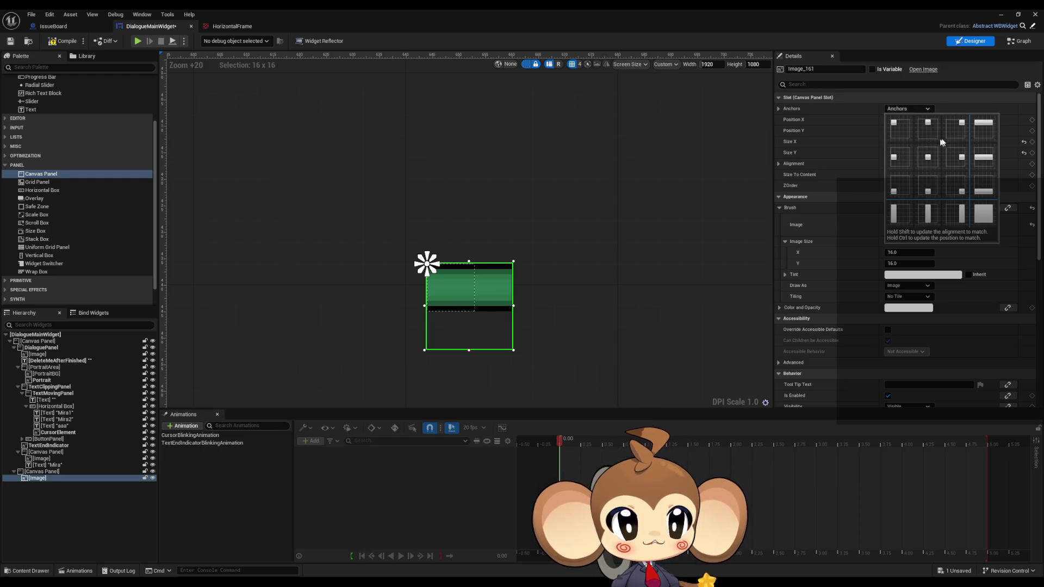
left_click(985, 126)
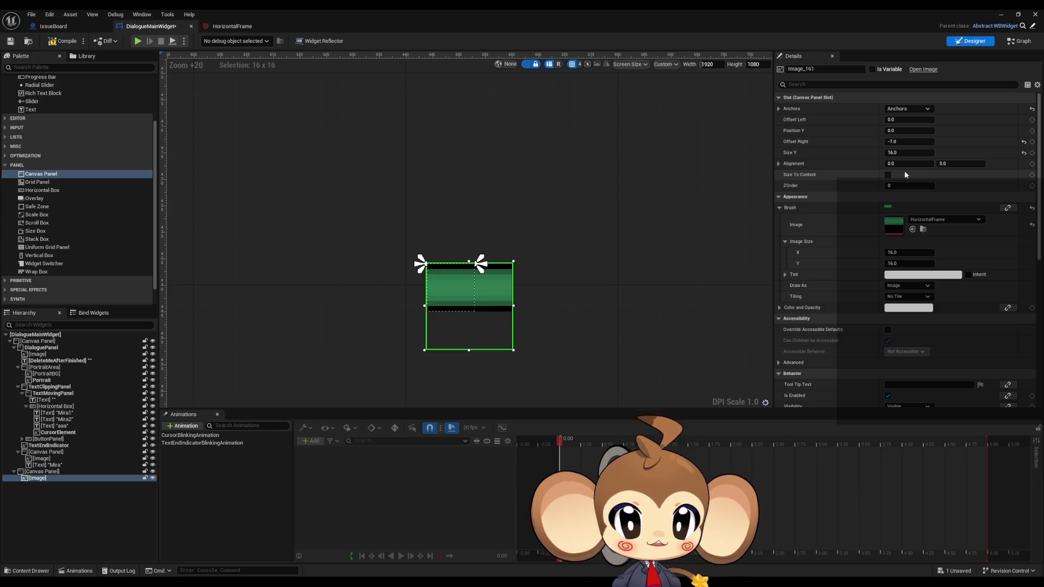
Step: Set the canvas panel width to 16 and the image's right offset to 0
left_click(42, 471)
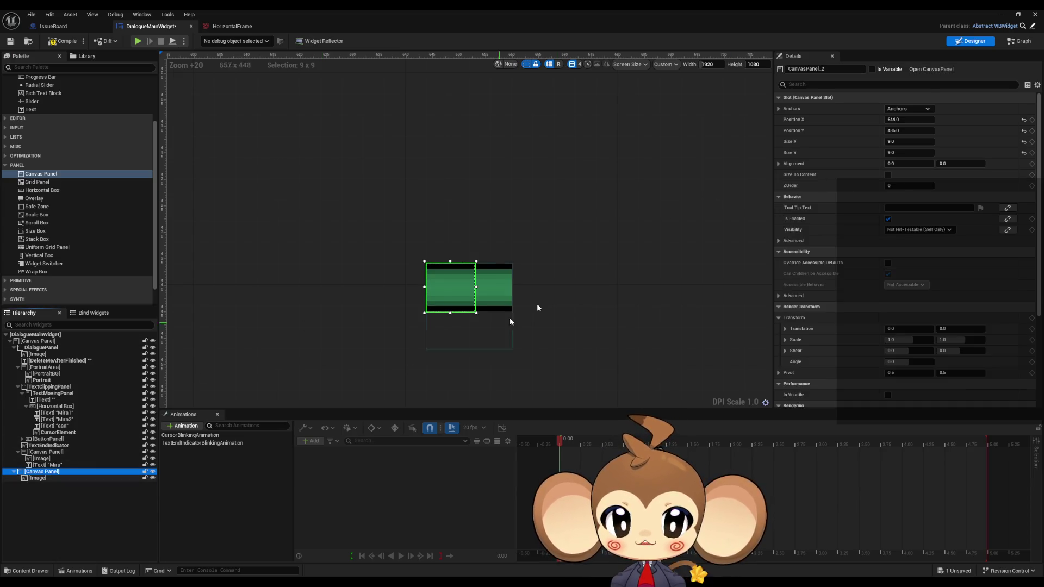
left_click(903, 141)
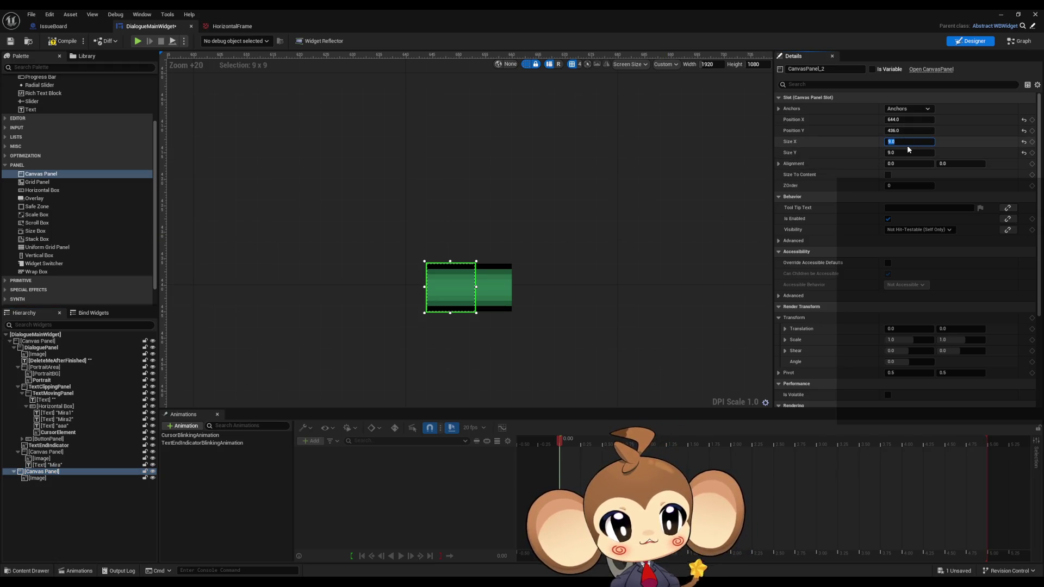
type("16")
key("Return")
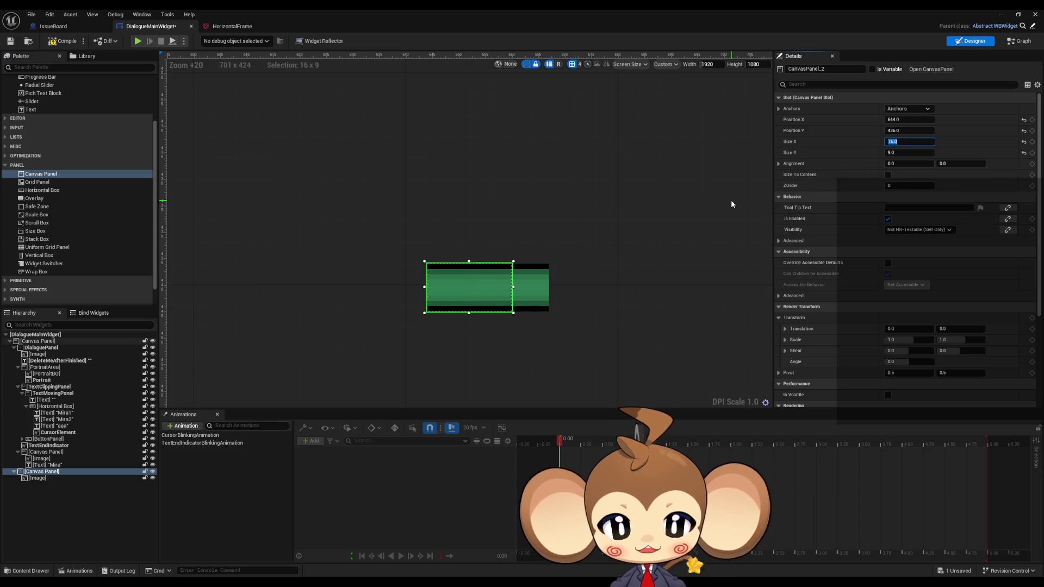
left_click(32, 479)
left_click(910, 141)
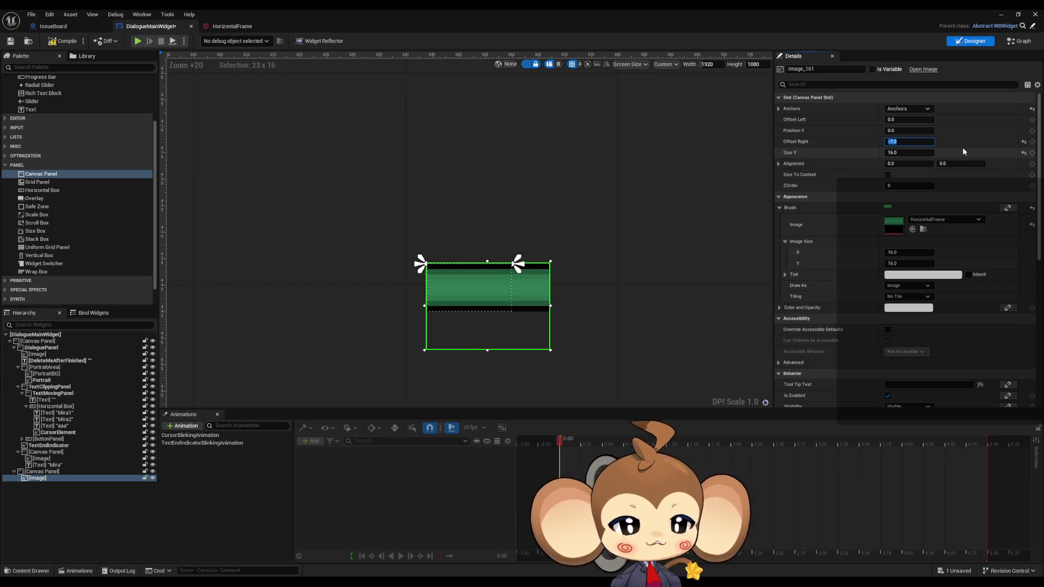
type("0")
key("Return")
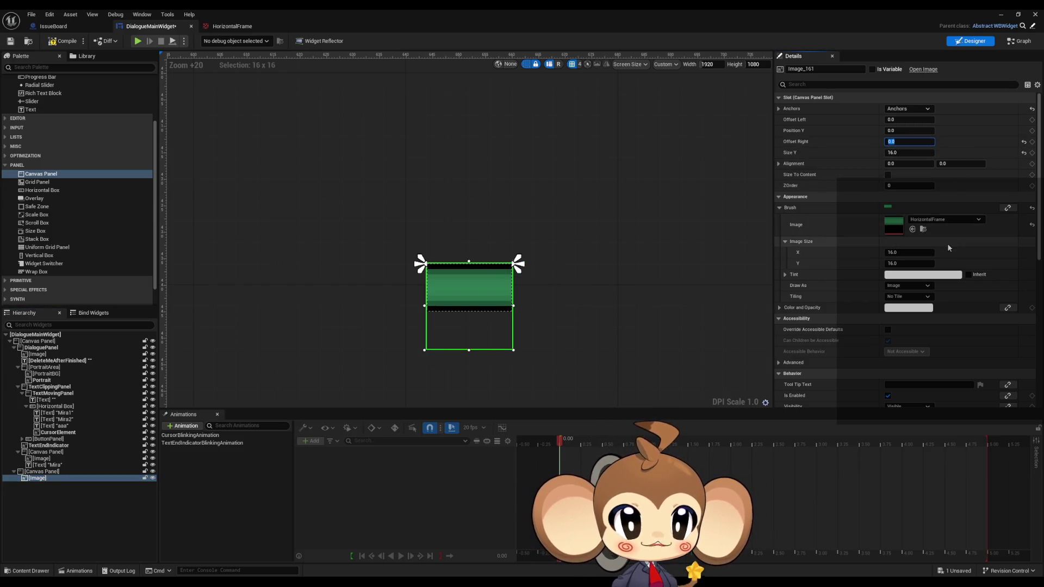
scroll(942, 261, "down", 10)
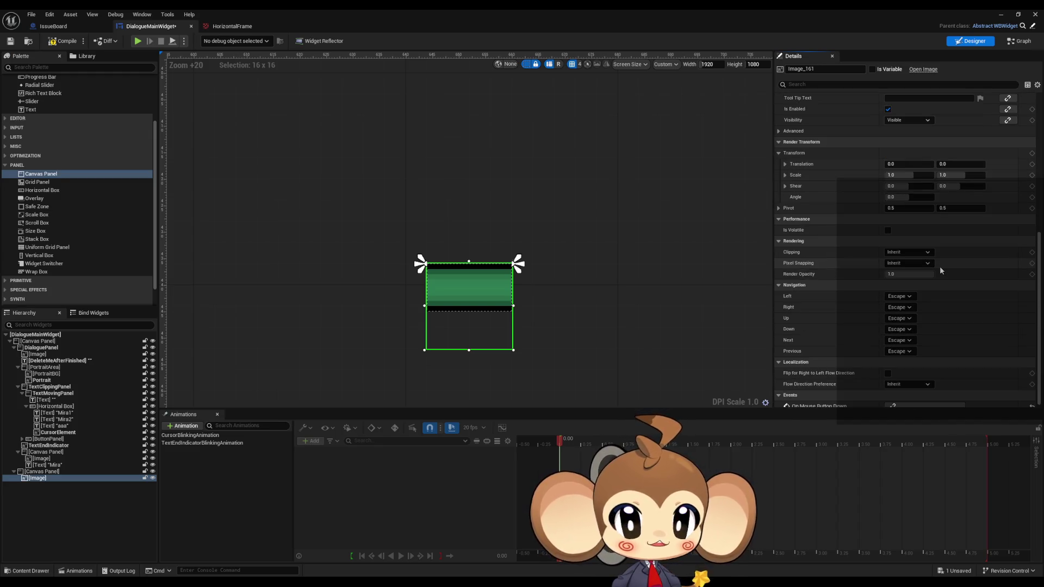
left_click(43, 471)
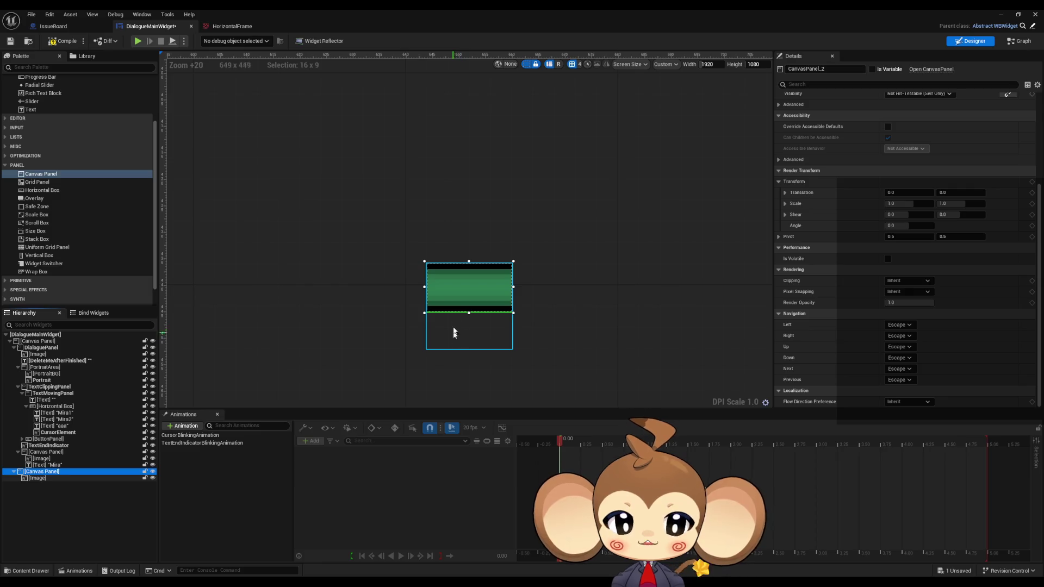
Step: Set the canvas panel's Clipping to Clip to Bounds
scroll(937, 288, "up", 4)
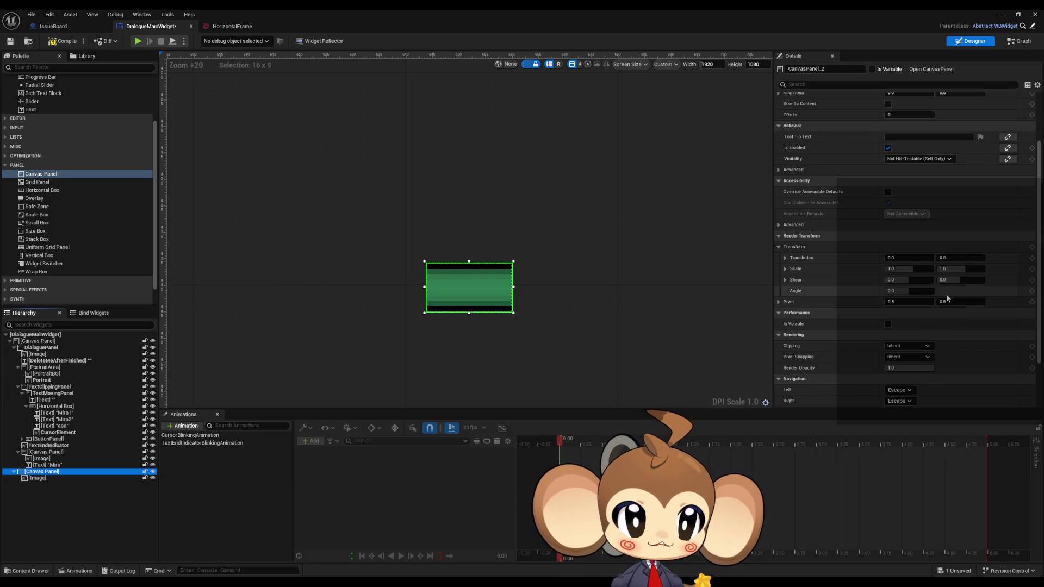
scroll(936, 275, "down", 4)
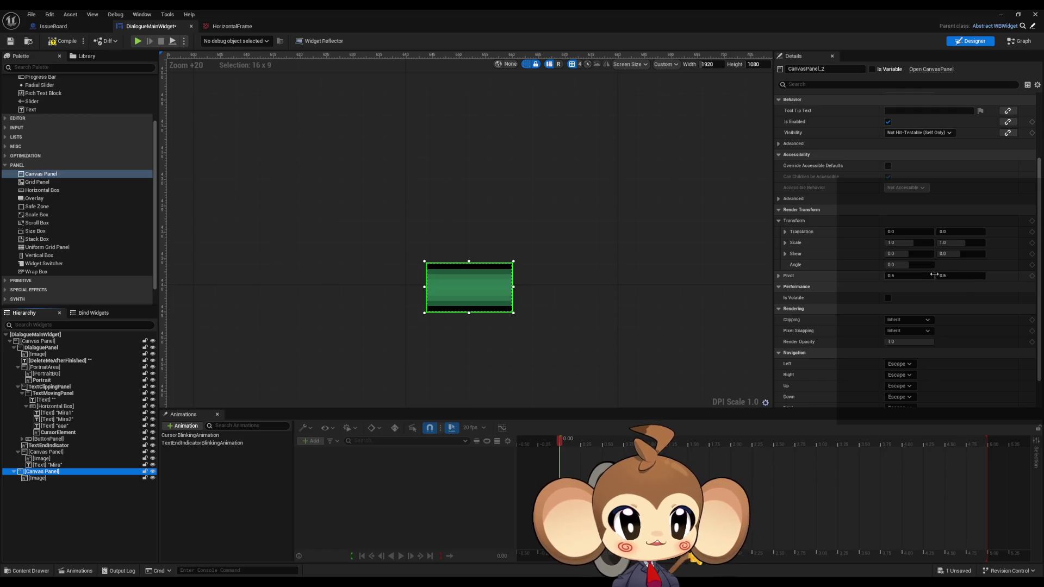
left_click(907, 294)
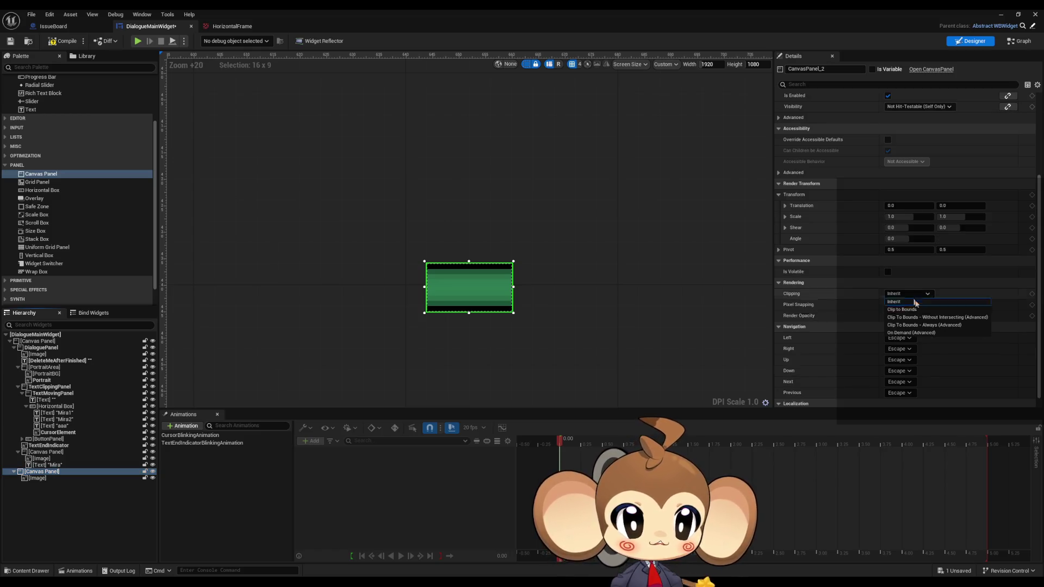
left_click(921, 324)
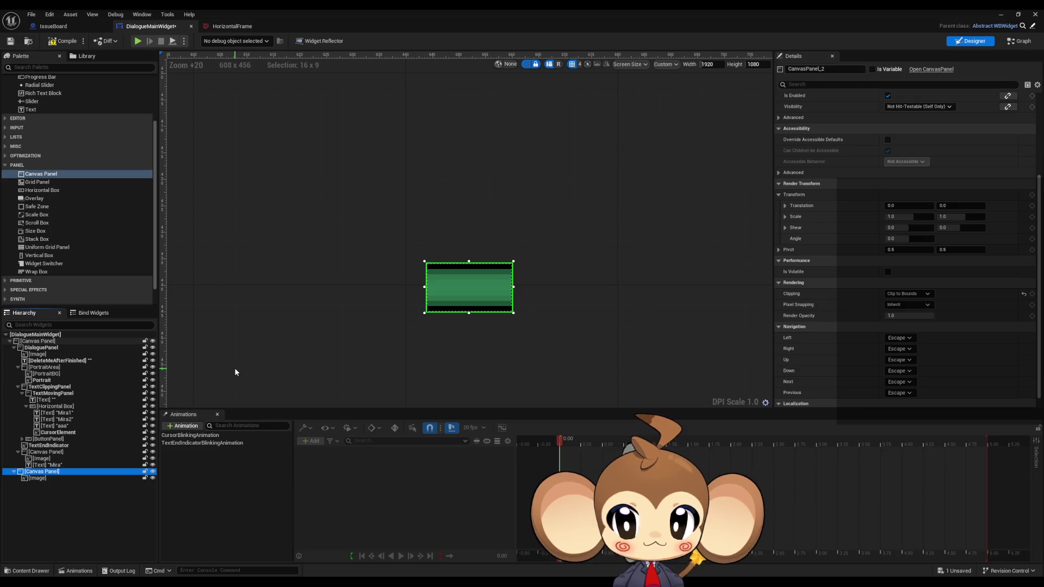
Step: Keep the frame image's Size Y at 16
left_click(48, 479)
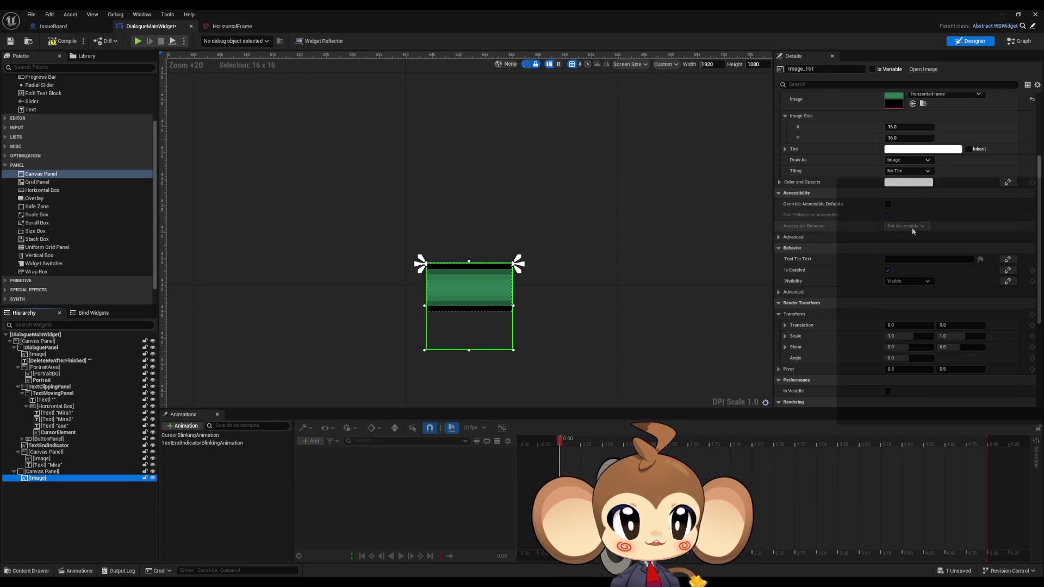
scroll(892, 228, "up", 4)
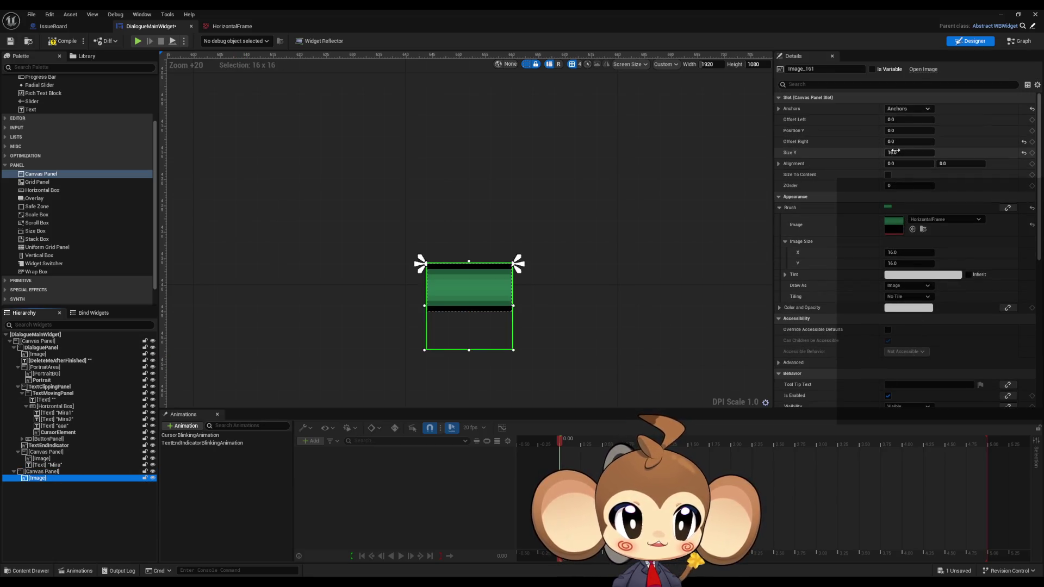
mouse_move(900, 153)
left_mouse_down()
mouse_move(919, 153)
mouse_move(905, 153)
left_mouse_up()
type("1")
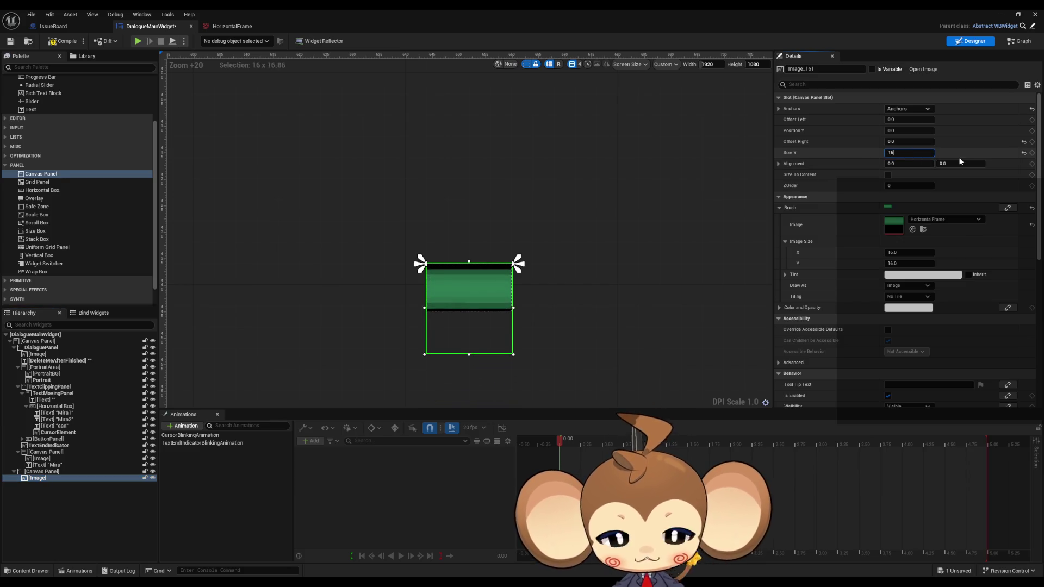
type("6")
key("Return")
Step: Stretch the canvas panel's Size X to about 48.68 to show a longer green bar
left_click(42, 472)
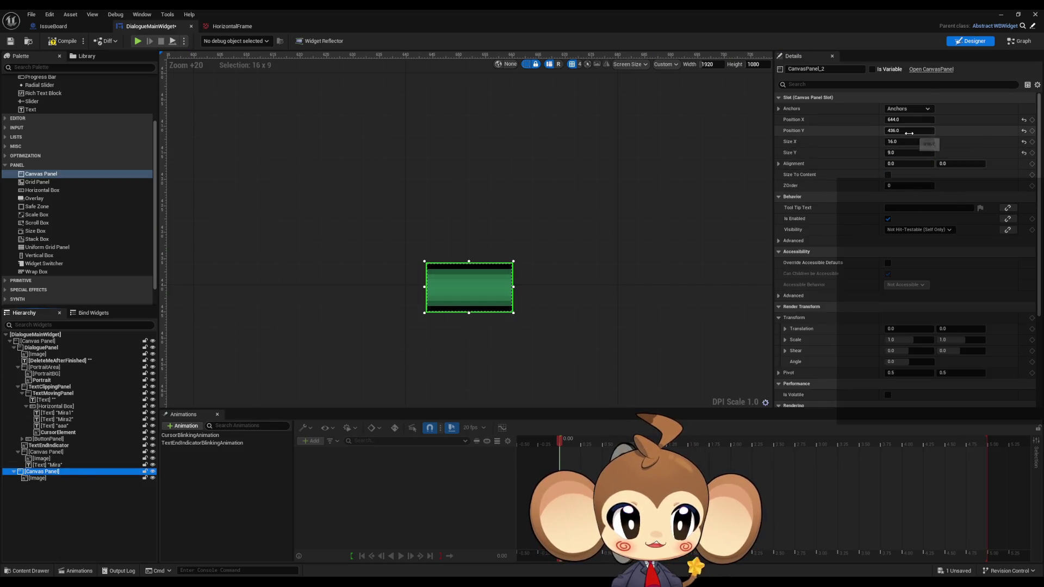
mouse_move(901, 120)
left_mouse_down()
mouse_move(957, 120)
mouse_move(901, 120)
mouse_move(911, 141)
mouse_move(960, 141)
mouse_move(896, 141)
left_mouse_up()
scroll(446, 275, "down", 15)
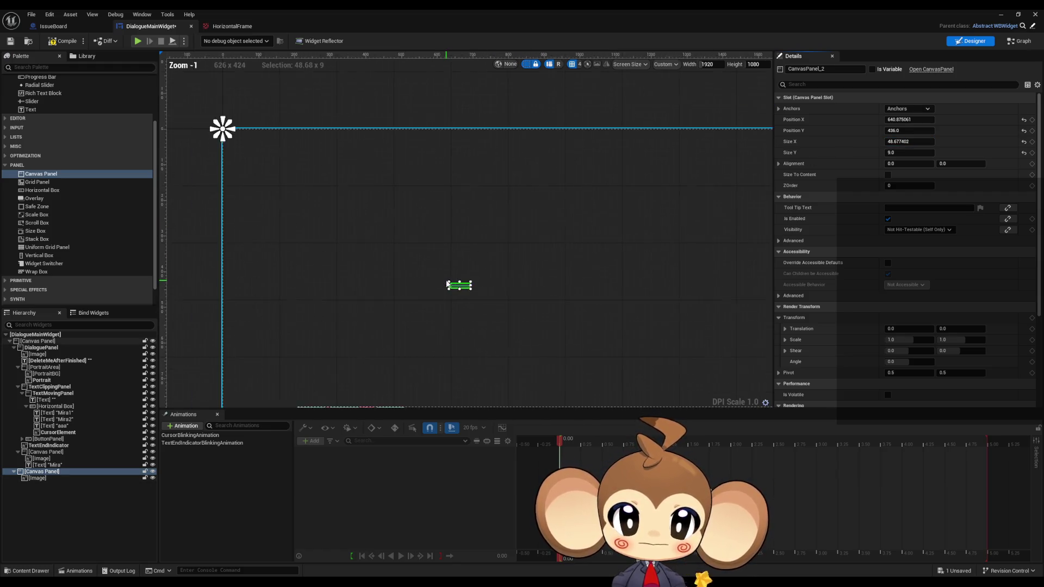
scroll(454, 307, "up", 18)
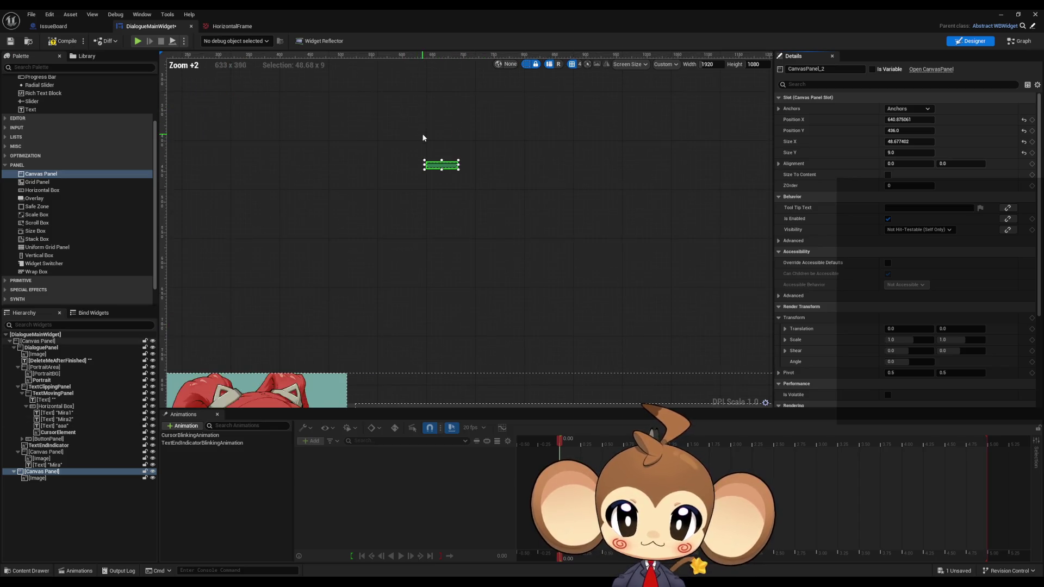
scroll(416, 158, "up", 3)
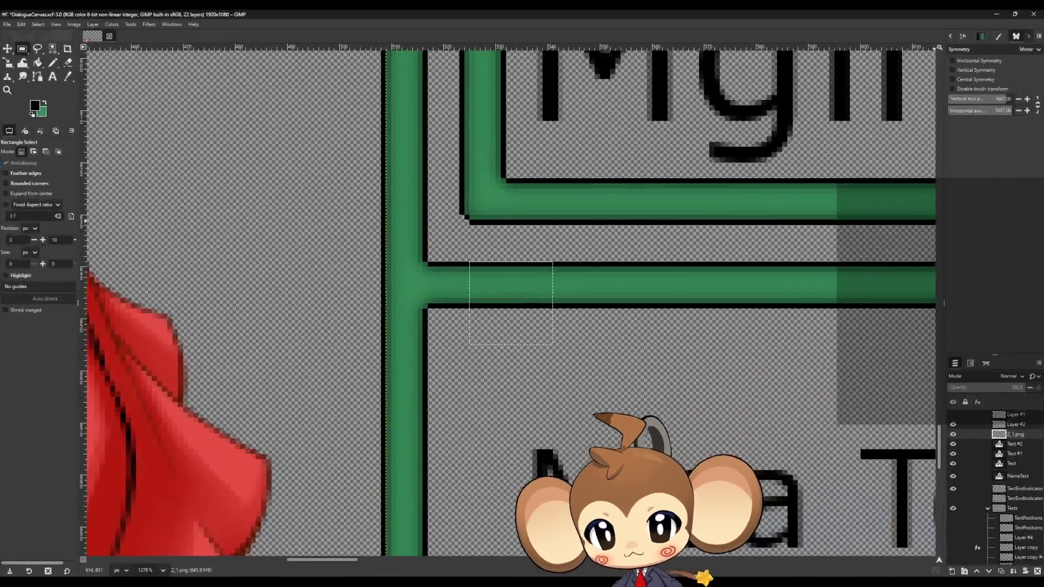
Step: Zoom into the vertical green bar, try a square selection, then clear it
scroll(544, 345, "down", 3)
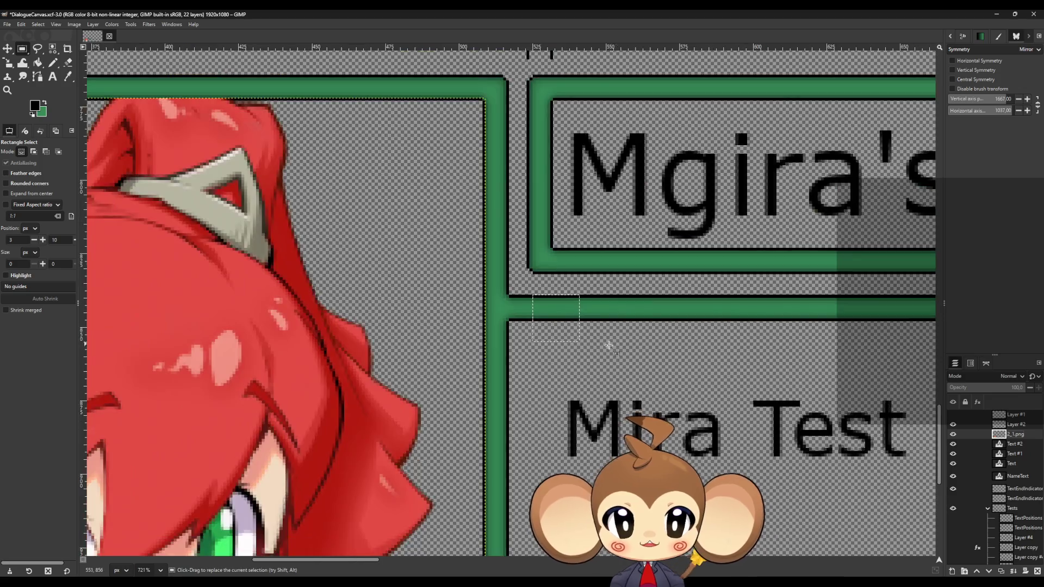
scroll(610, 346, "down", 4)
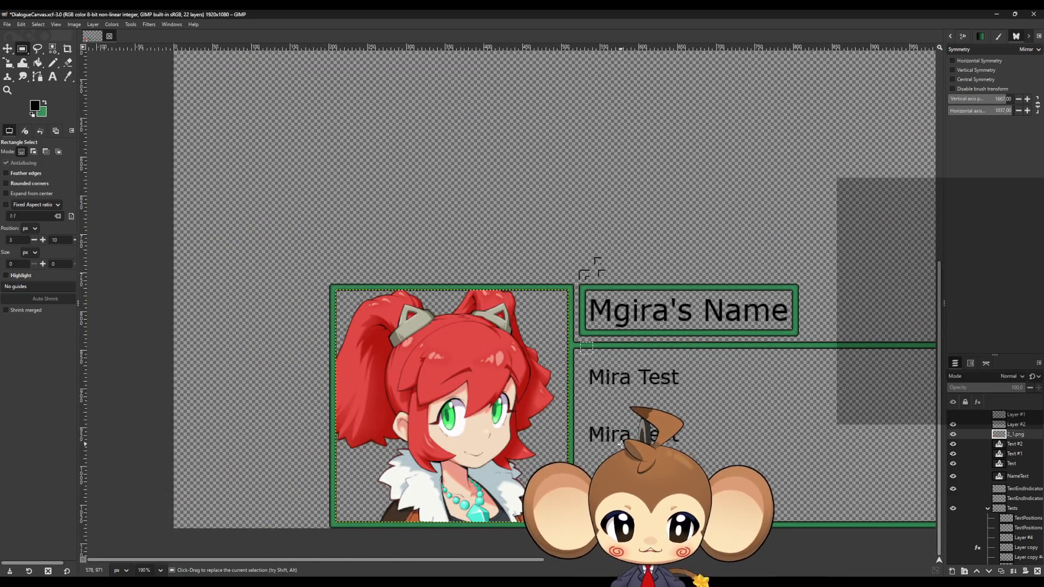
scroll(606, 362, "up", 7)
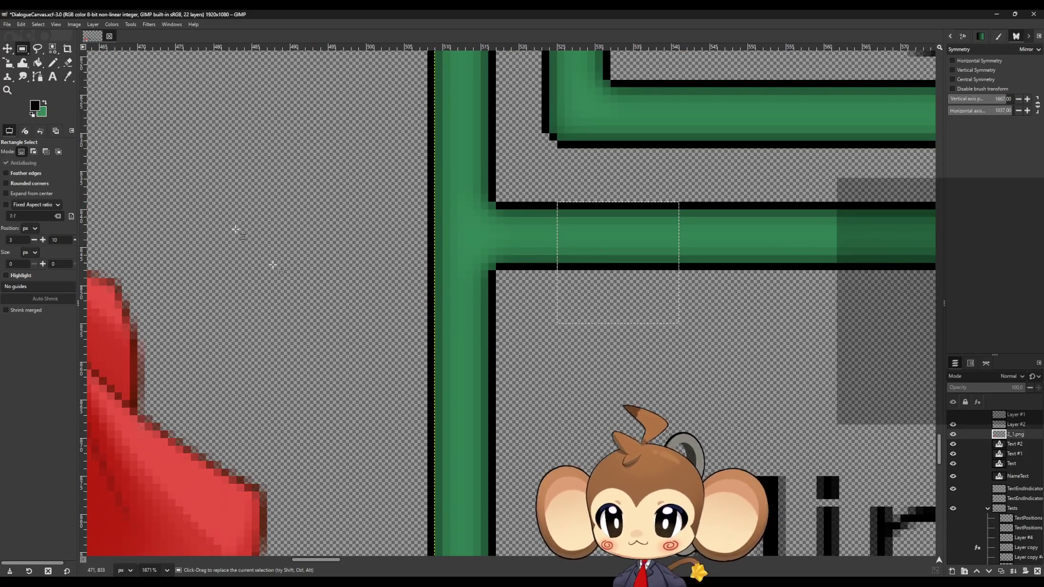
left_click_drag(430, 284, 498, 353)
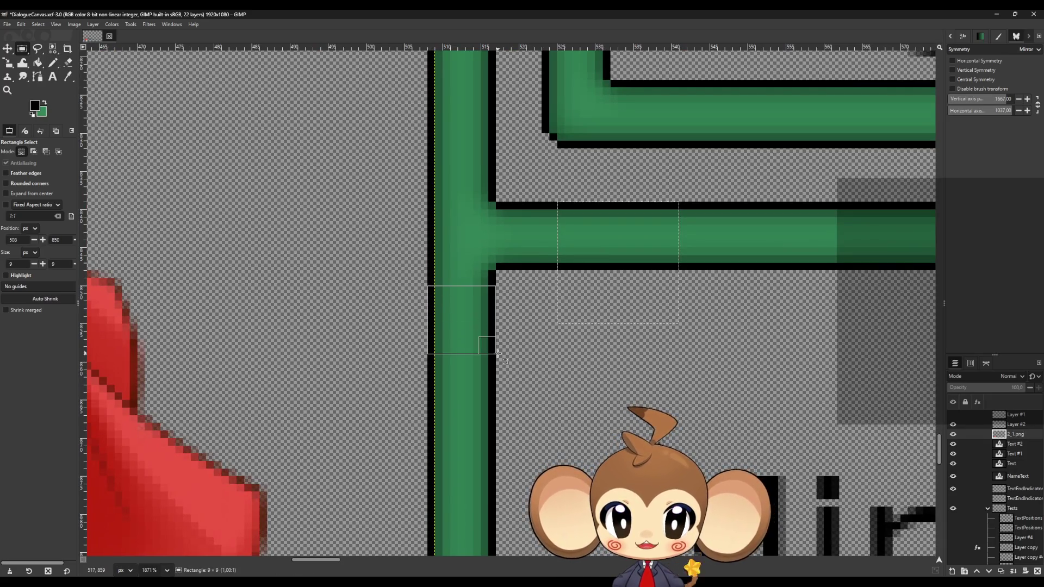
mouse_move(430, 387)
left_mouse_down()
mouse_move(428, 396)
mouse_move(486, 418)
mouse_move(494, 453)
left_mouse_up()
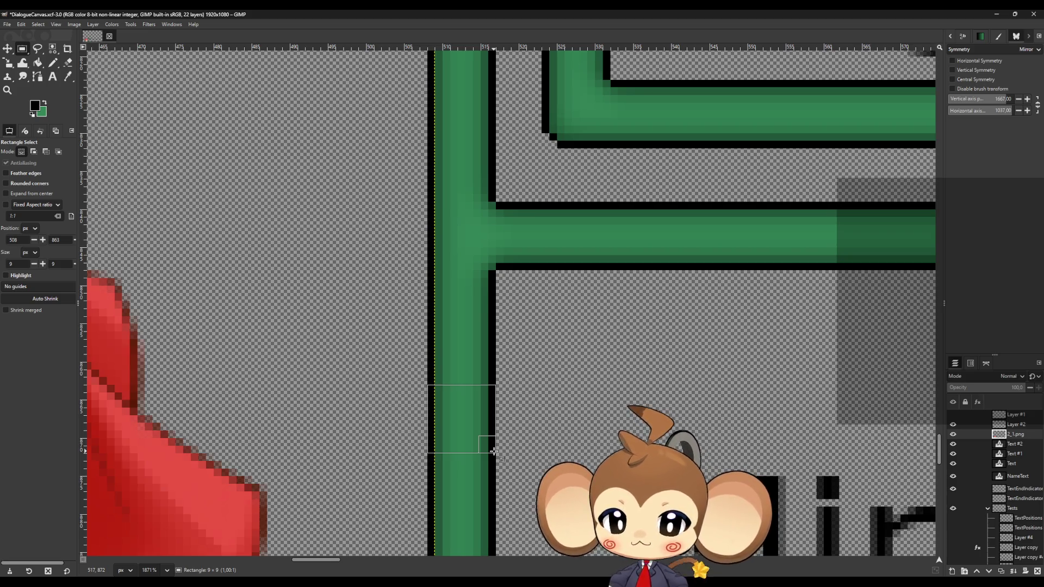
left_click_drag(491, 451, 491, 451)
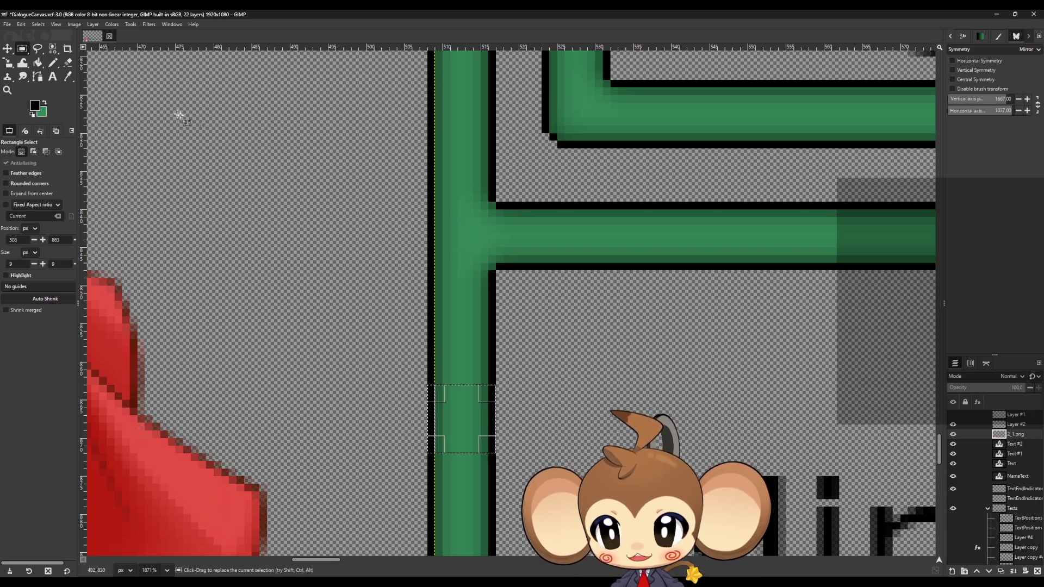
left_click(70, 24)
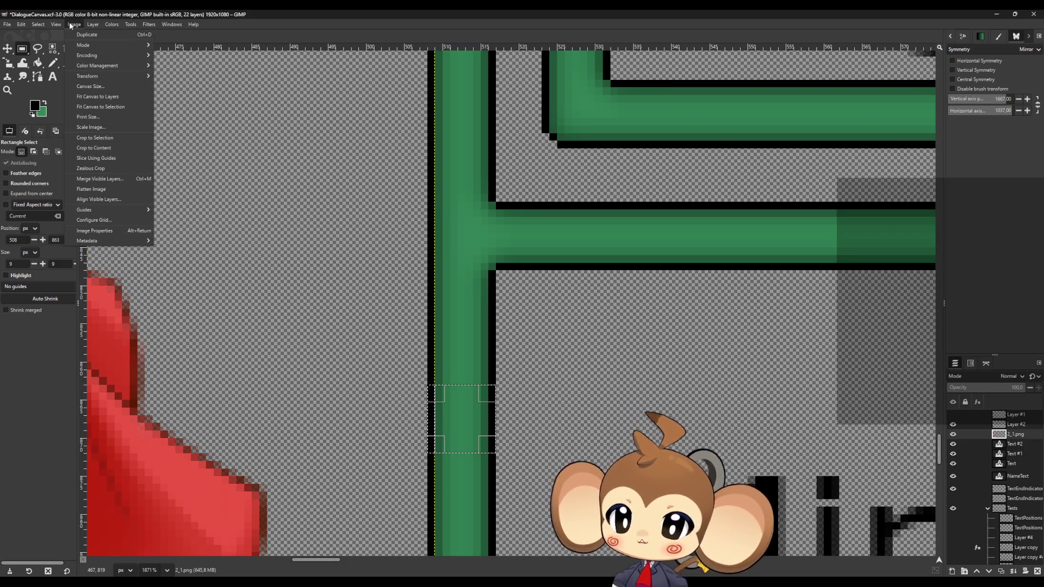
left_click(116, 140)
Step: Select a 16×16 square of the vertical bar and crop the image to it
left_click_drag(435, 246, 518, 336)
left_click_drag(444, 254, 435, 254)
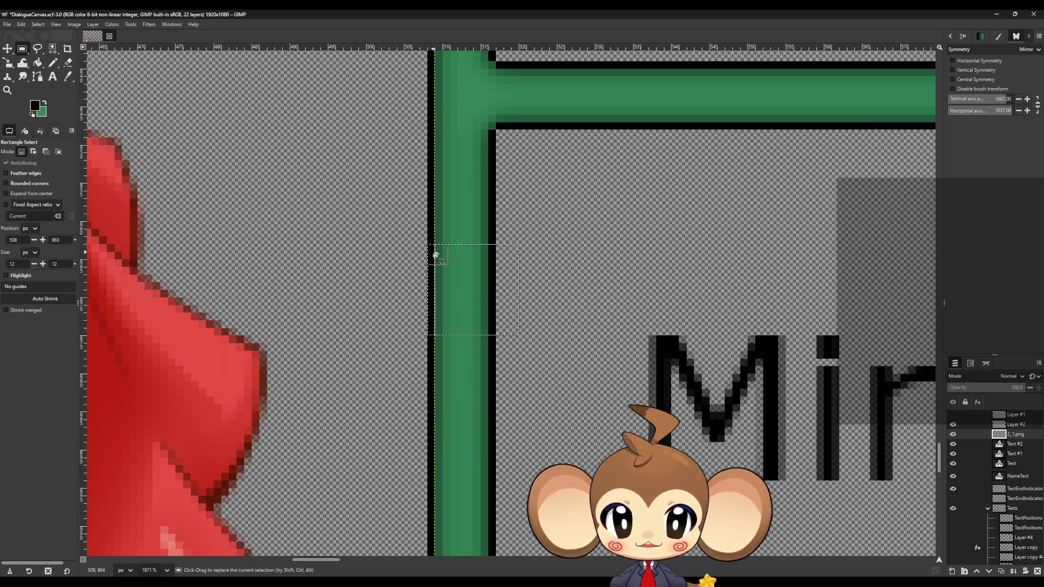
mouse_move(506, 323)
left_mouse_down()
mouse_move(543, 328)
mouse_move(541, 354)
left_mouse_up()
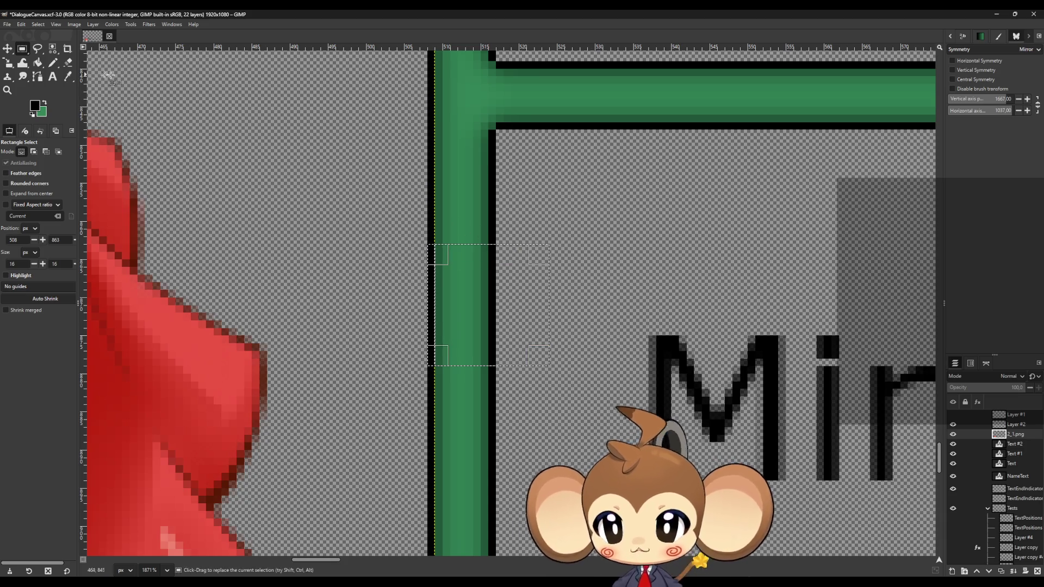
left_click(93, 24)
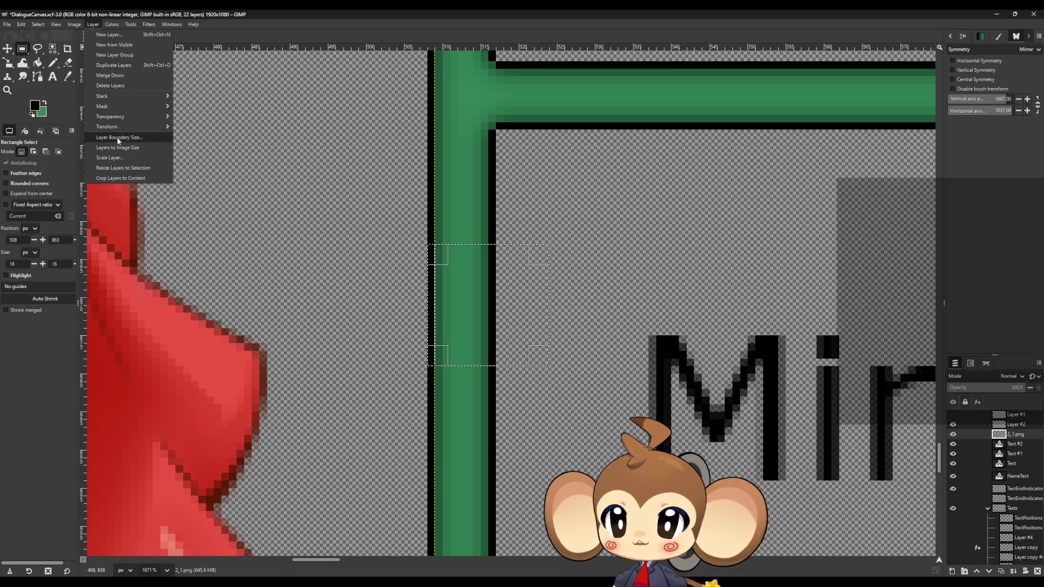
mouse_move(74, 24)
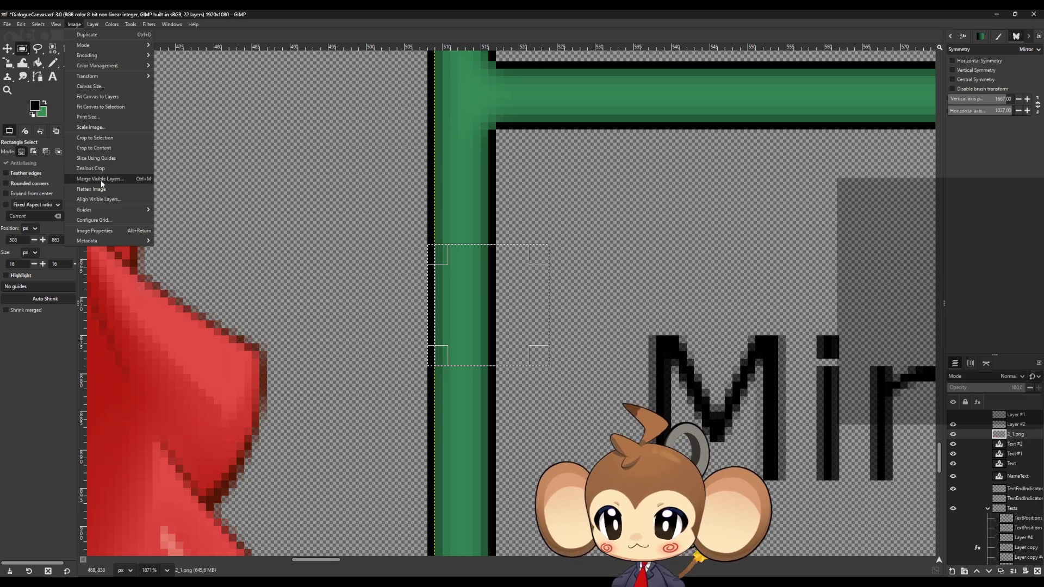
left_click(109, 143)
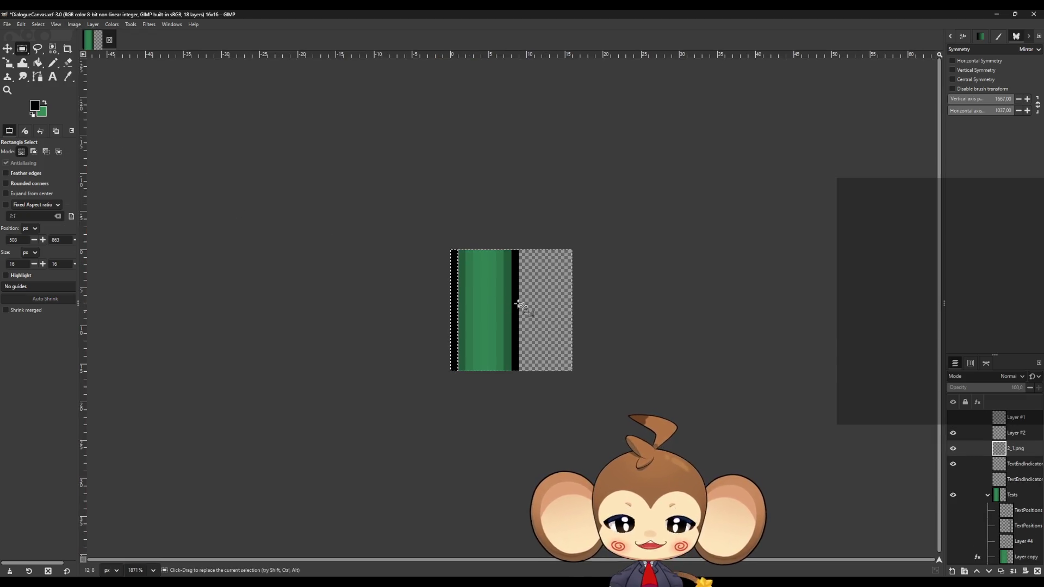
Step: Clear the selection and start exporting the tile, renaming it VerticalFrame.png
left_click(248, 192)
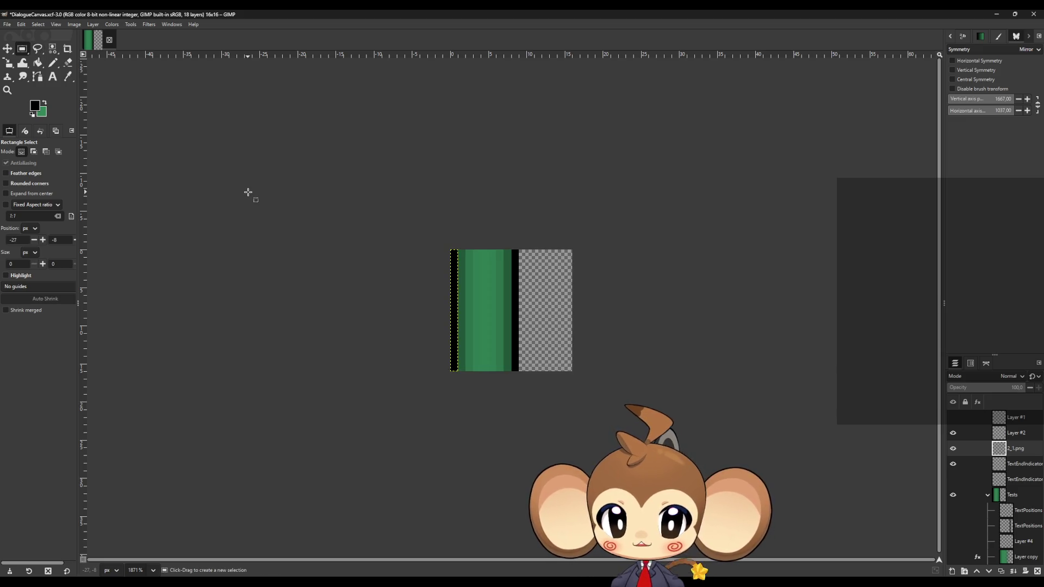
left_click(8, 25)
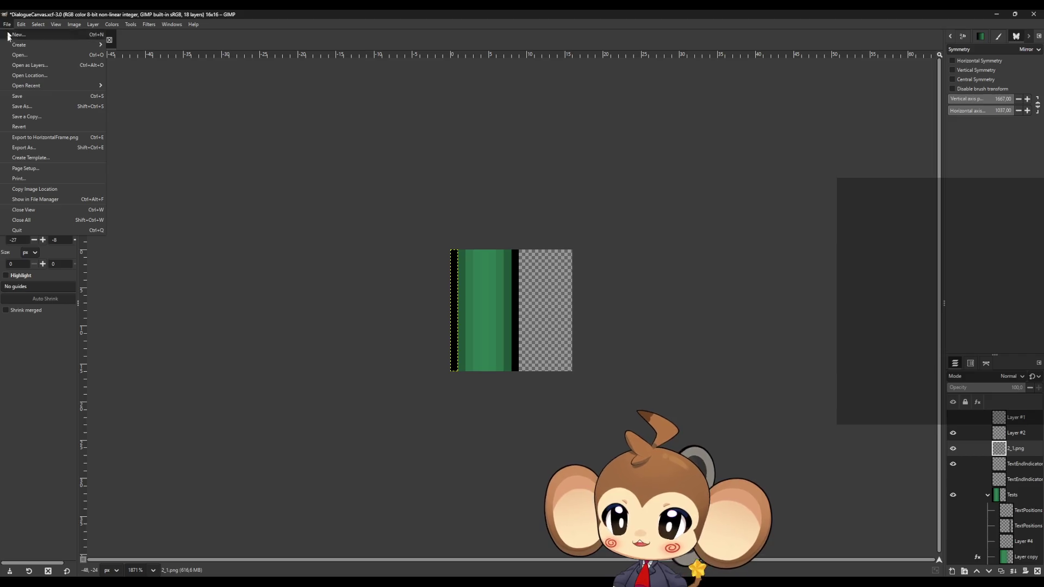
left_click(37, 152)
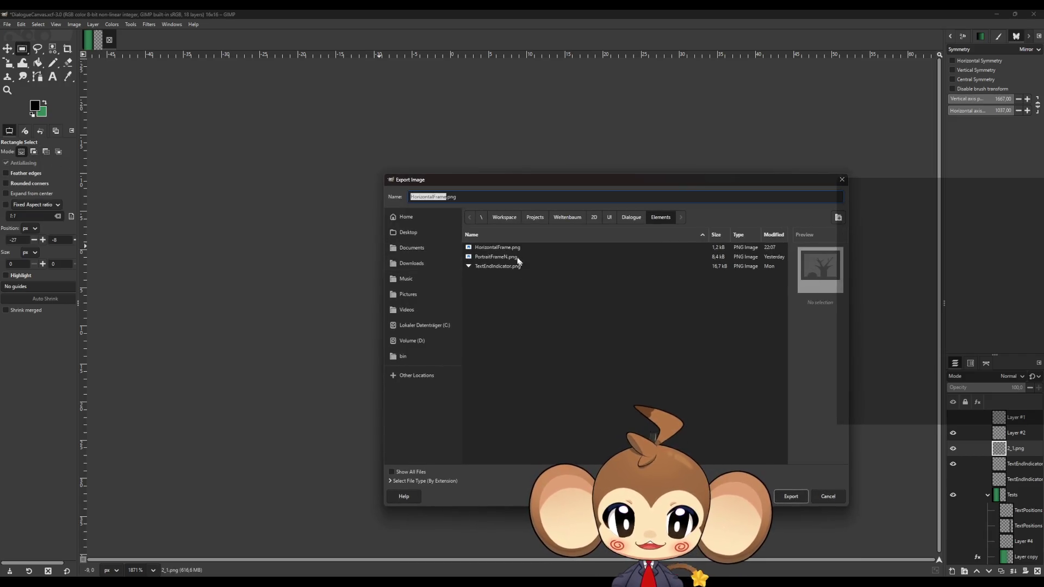
left_click(489, 247)
left_click(428, 197)
left_click_drag(428, 197, 367, 200)
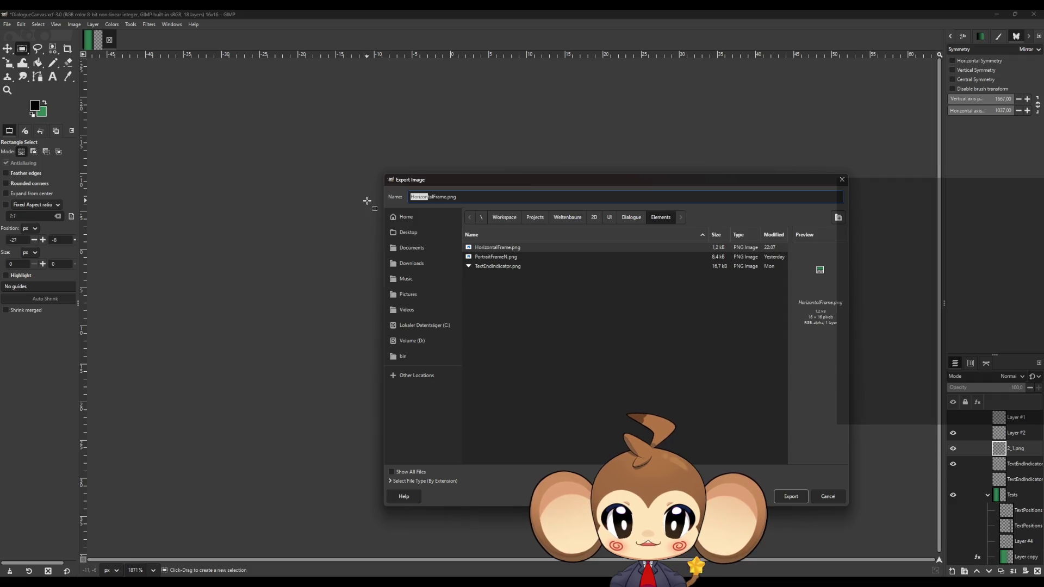
key("BackSpace")
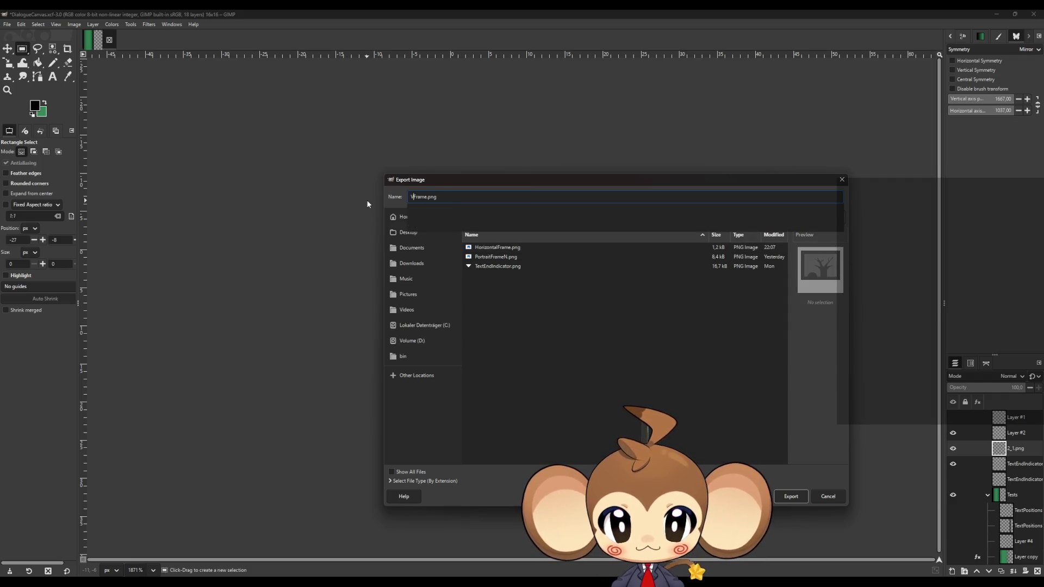
type("Vertical")
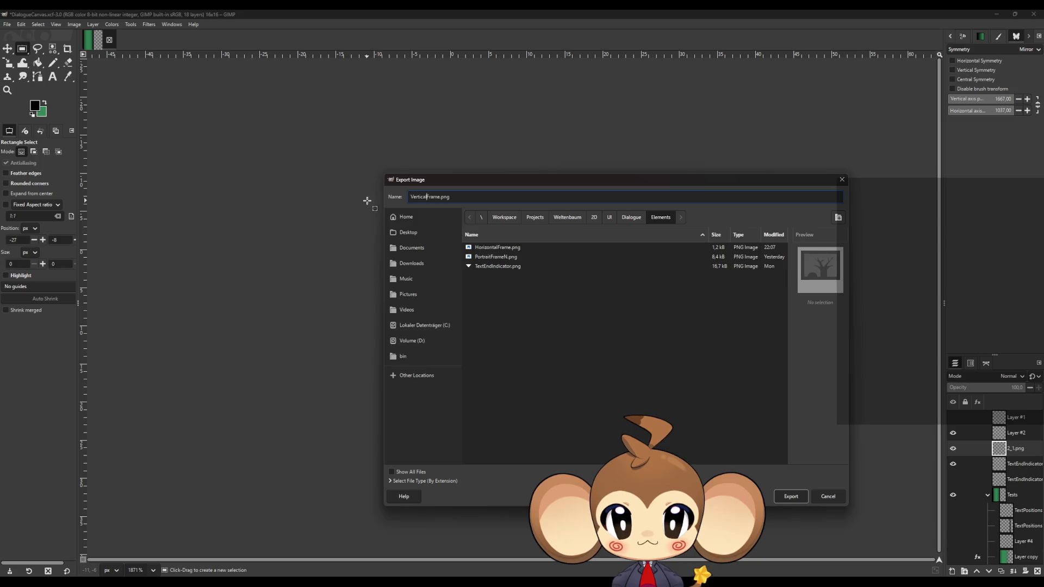
Step: Finish the PNG export and undo the crop to restore the 1920×1080 canvas
left_click(791, 497)
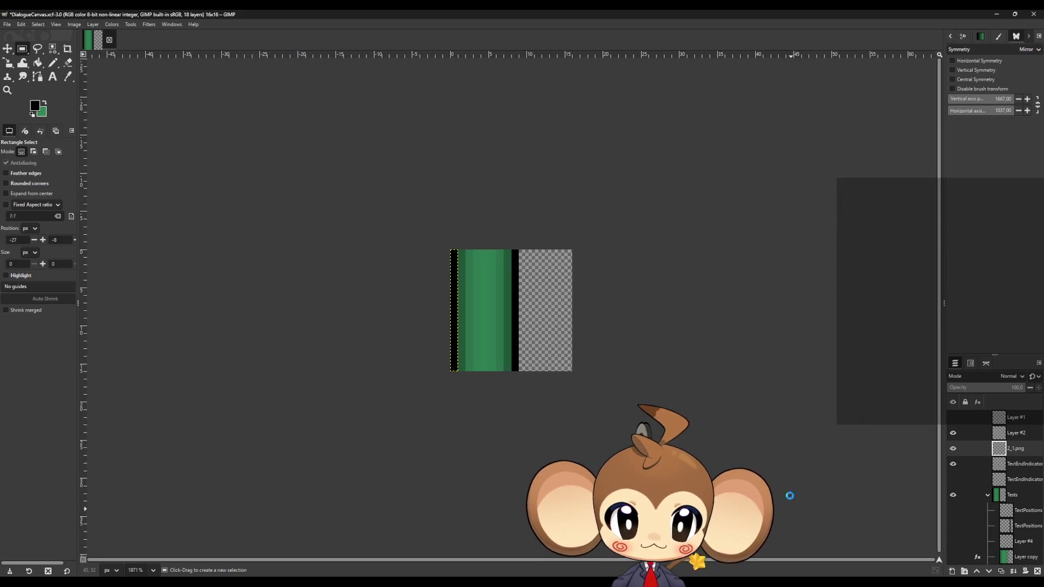
left_click(248, 357)
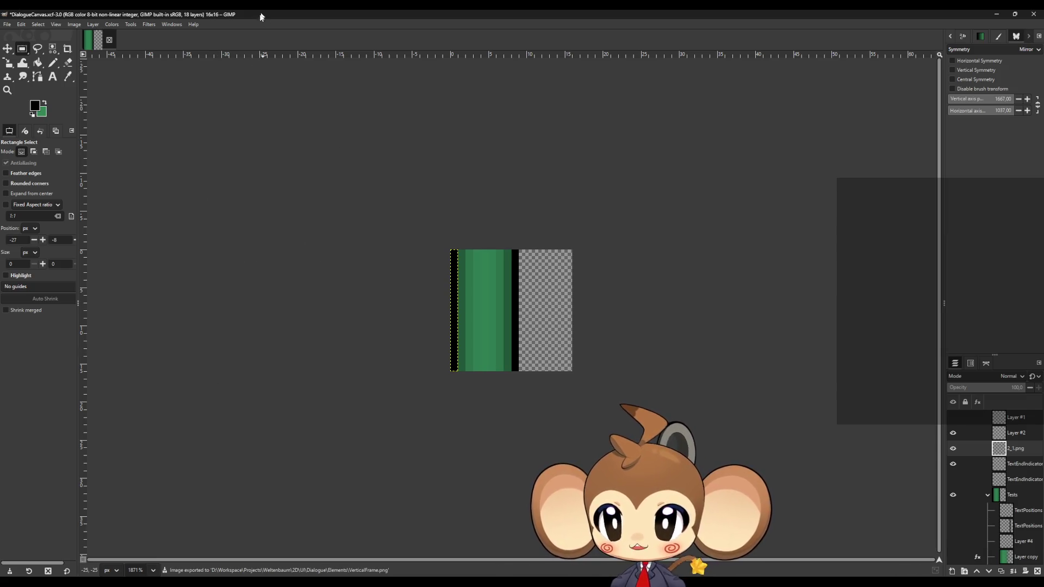
key("ctrl+z")
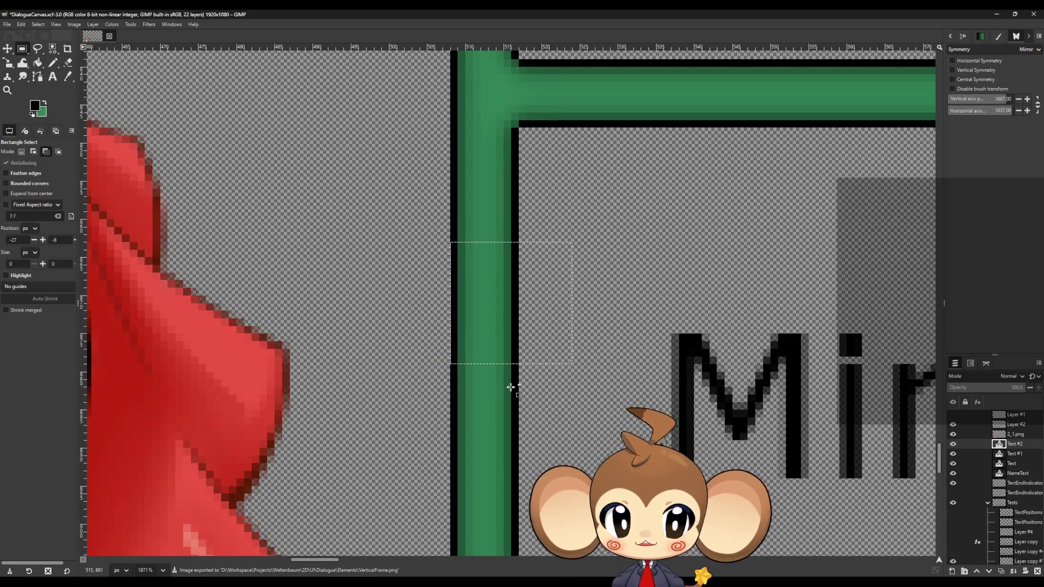
Step: Zoom into the green frame's top-left corner and draw a first rough selection around it
scroll(510, 384, "down", 6, "ctrl")
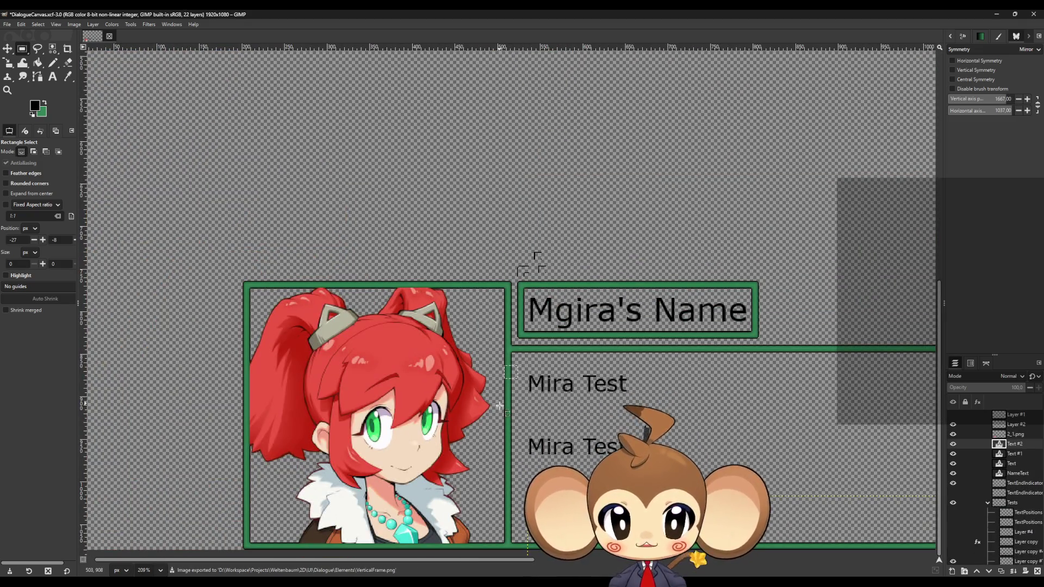
scroll(463, 420, "down", 1, "ctrl")
scroll(463, 420, "down", 3, "ctrl")
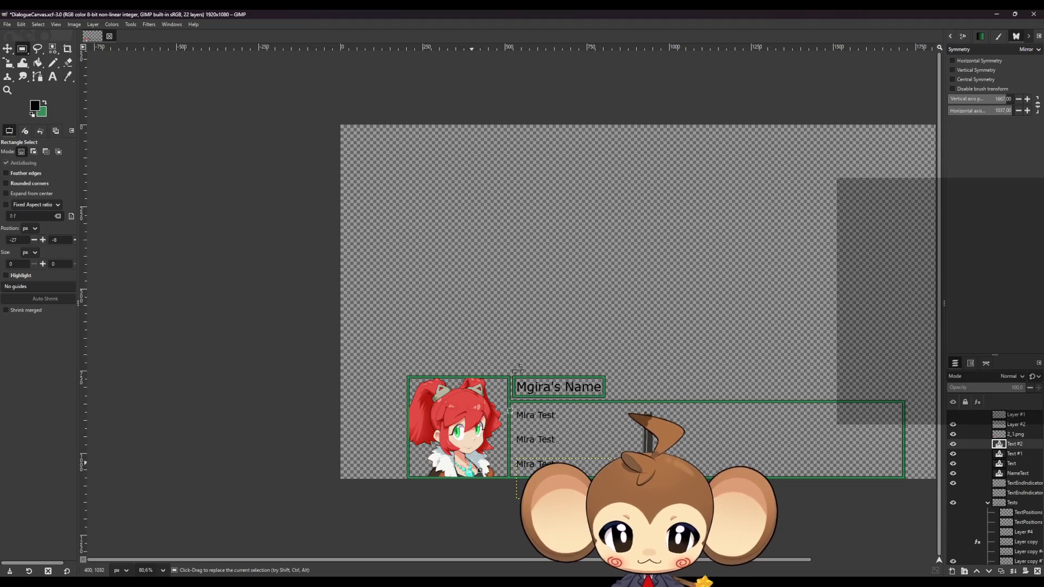
key("ctrl")
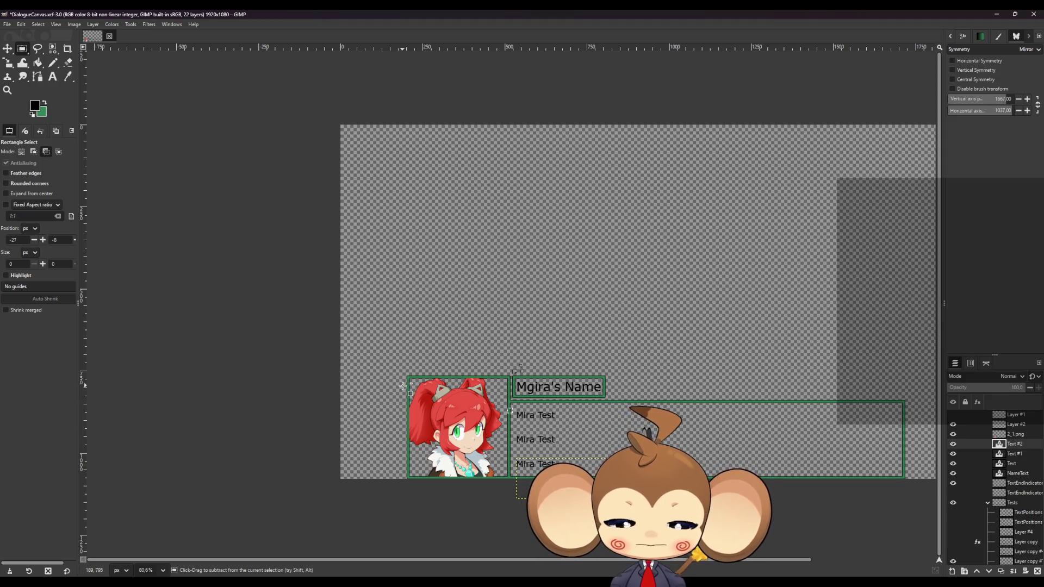
scroll(403, 385, "up", 10)
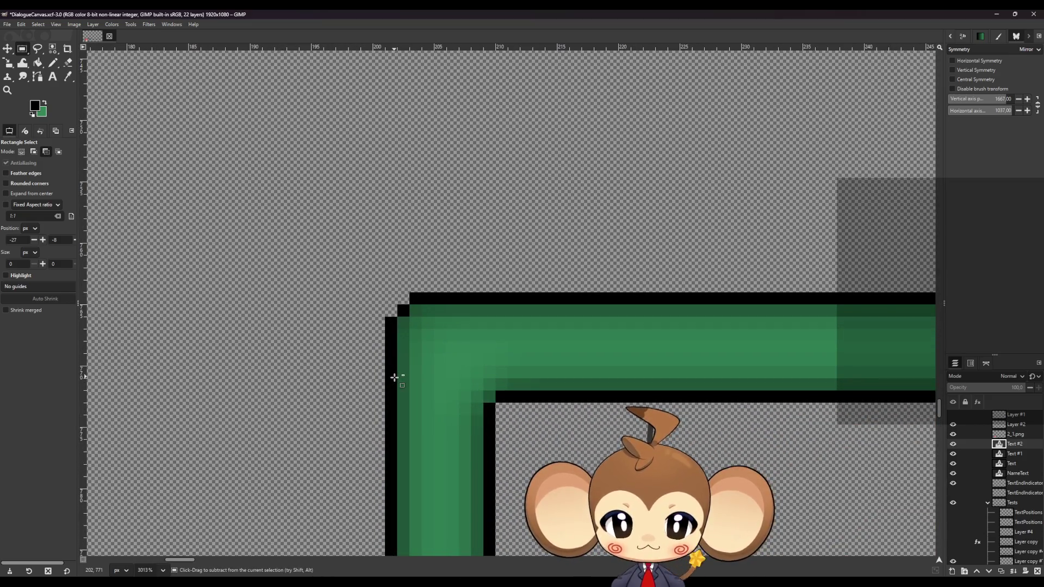
scroll(479, 435, "up", 2)
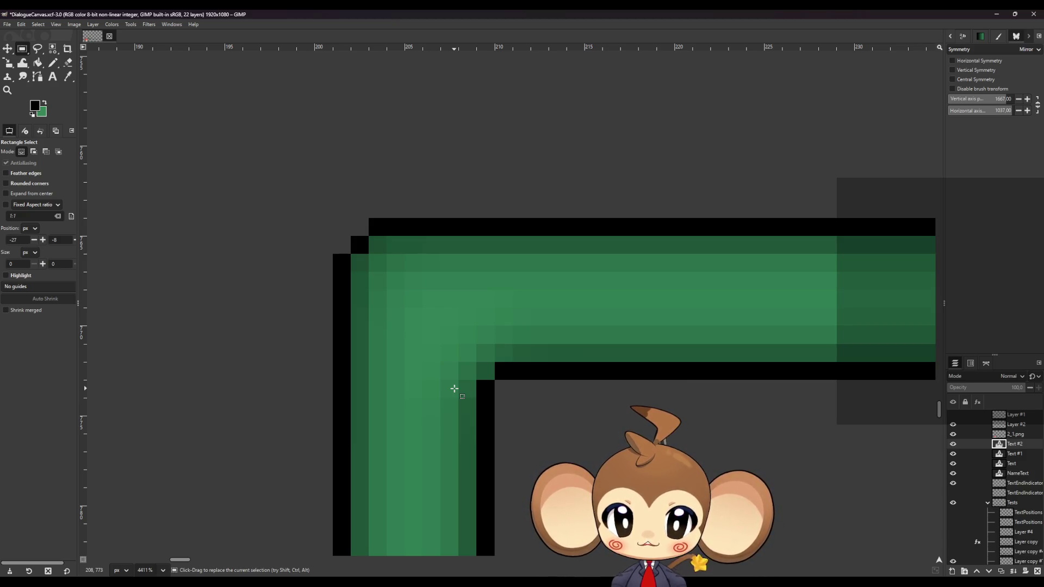
mouse_move(495, 379)
left_mouse_down()
mouse_move(375, 292)
mouse_move(336, 249)
mouse_move(334, 219)
left_mouse_up()
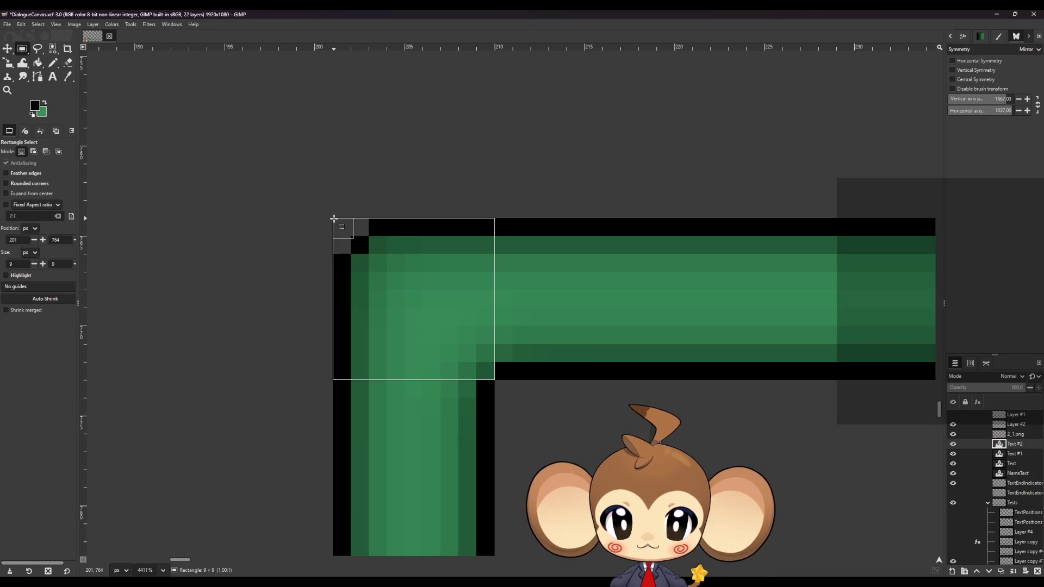
scroll(1006, 489, "down", 2)
Step: Redraw the corner selection and enlarge it to exactly 16×16 pixels at 201, 764
left_click(952, 550)
left_click(953, 550)
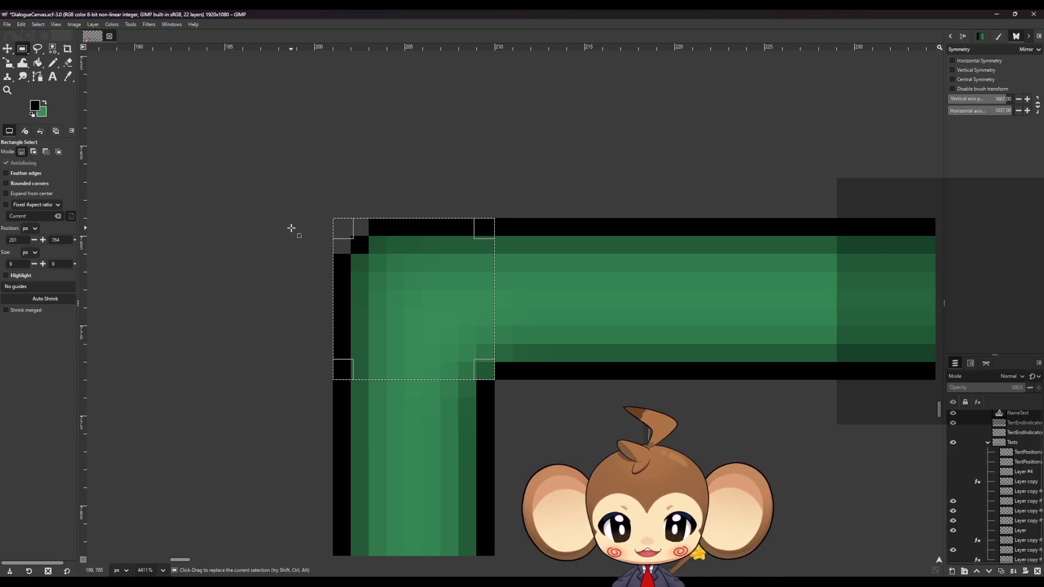
left_click(320, 220)
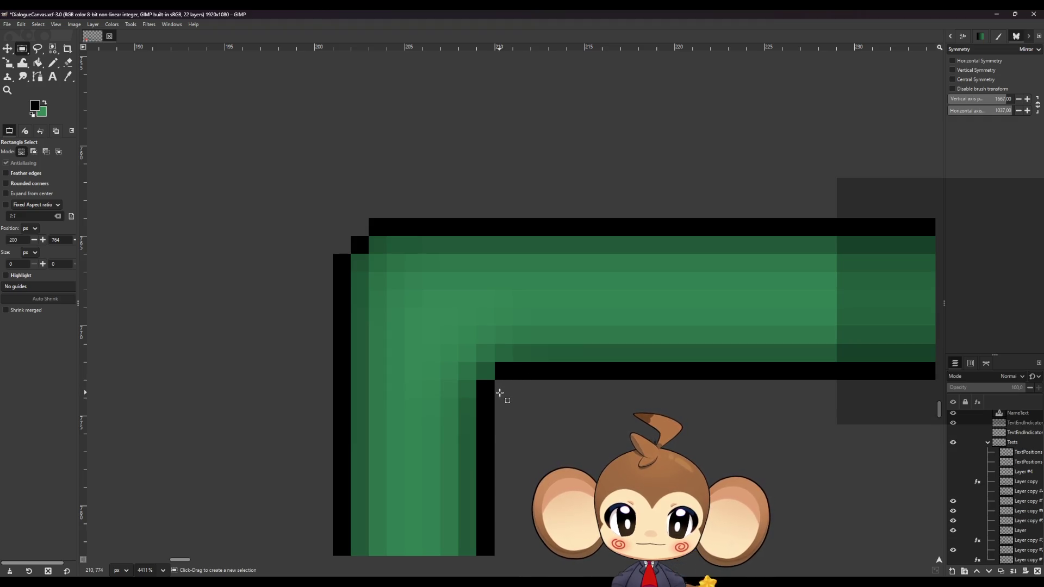
left_click_drag(489, 375, 333, 218)
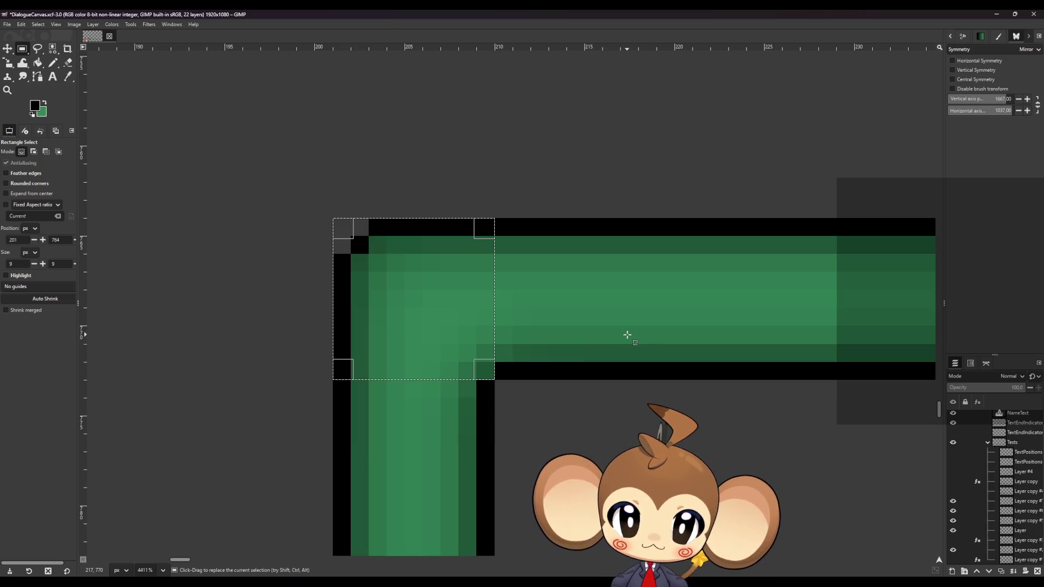
scroll(583, 340, "down", 3, "ctrl")
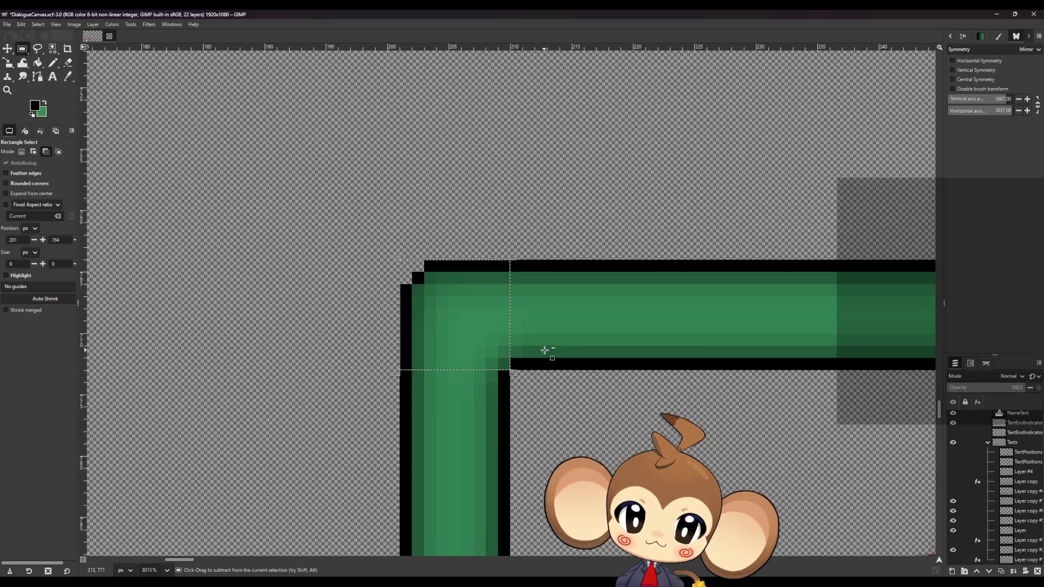
scroll(647, 424, "up", 3, "ctrl")
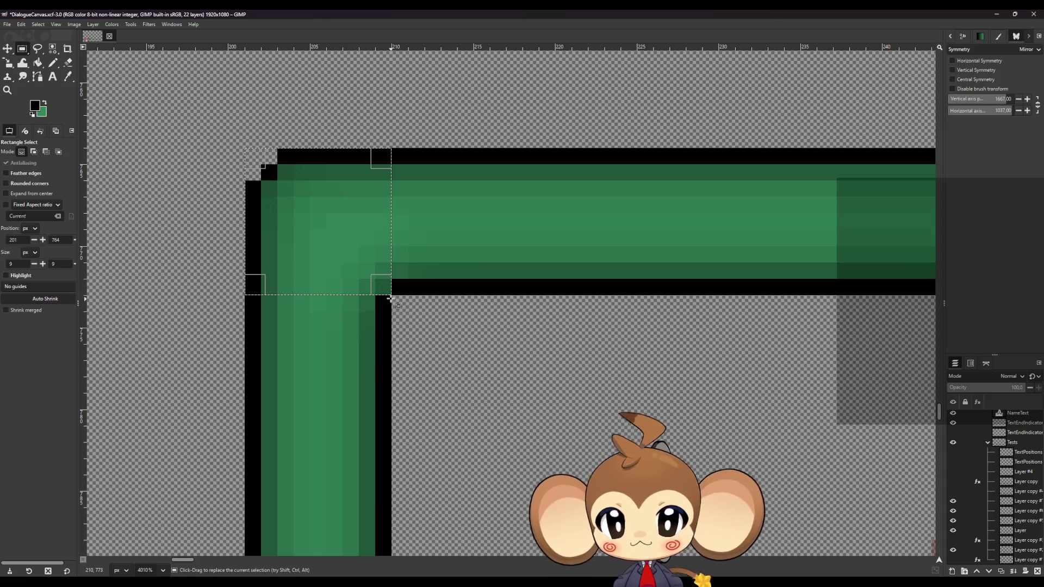
mouse_move(395, 299)
left_mouse_down()
mouse_move(526, 396)
mouse_move(510, 396)
mouse_move(507, 415)
left_mouse_up()
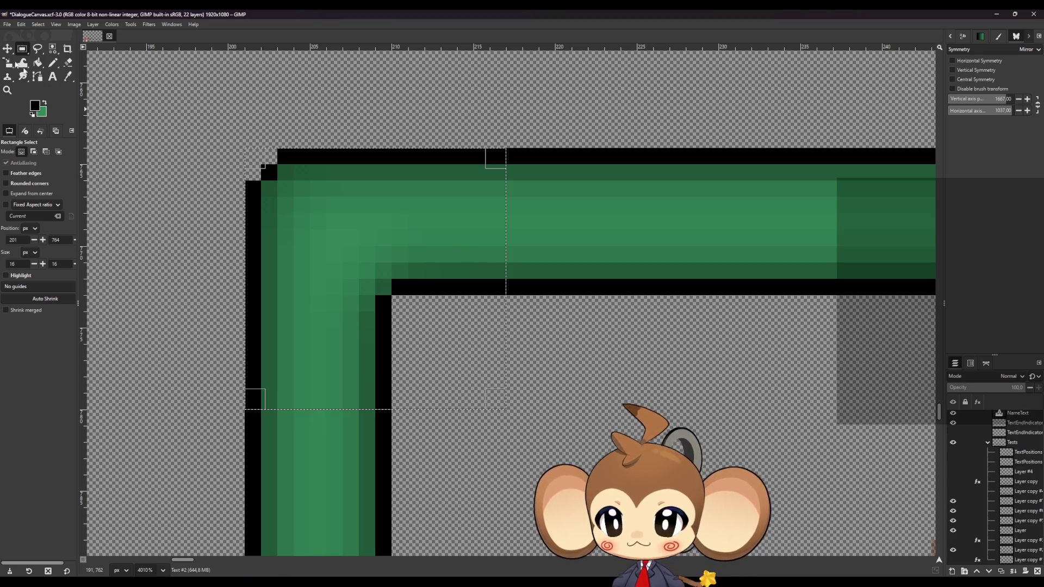
left_click(6, 24)
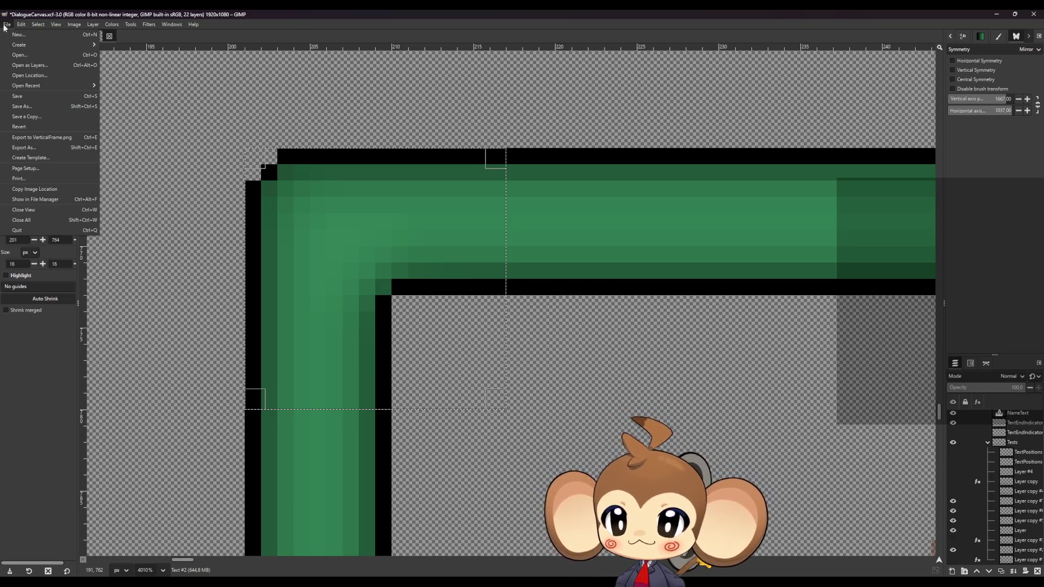
Step: Export the image as SEFrame.png, accepting the default PNG settings
left_click(41, 148)
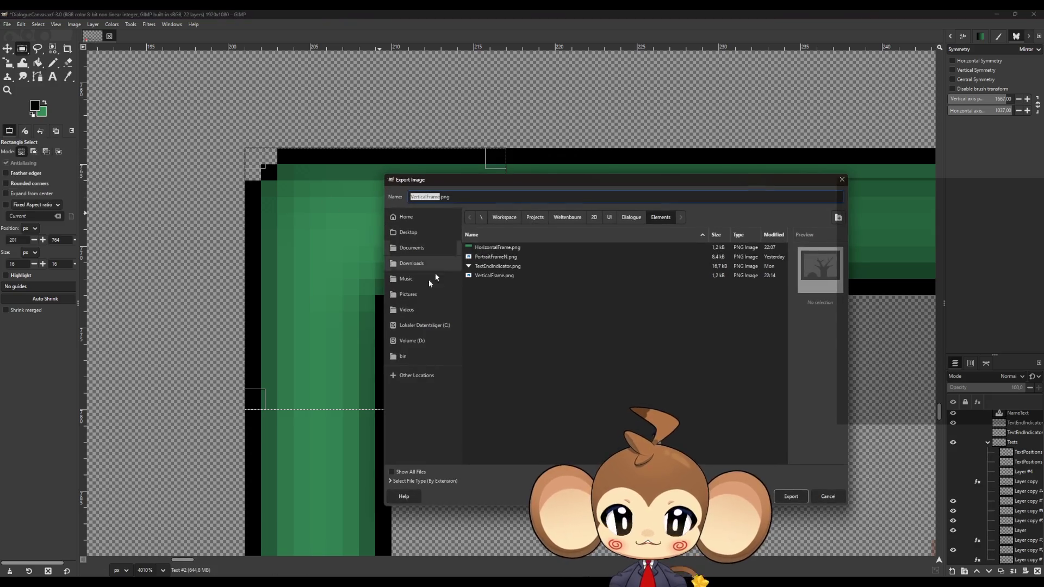
left_click(500, 251)
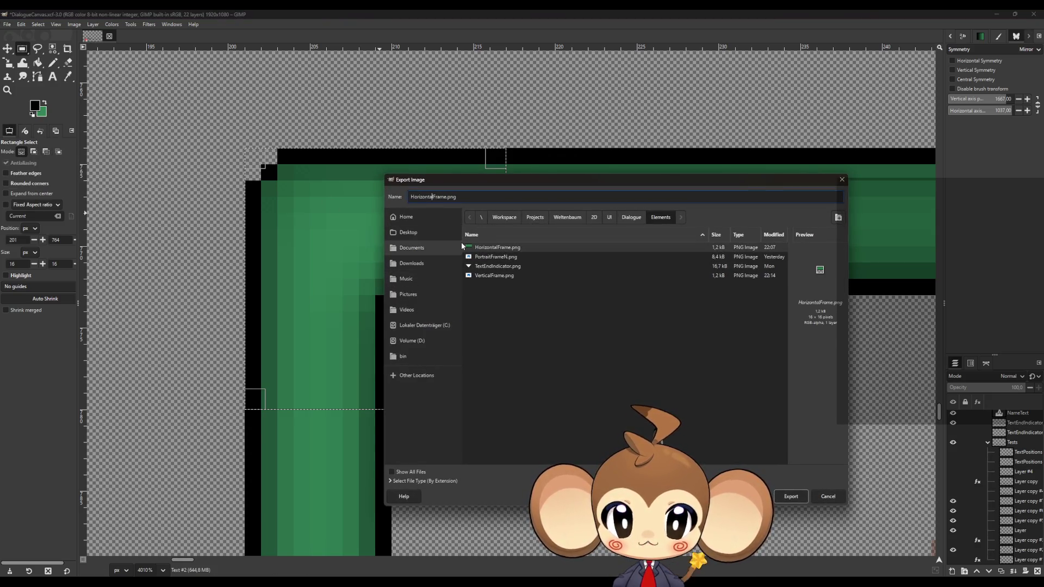
key("BackSpace")
key("BackSpace")
key("BackSpace")
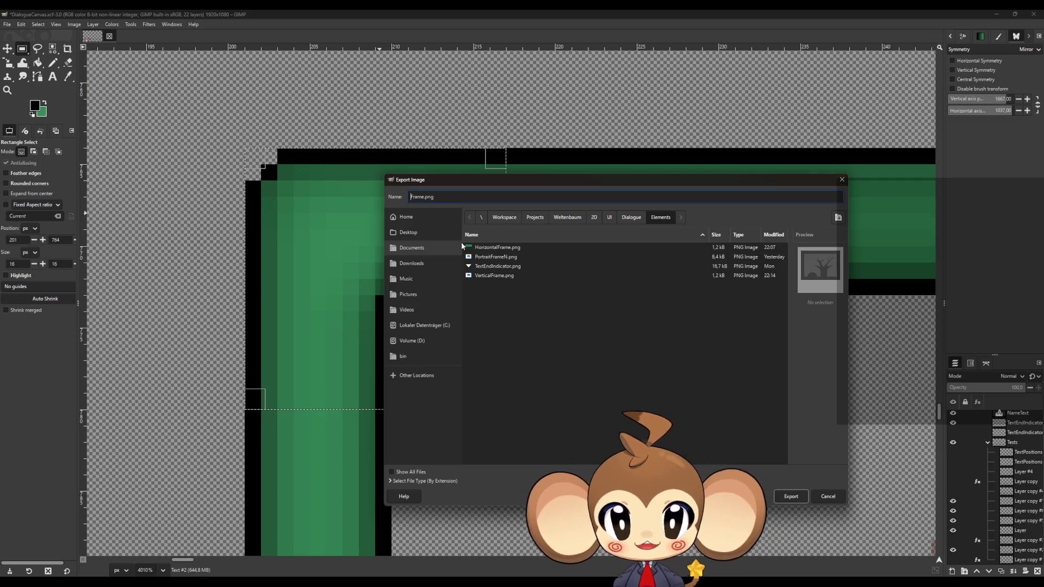
type("SE")
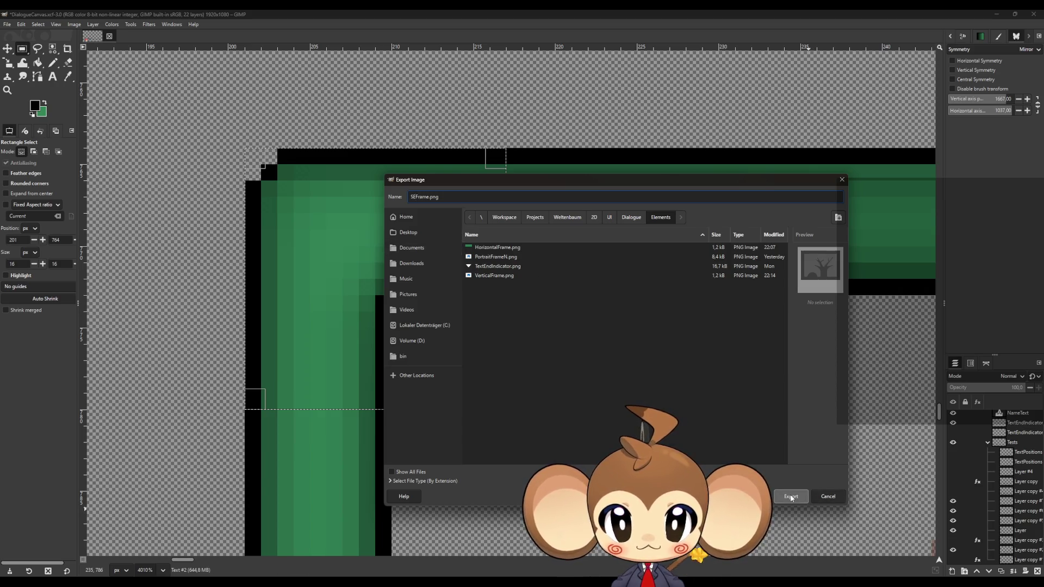
left_click(791, 497)
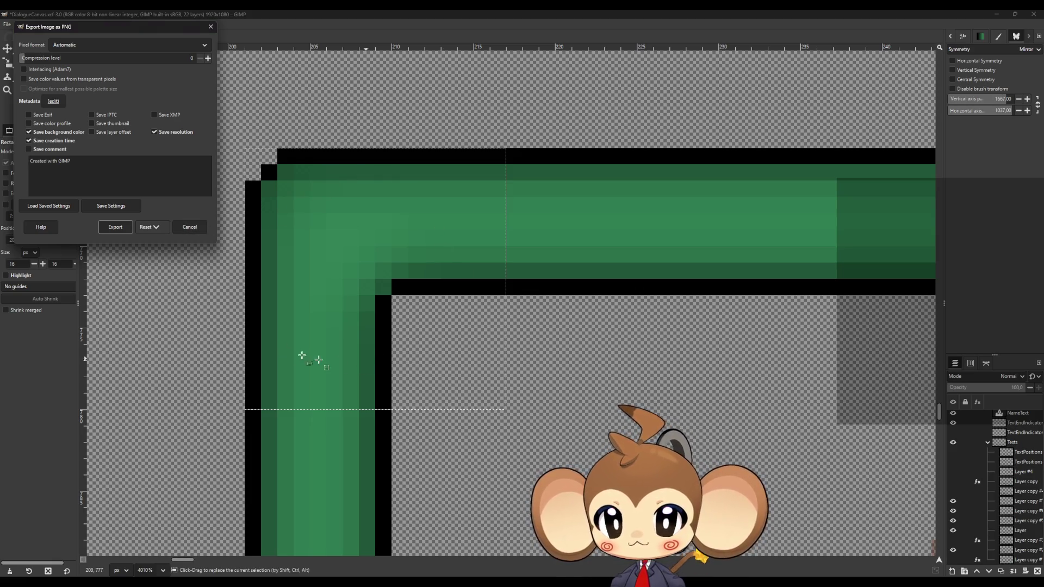
left_click(114, 229)
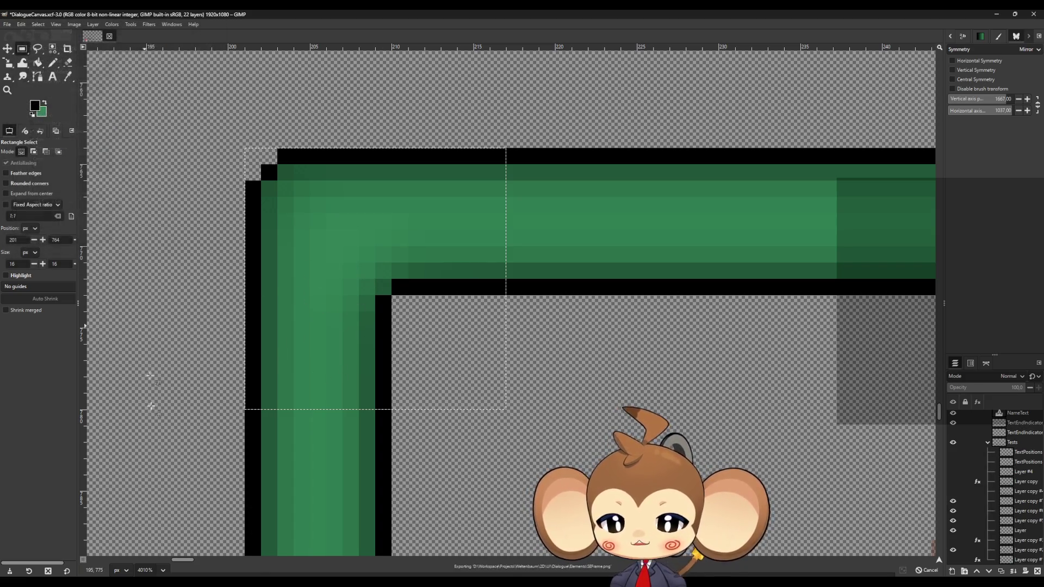
Step: Crop to the 16×16 selection, re-export it to SEFrame.png, then undo the crop
mouse_move(140, 582)
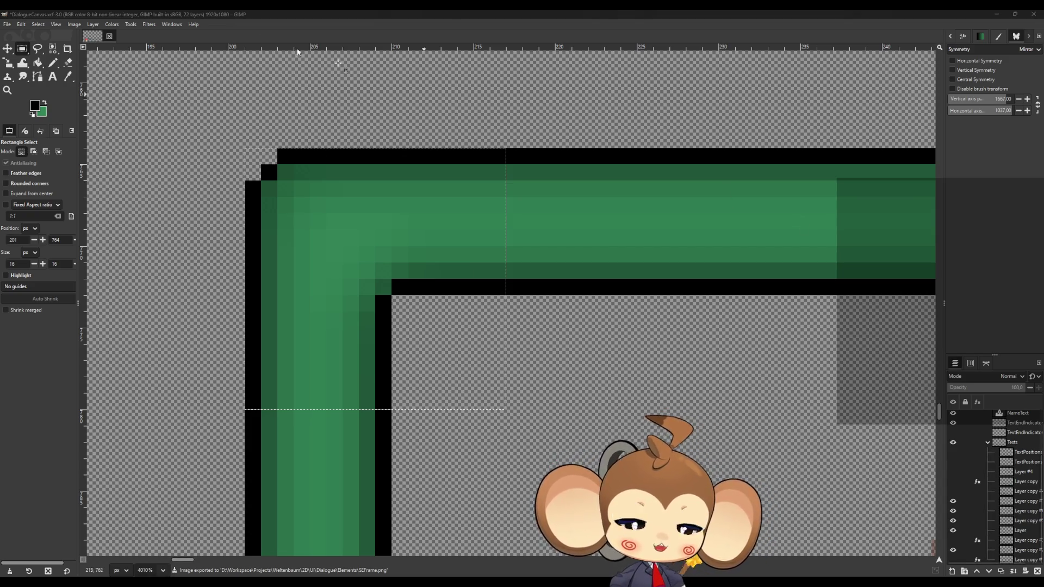
left_click(74, 24)
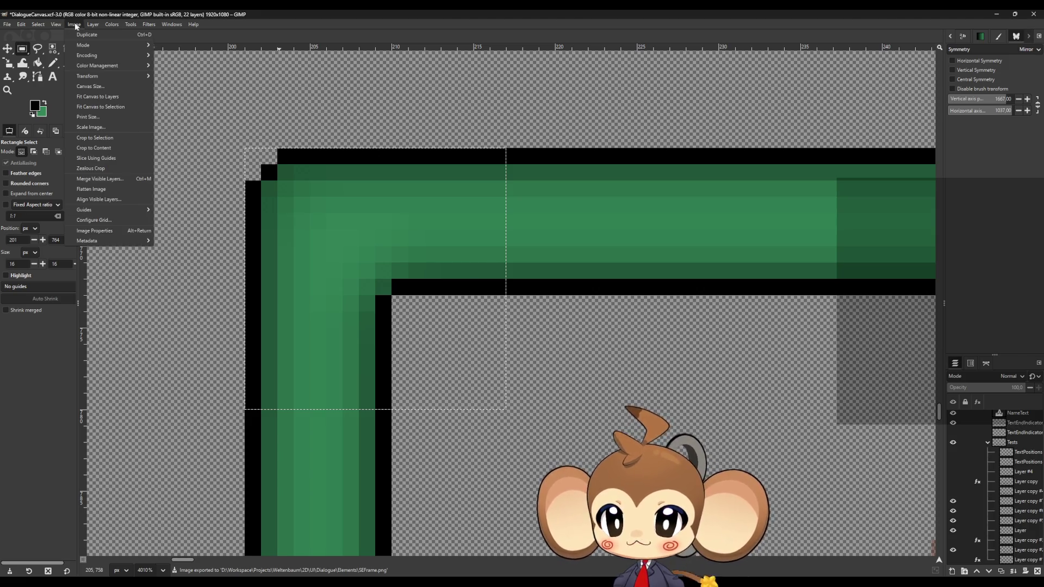
left_click(112, 139)
left_click(7, 25)
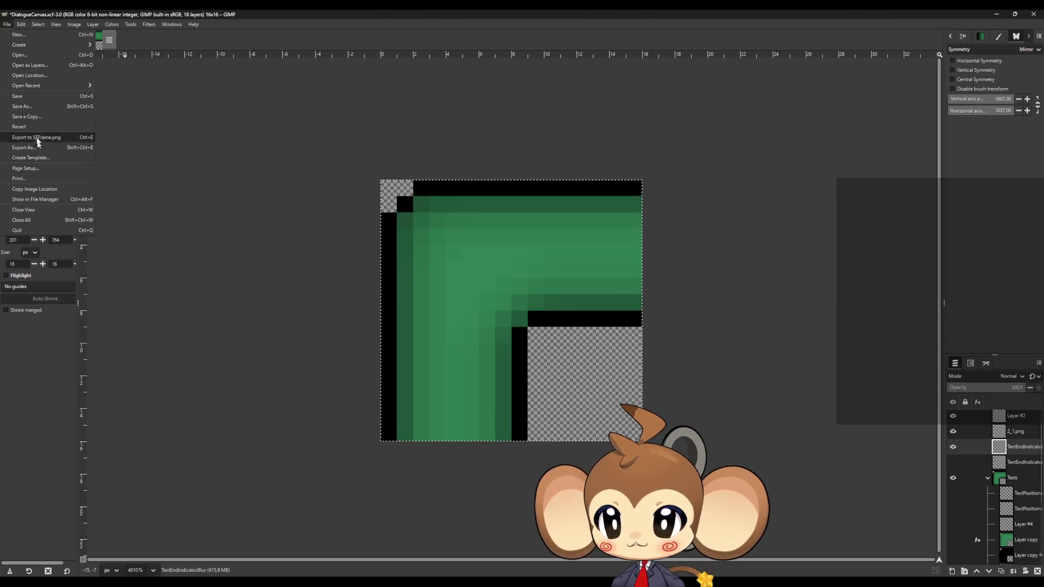
left_click(54, 137)
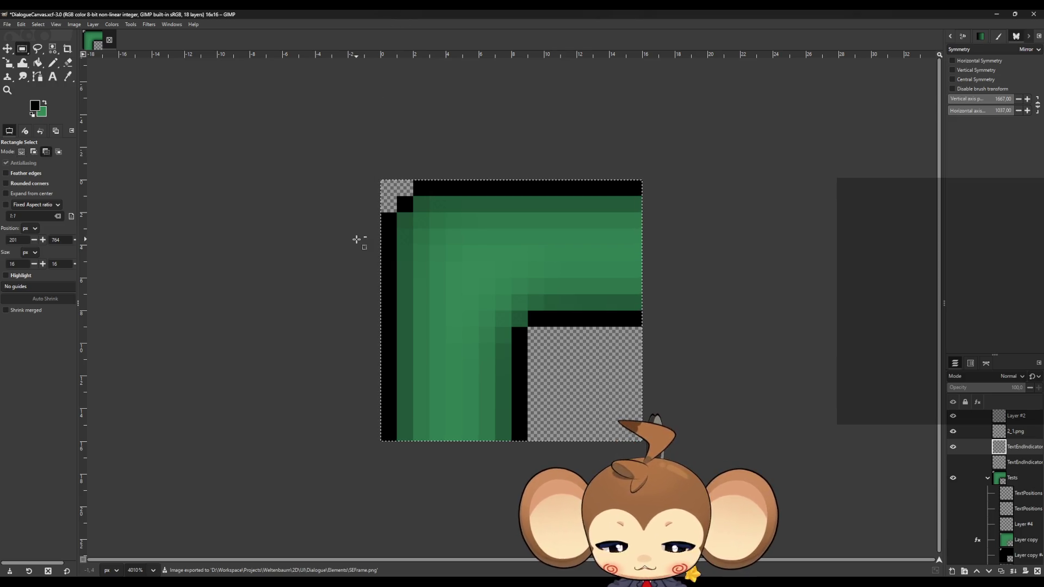
key("ctrl+z")
Step: Select the green frame's 16×16 bottom-left corner and crop the image to it
scroll(364, 261, "down", 5)
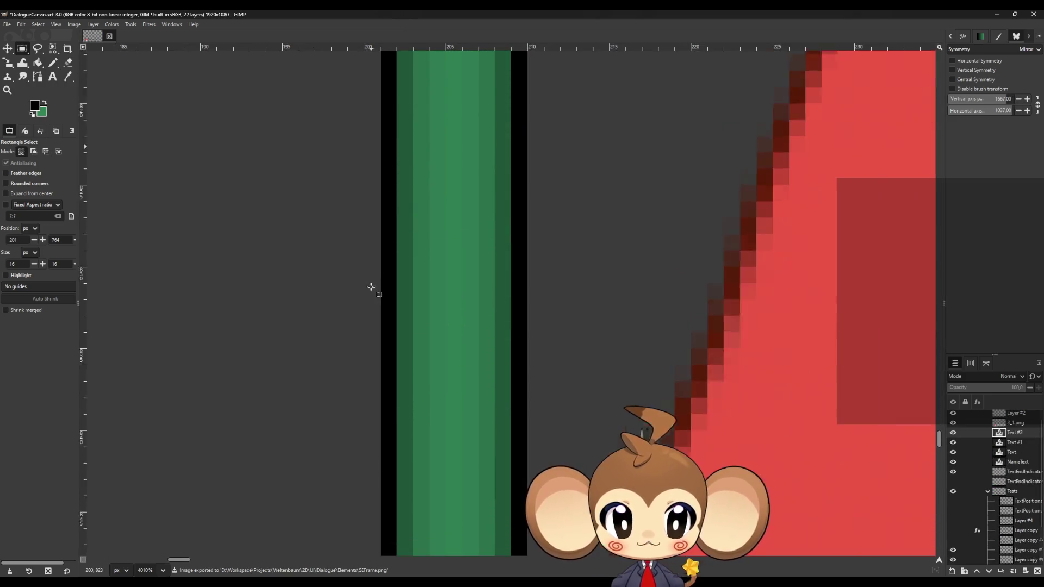
scroll(370, 286, "down", 10)
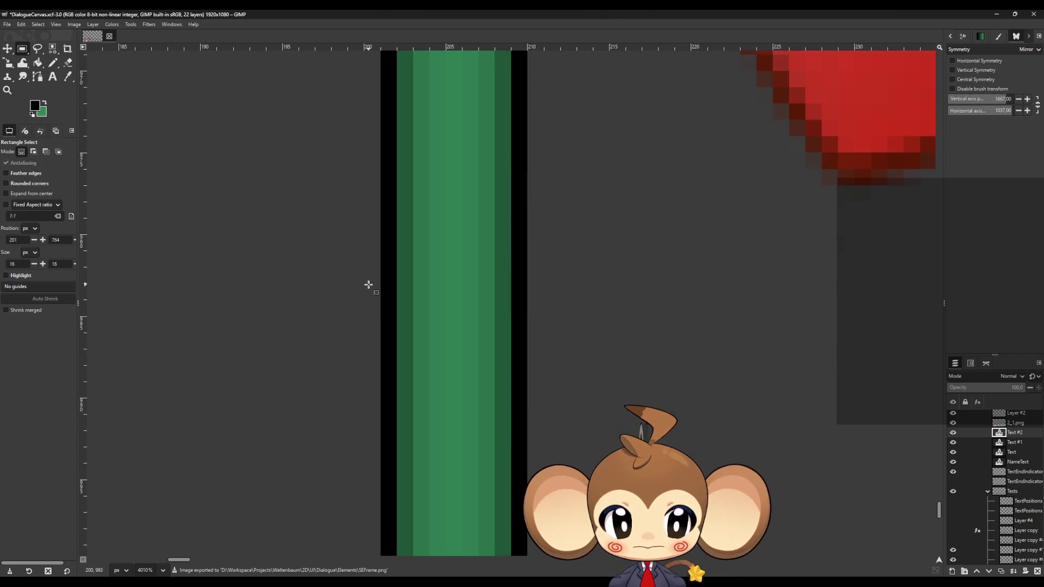
scroll(369, 285, "down", 5)
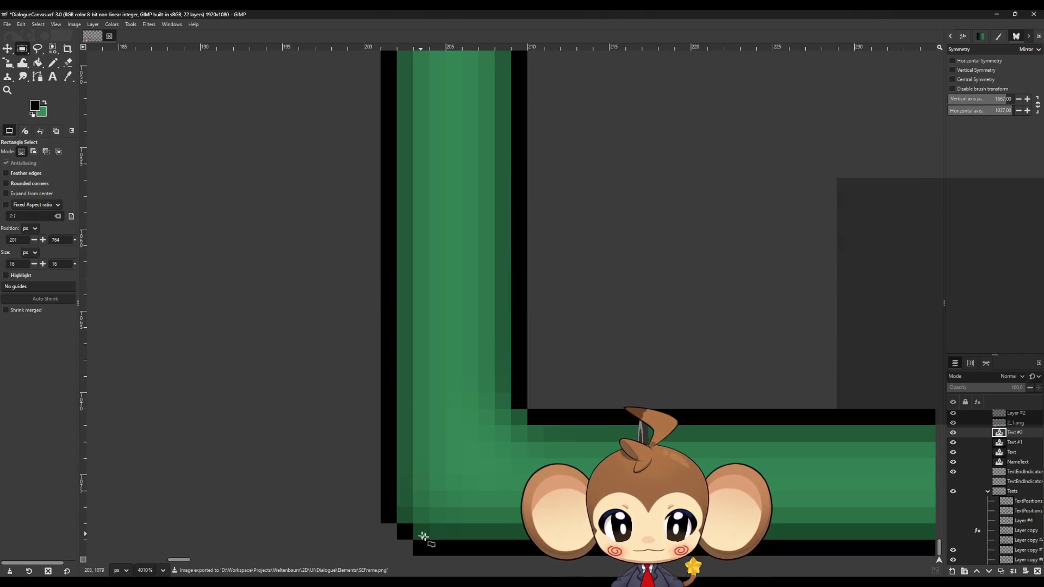
mouse_move(391, 547)
left_mouse_down()
mouse_move(571, 343)
mouse_move(595, 318)
mouse_move(592, 329)
mouse_move(625, 324)
mouse_move(637, 298)
left_mouse_up()
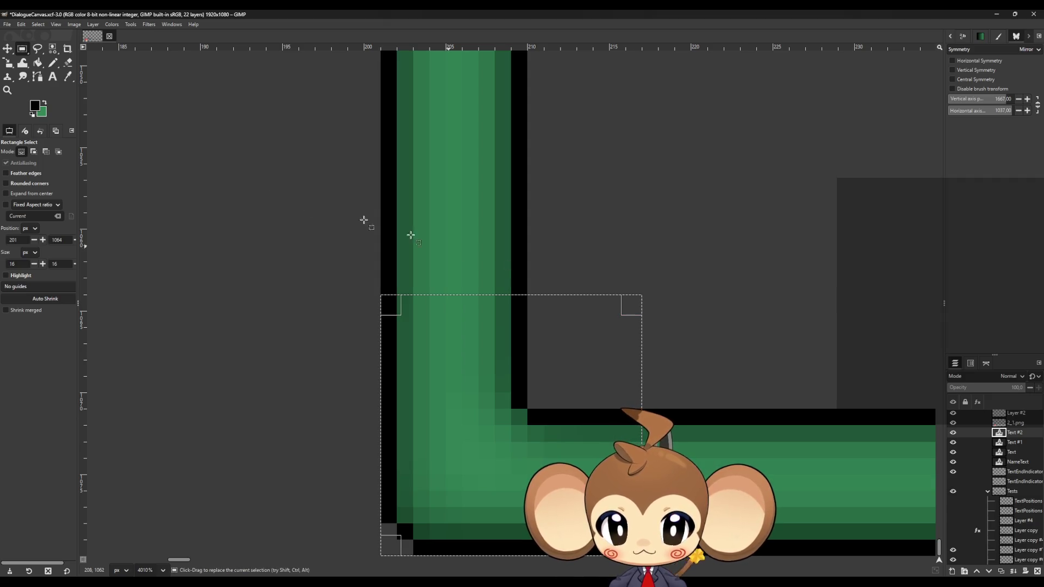
left_click(73, 25)
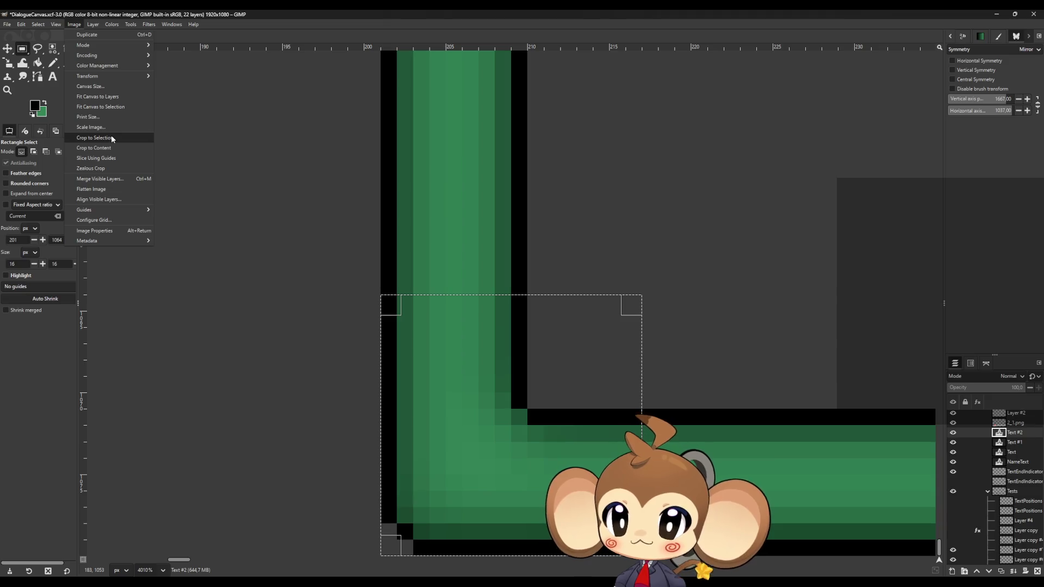
left_click(112, 139)
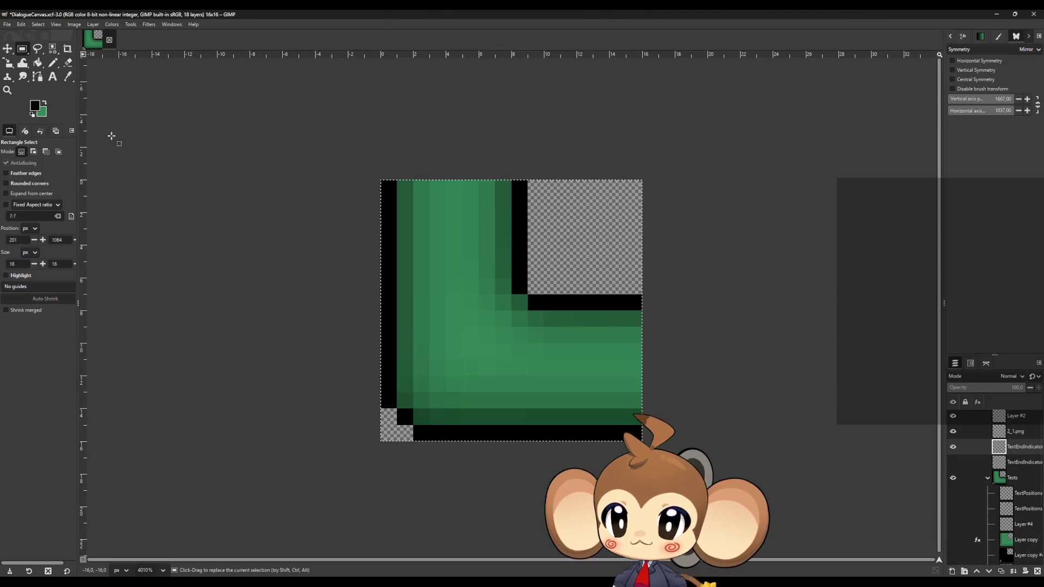
Step: Export the cropped tile as NEFrame.png, then undo the crop to restore the 1920x1080 canvas
left_click(8, 25)
left_click(50, 149)
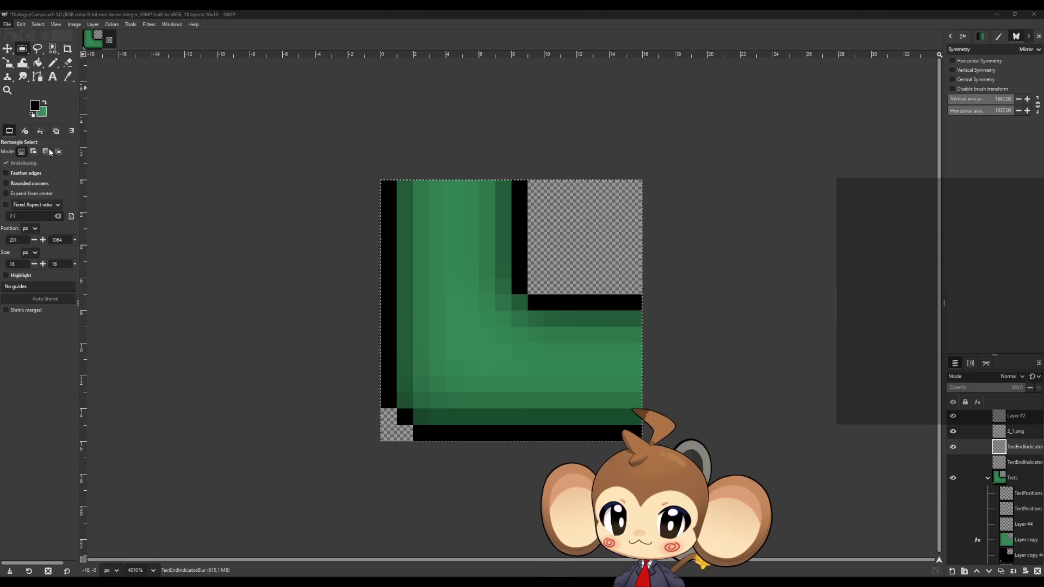
left_click(409, 196)
key("Delete")
type("N")
left_click(788, 495)
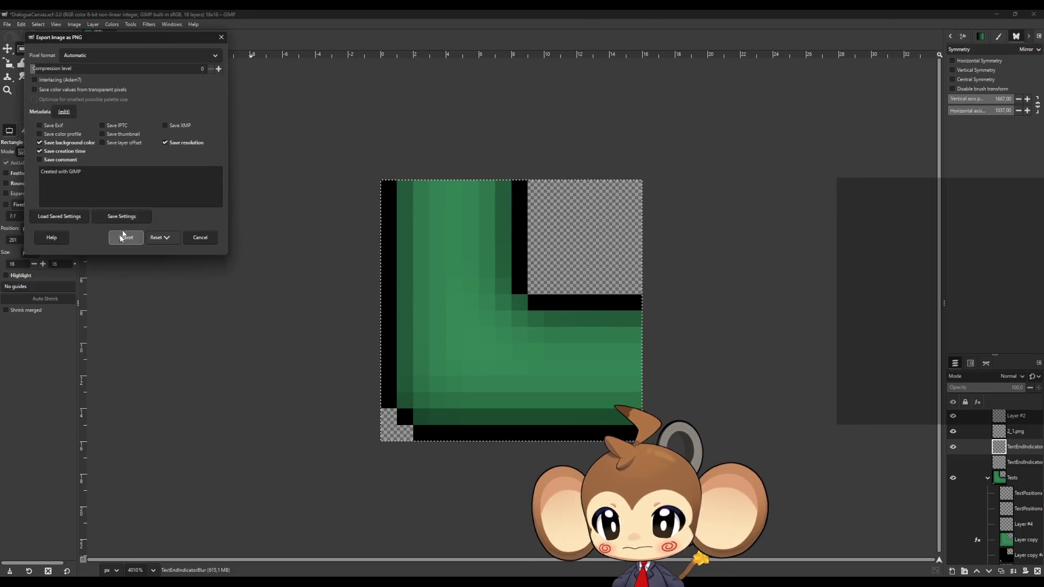
left_click(120, 239)
key("ctrl+z")
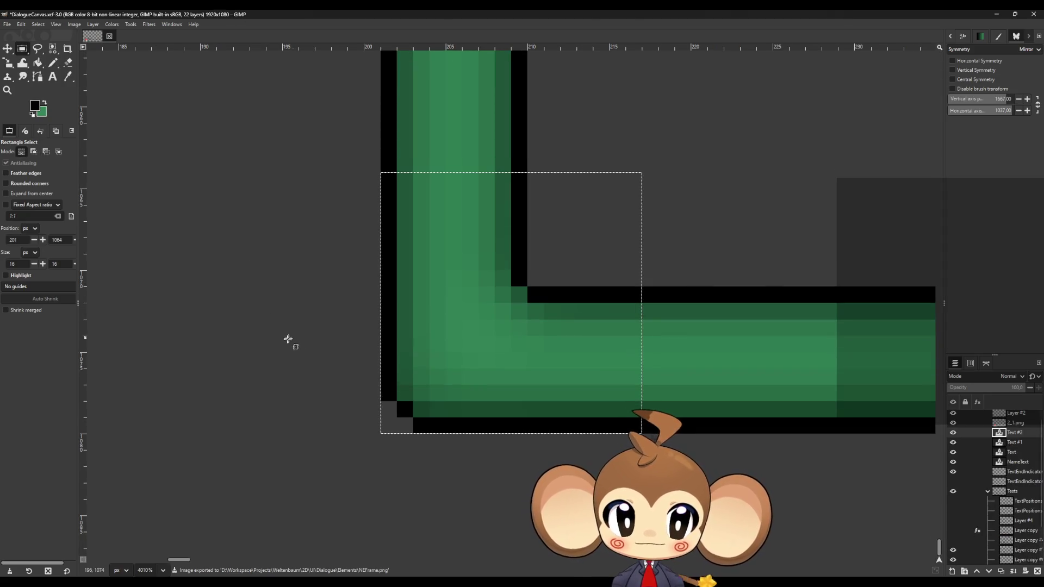
Step: Select the frame's bottom-right corner as an exact 16x16 area and crop the image to it
scroll(290, 339, "down", 10)
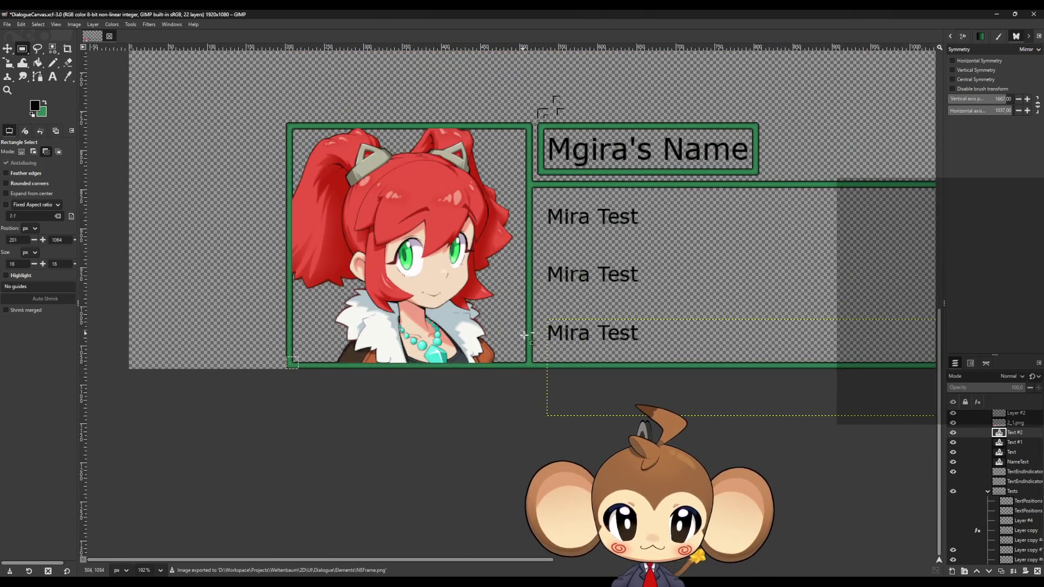
scroll(524, 336, "down", 4)
scroll(781, 285, "up", 15)
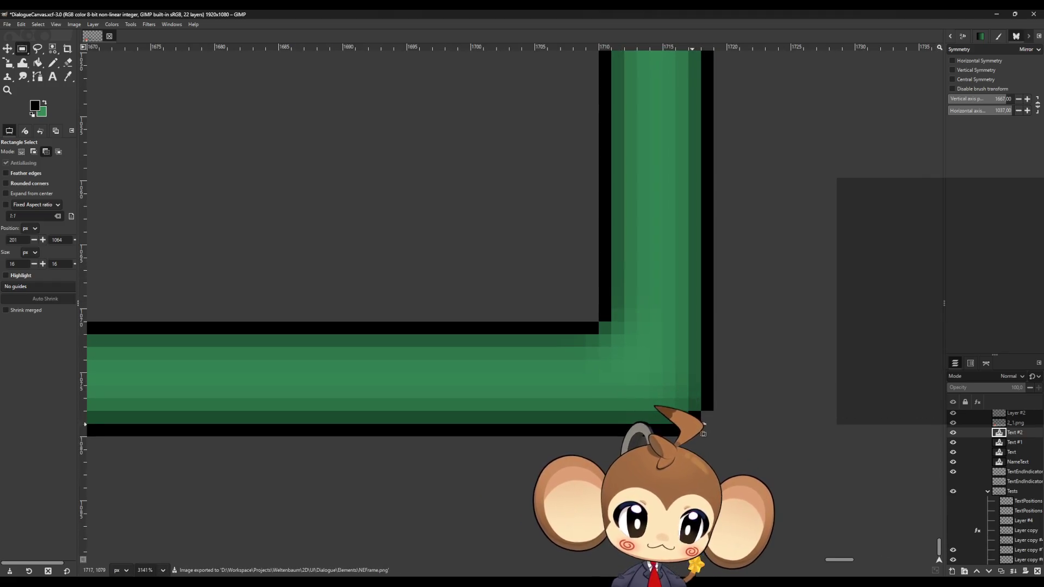
mouse_move(713, 435)
left_mouse_down()
mouse_move(559, 263)
mouse_move(520, 246)
left_mouse_up()
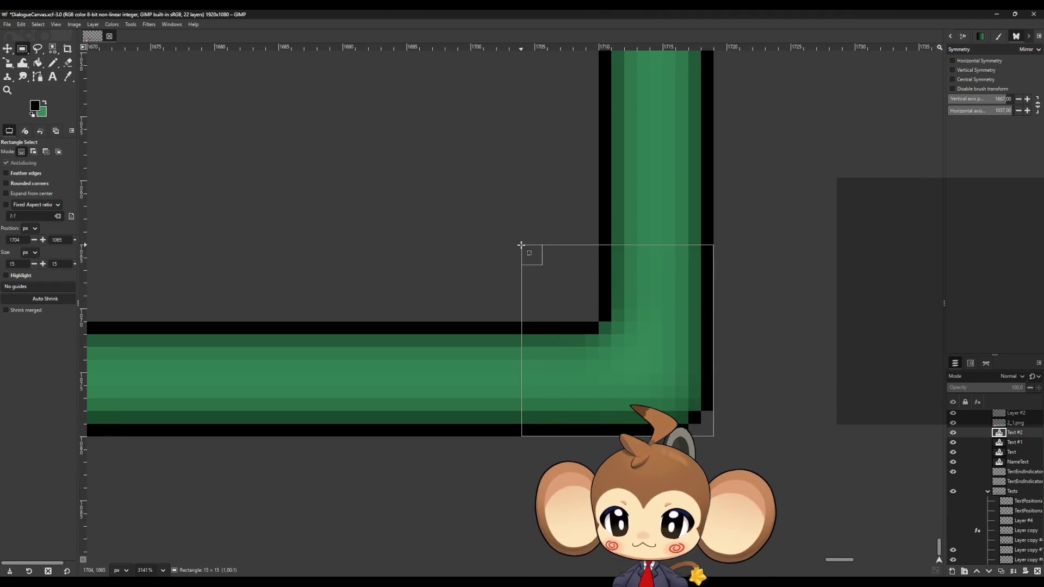
left_click_drag(516, 239, 508, 236)
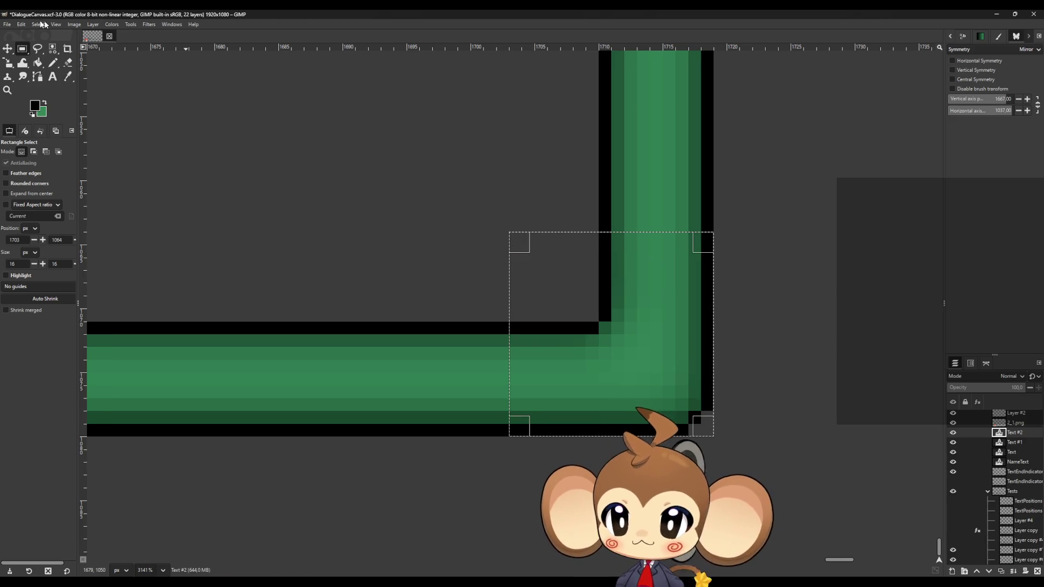
left_click(74, 24)
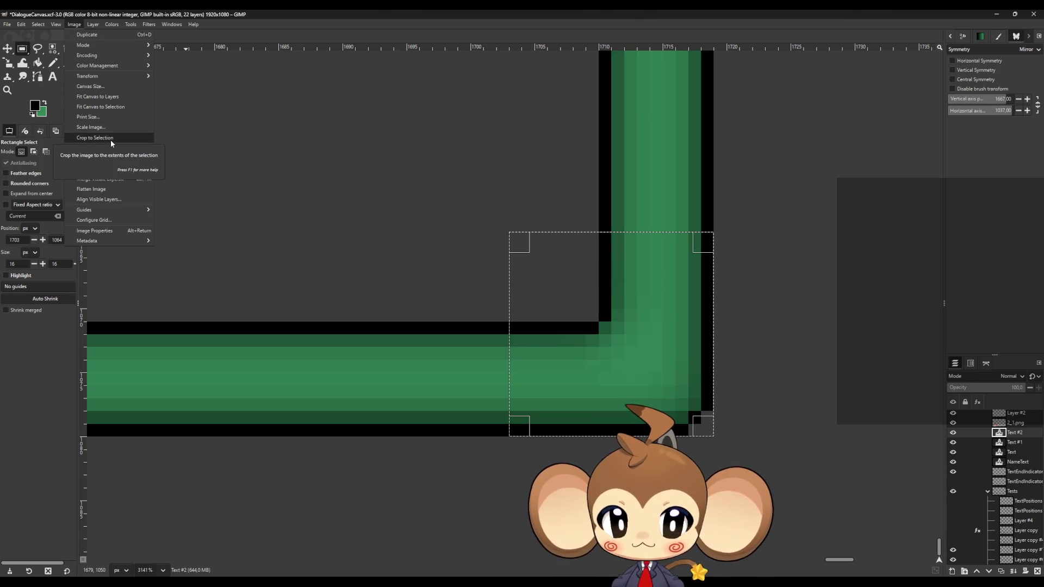
left_click(111, 143)
Step: Export the cropped tile as NWFrame.png, then undo the crop to restore the full canvas
left_click(7, 24)
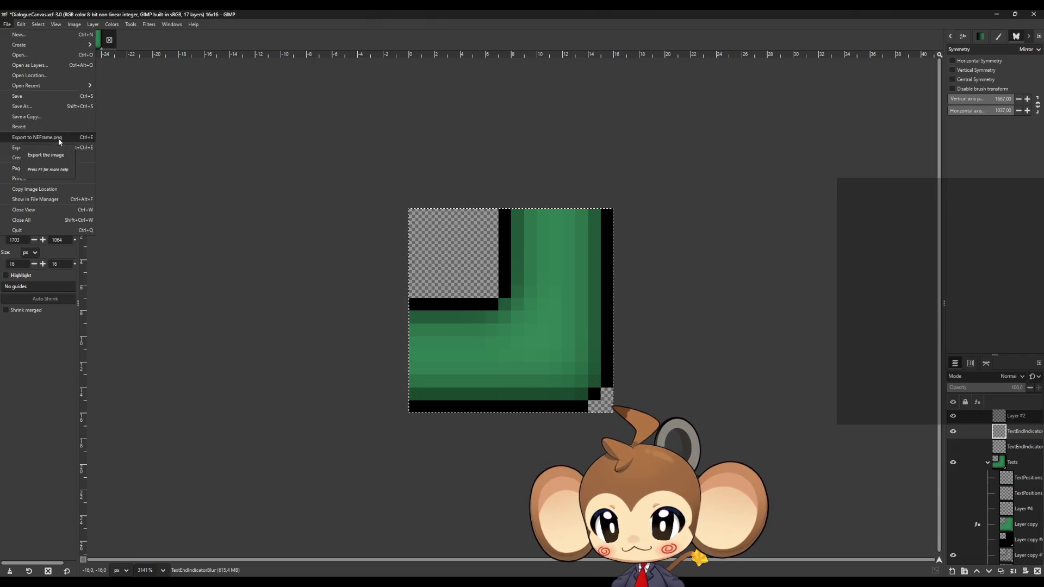
left_click(32, 147)
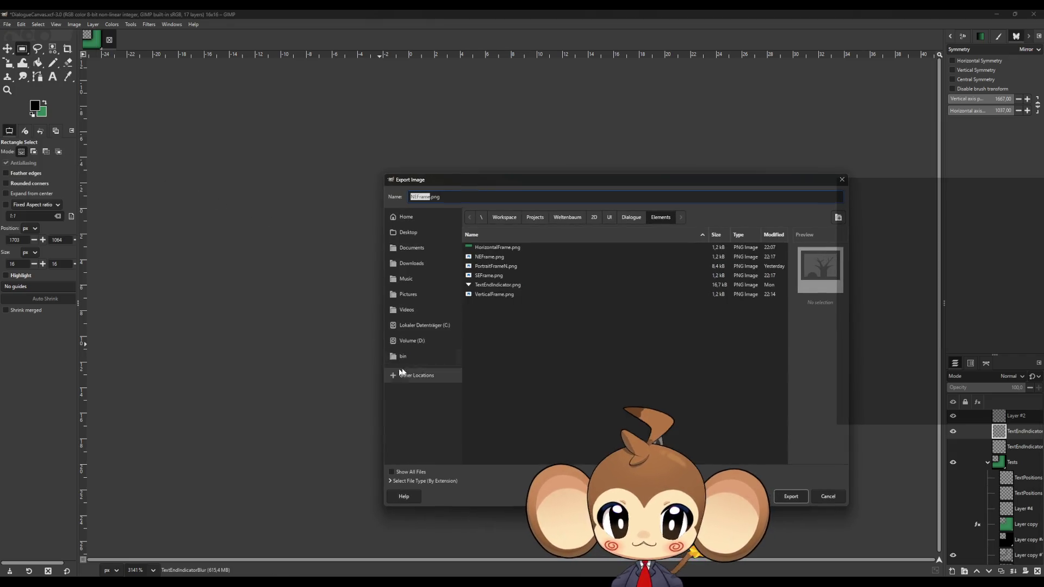
left_click(415, 196)
key("Delete")
type("W")
left_click(794, 501)
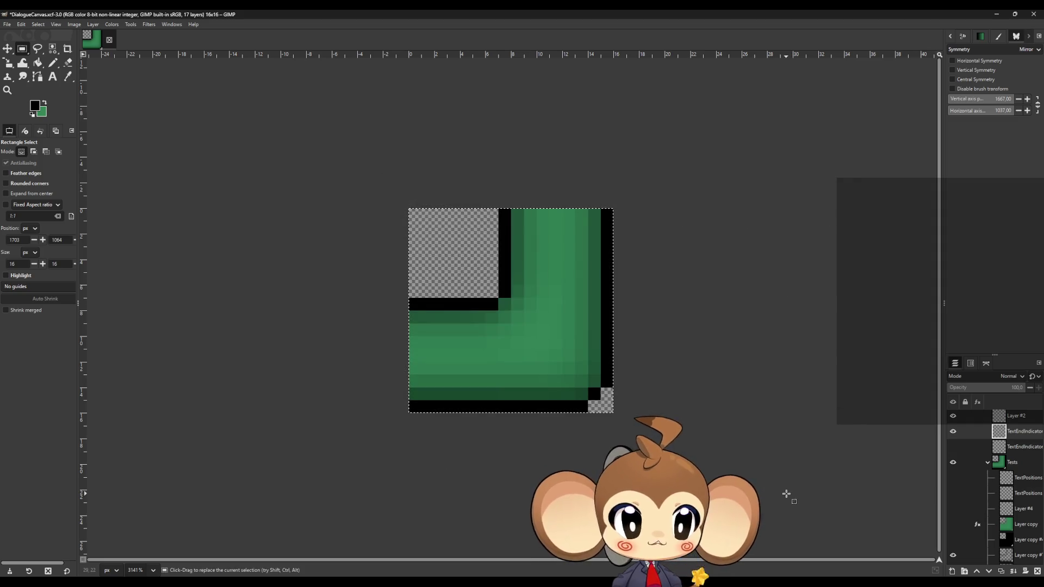
left_click(137, 248)
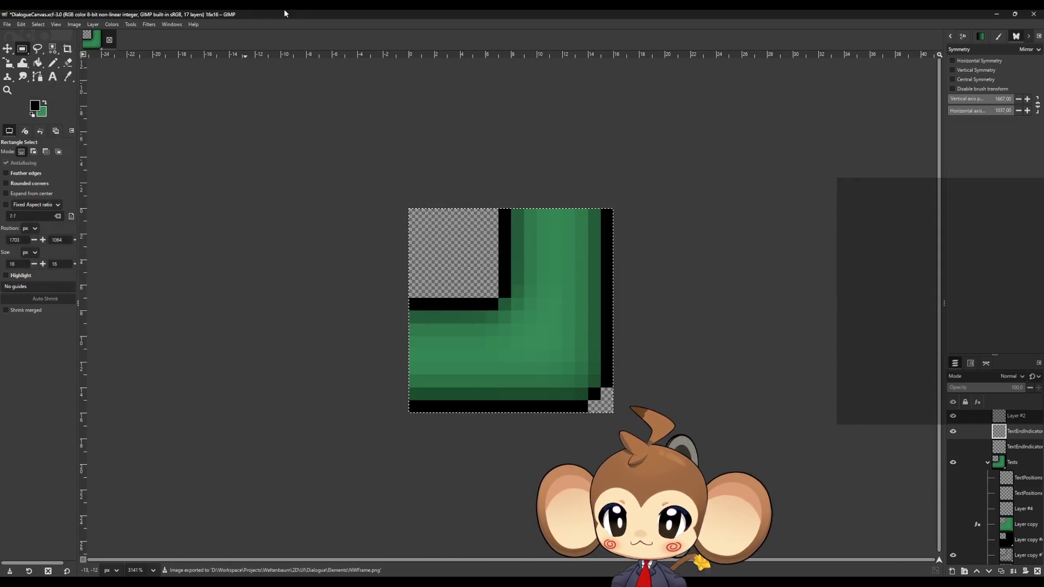
key("ctrl+z")
Step: Select the frame's 16x16 top-right corner and crop the image to it
scroll(410, 346, "down", 8)
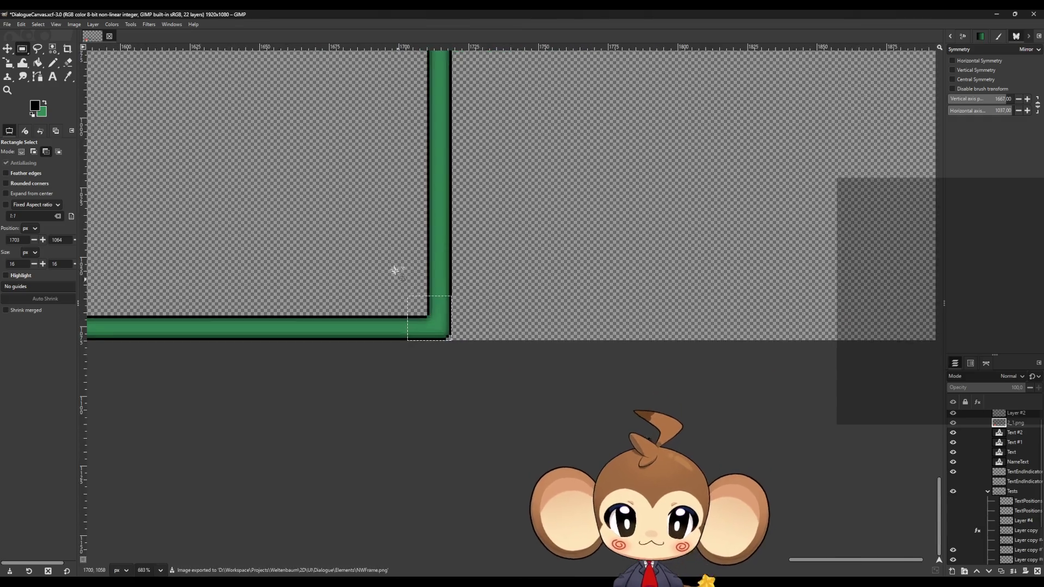
scroll(368, 271, "up", 3)
scroll(370, 157, "up", 4)
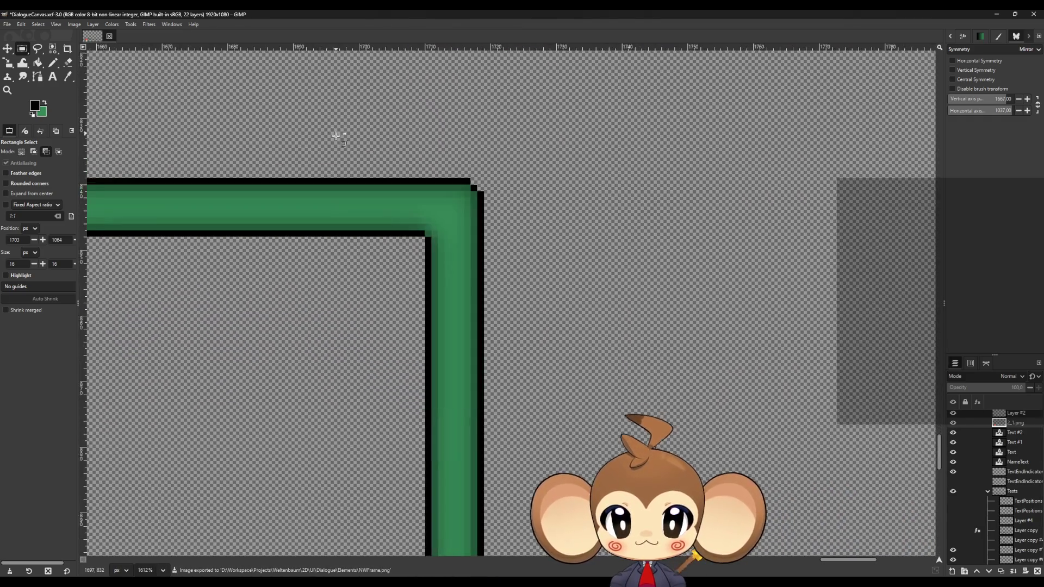
left_click_drag(469, 232, 395, 321)
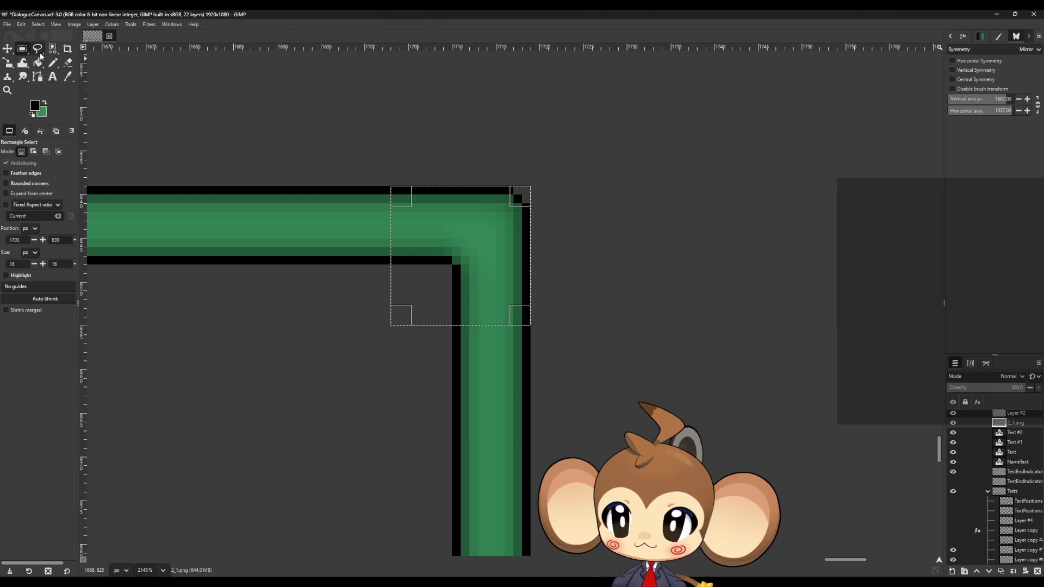
left_click(74, 25)
left_click(98, 142)
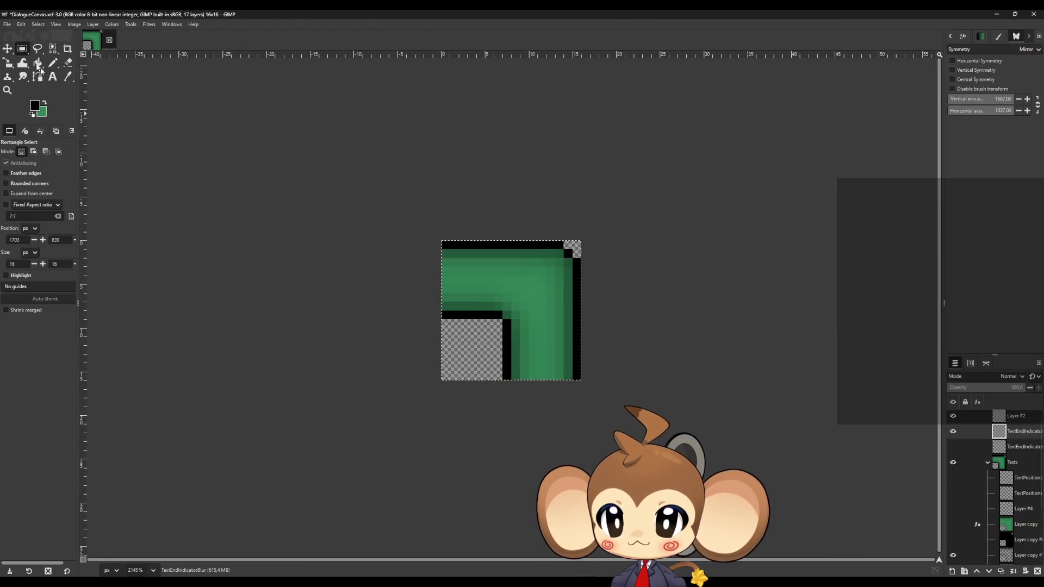
Step: Export the cropped corner tile as SWFrame.png with the default PNG options
left_click(7, 24)
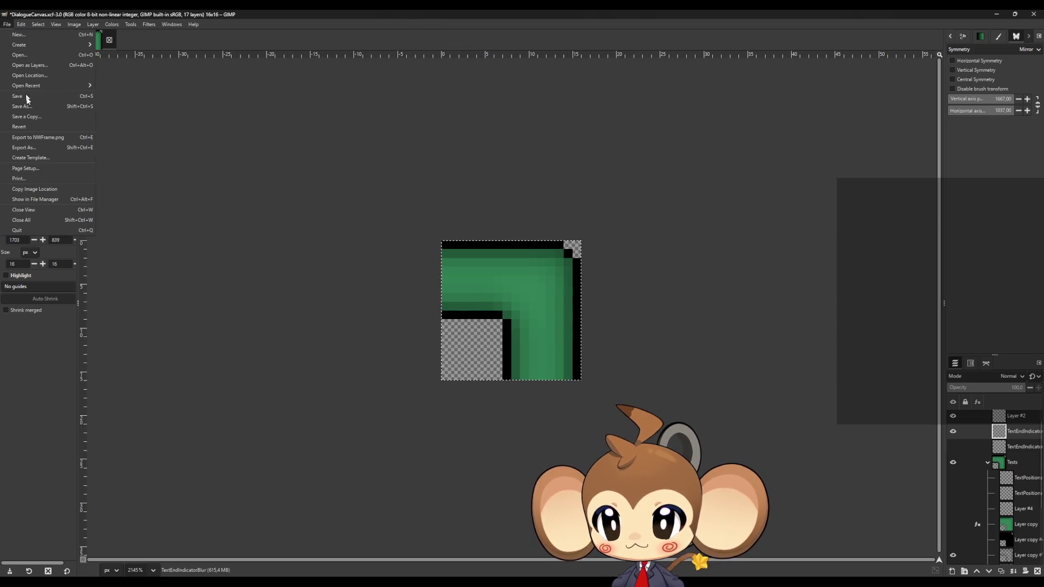
left_click(46, 148)
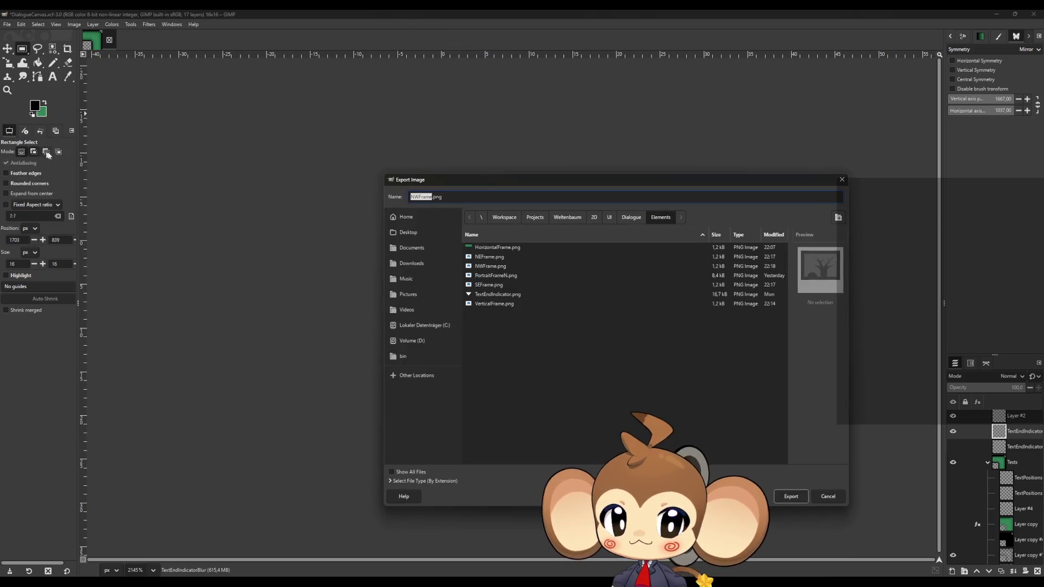
left_click(412, 197)
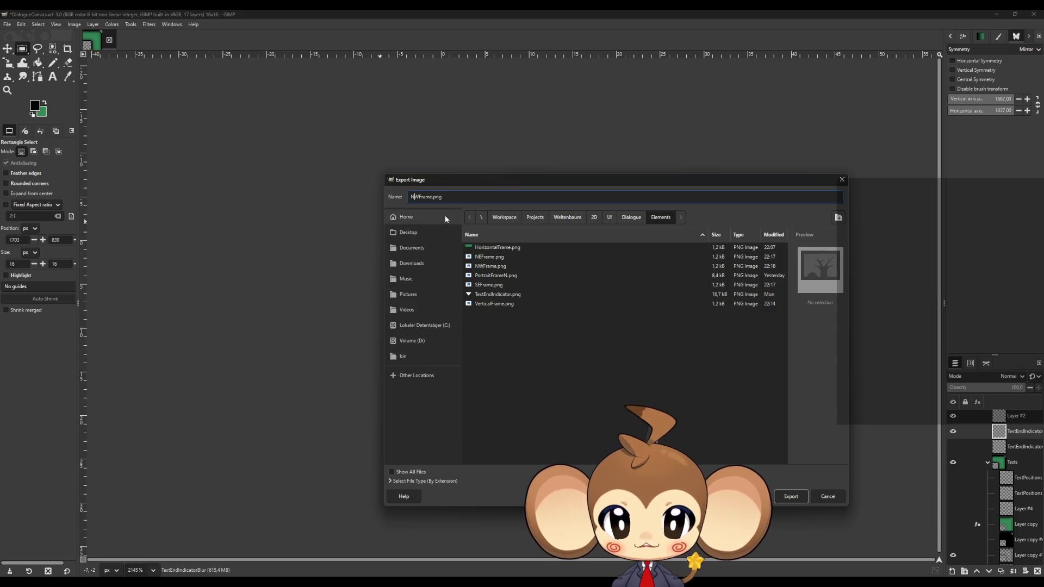
key("BackSpace")
type("S")
left_click(795, 499)
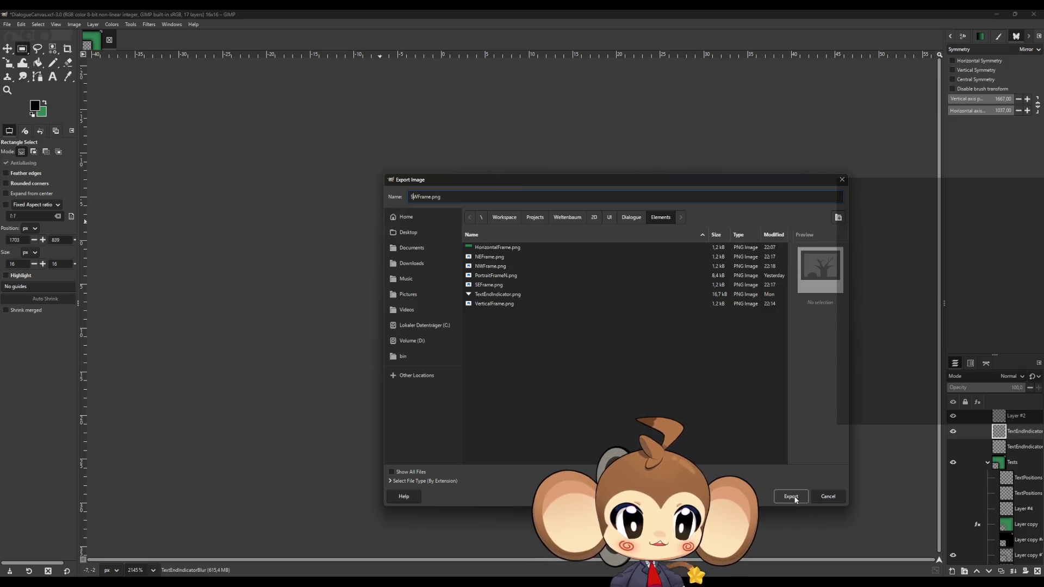
left_click(793, 499)
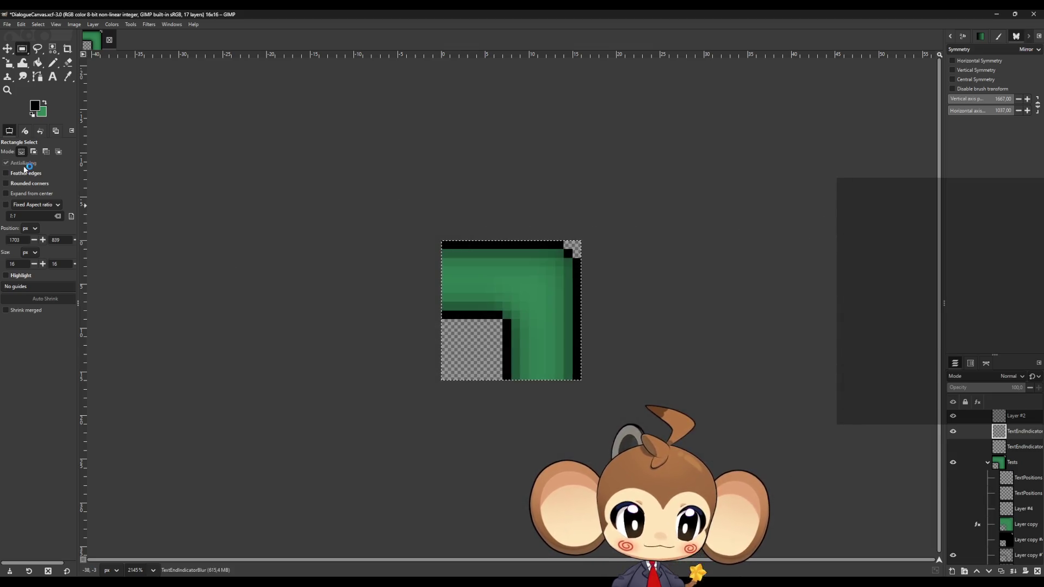
left_click(146, 259)
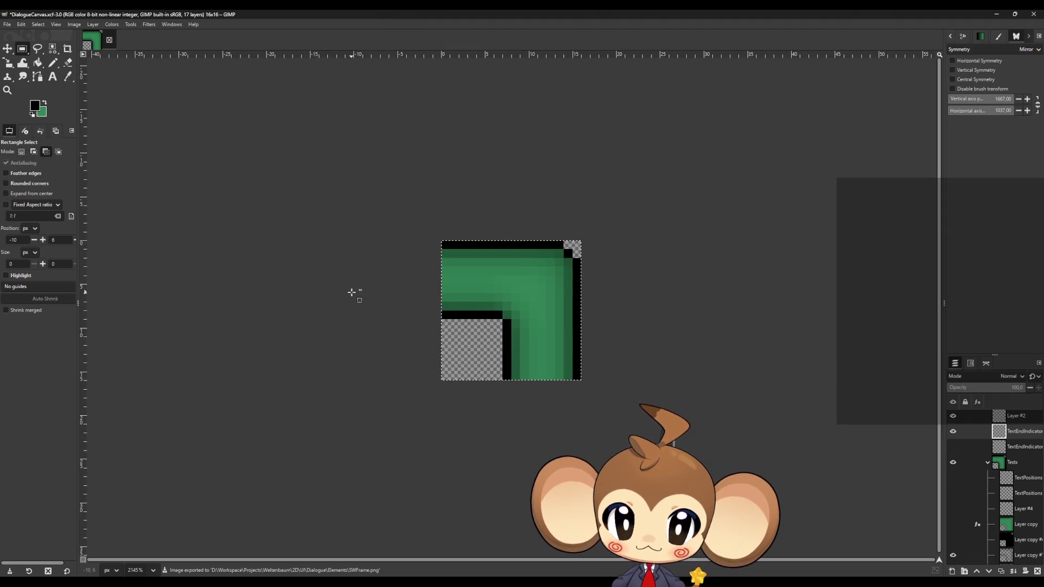
Step: Restore the full canvas and select a 16x16 T-junction on the frame's left border
key("ctrl+z")
scroll(471, 292, "down", 5)
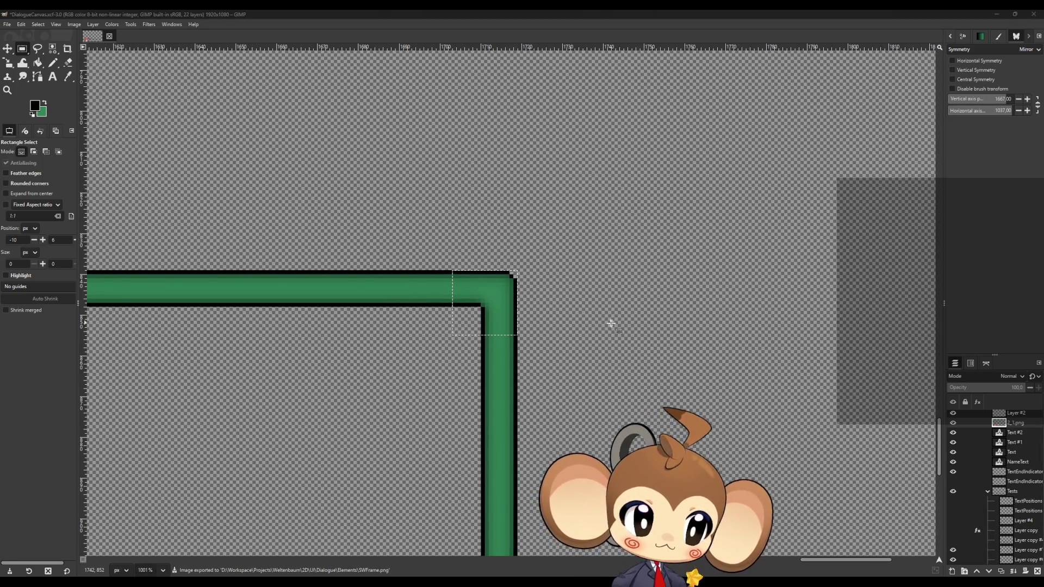
scroll(613, 323, "down", 10)
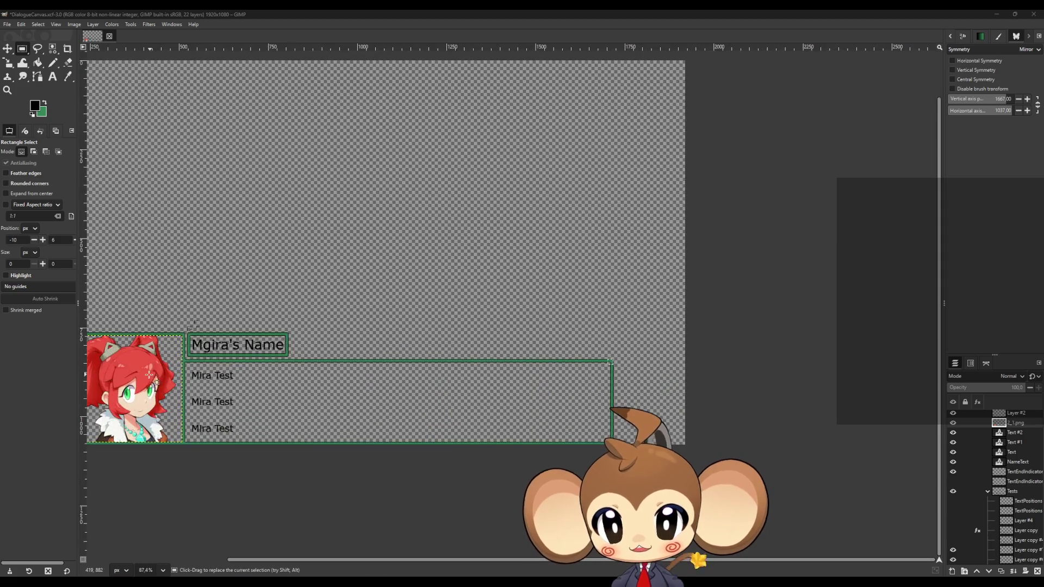
scroll(149, 375, "up", 13)
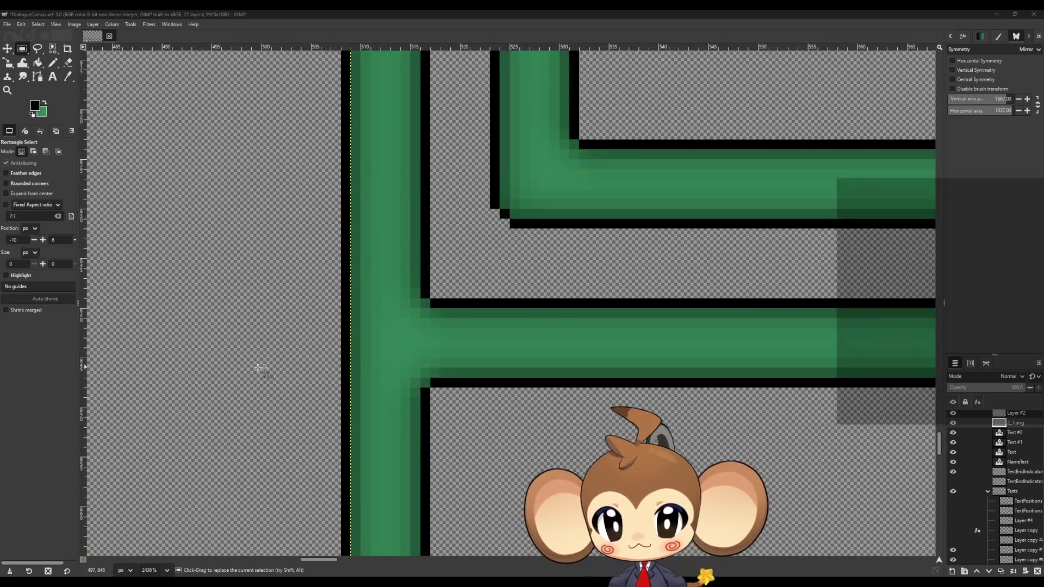
scroll(461, 265, "up", 2)
scroll(592, 265, "down", 6)
scroll(661, 317, "up", 5)
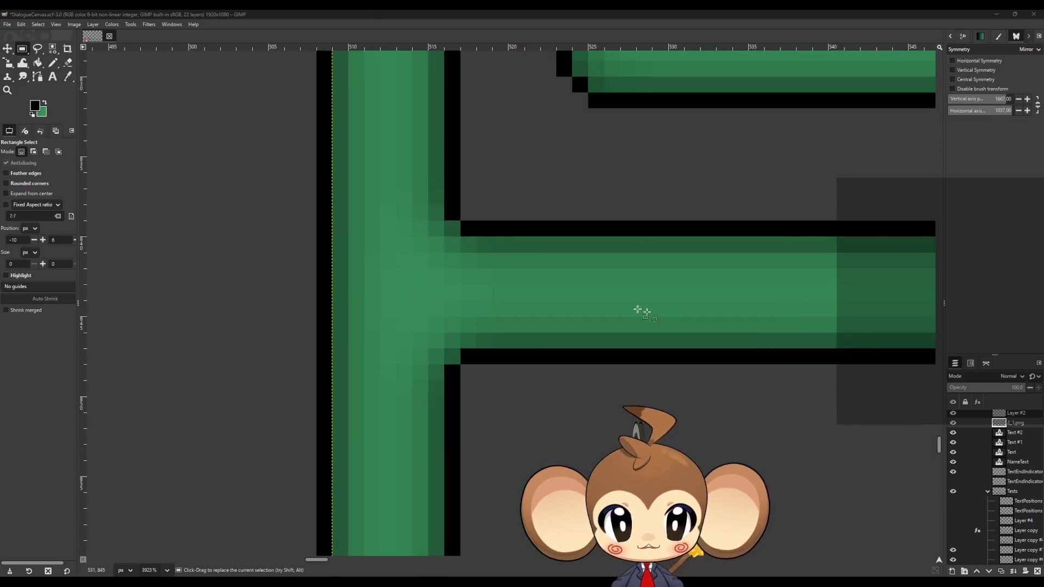
mouse_move(325, 197)
left_mouse_down()
mouse_move(426, 270)
mouse_move(464, 365)
mouse_move(451, 405)
left_mouse_up()
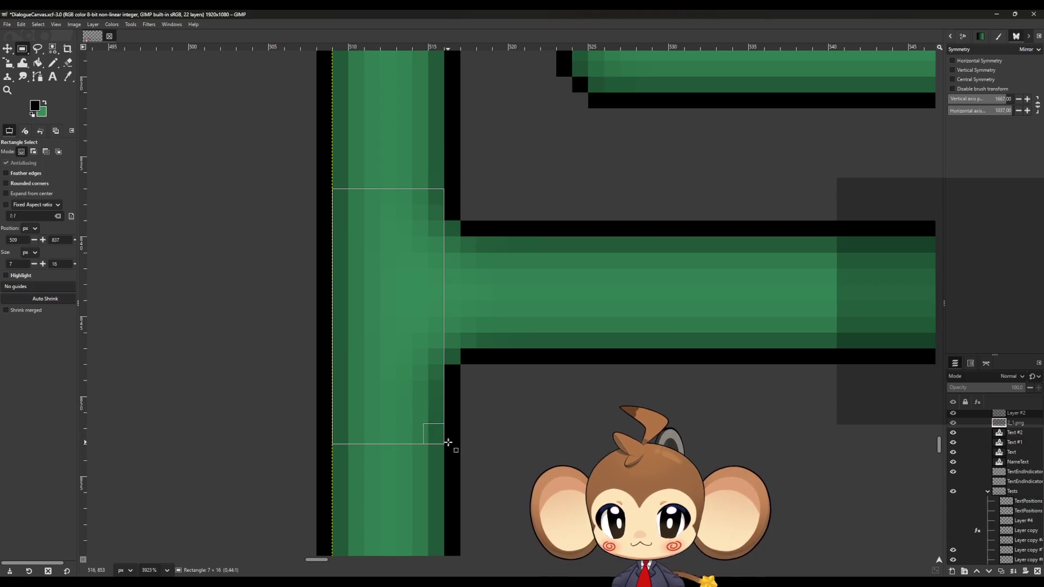
left_click_drag(449, 429, 450, 428)
left_click_drag(435, 202, 434, 186)
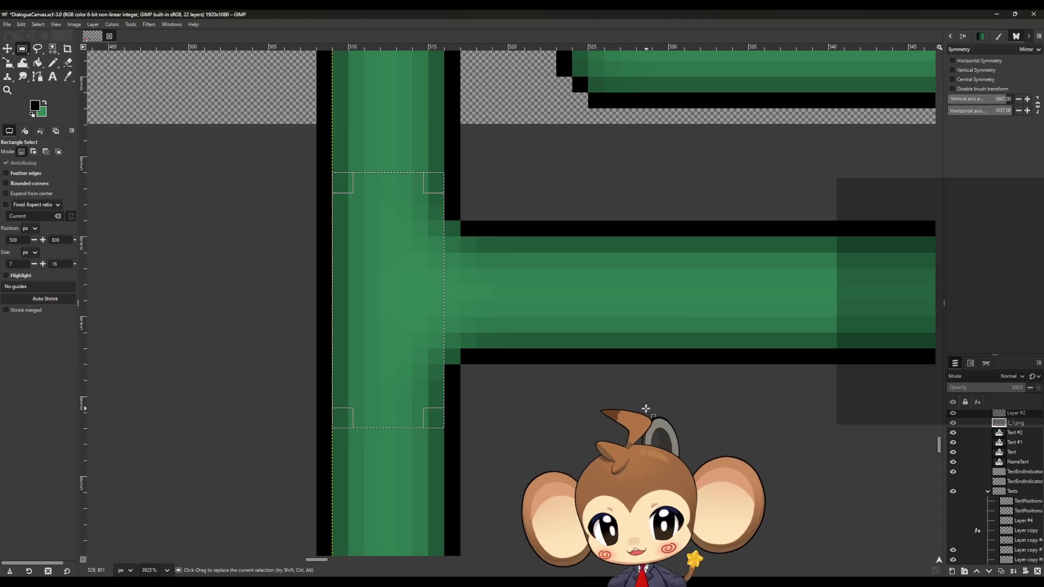
left_click_drag(339, 352, 329, 350)
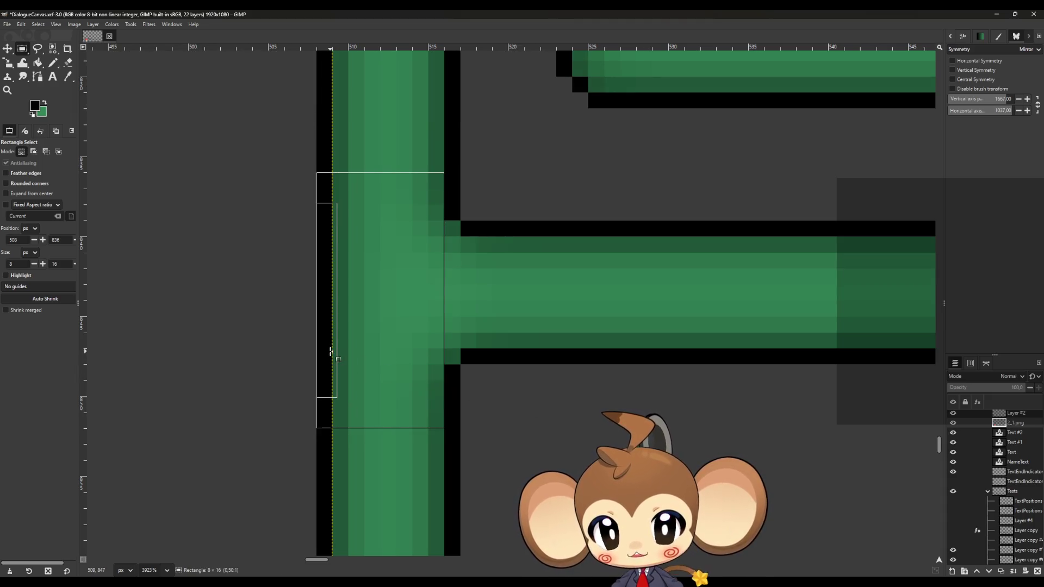
left_click_drag(431, 345, 563, 348)
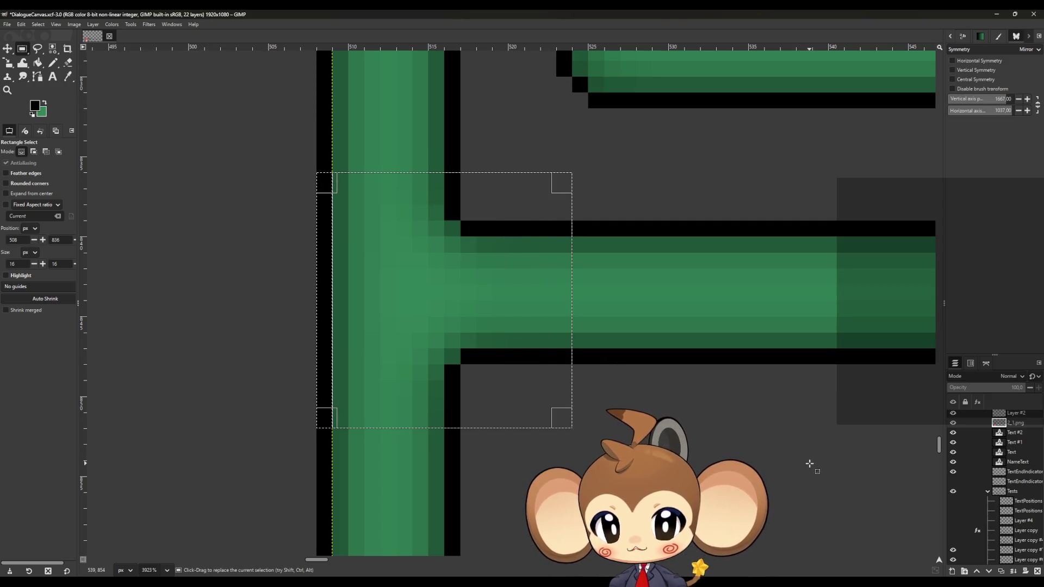
Step: Crop to the junction tile, export it as NESFrame.png, then undo the crop
left_click(73, 25)
left_click(100, 137)
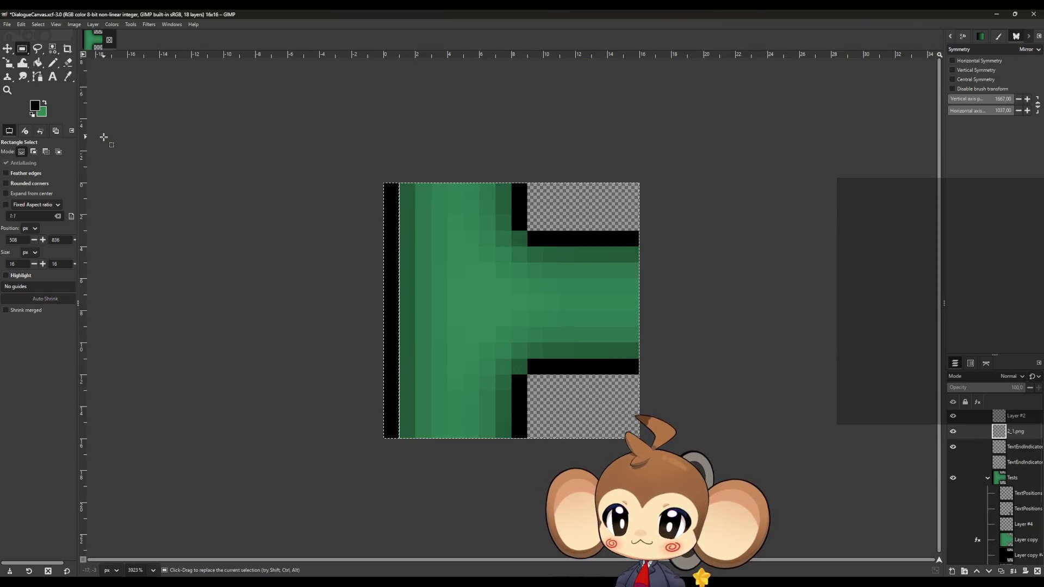
left_click(7, 25)
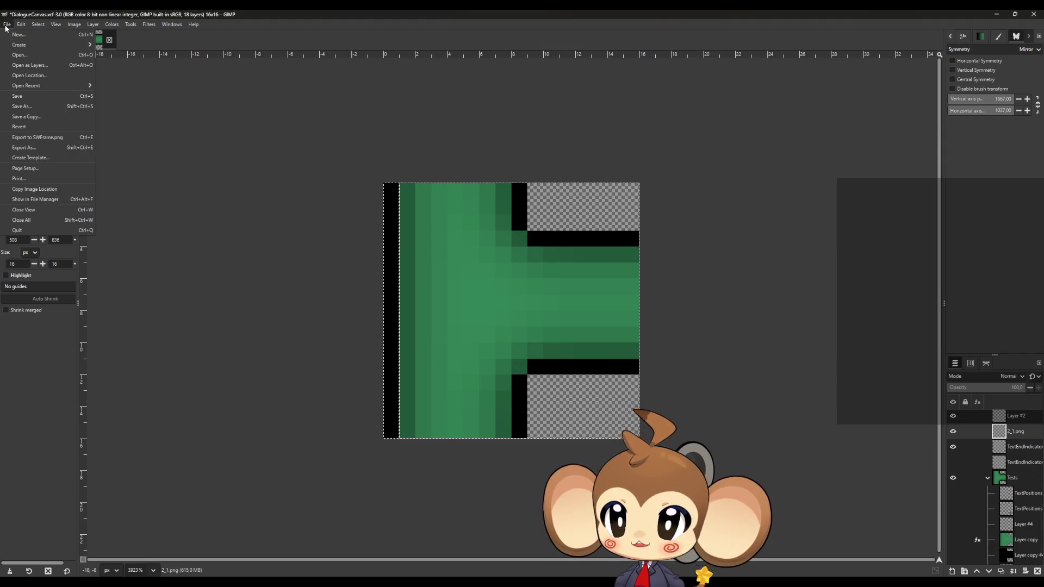
left_click(24, 147)
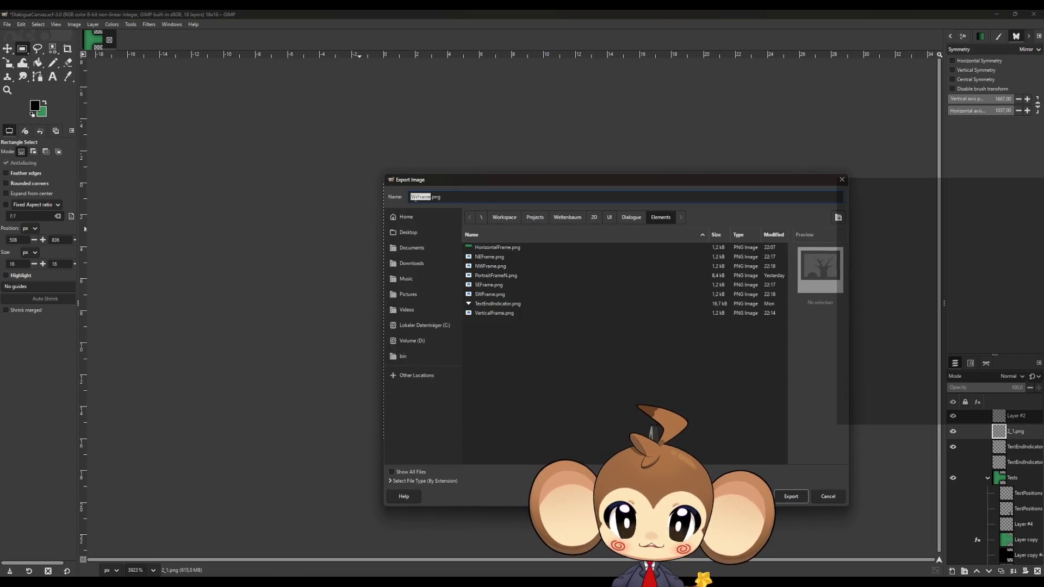
key("Delete")
key("Delete")
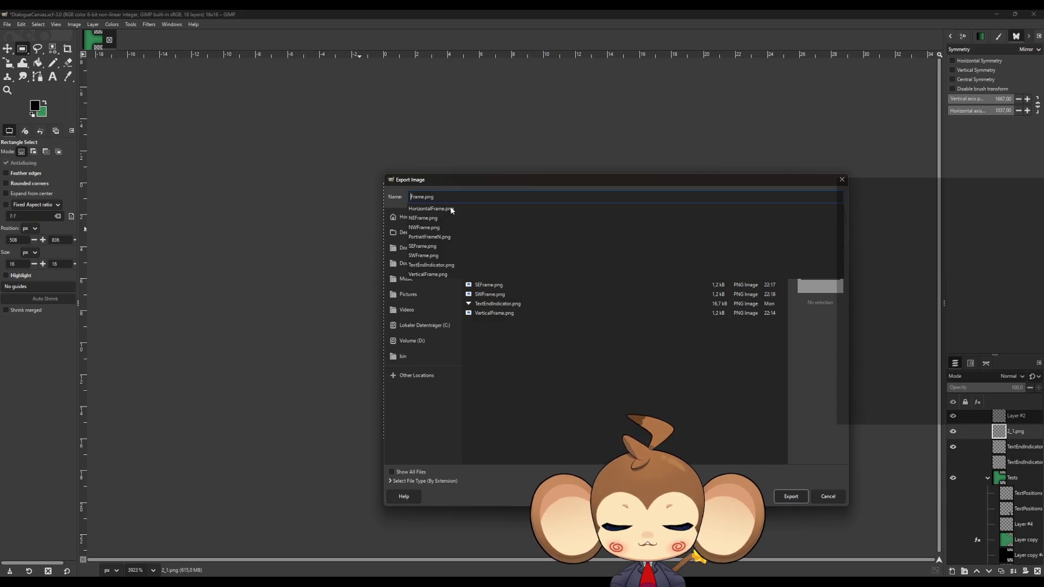
type("NES")
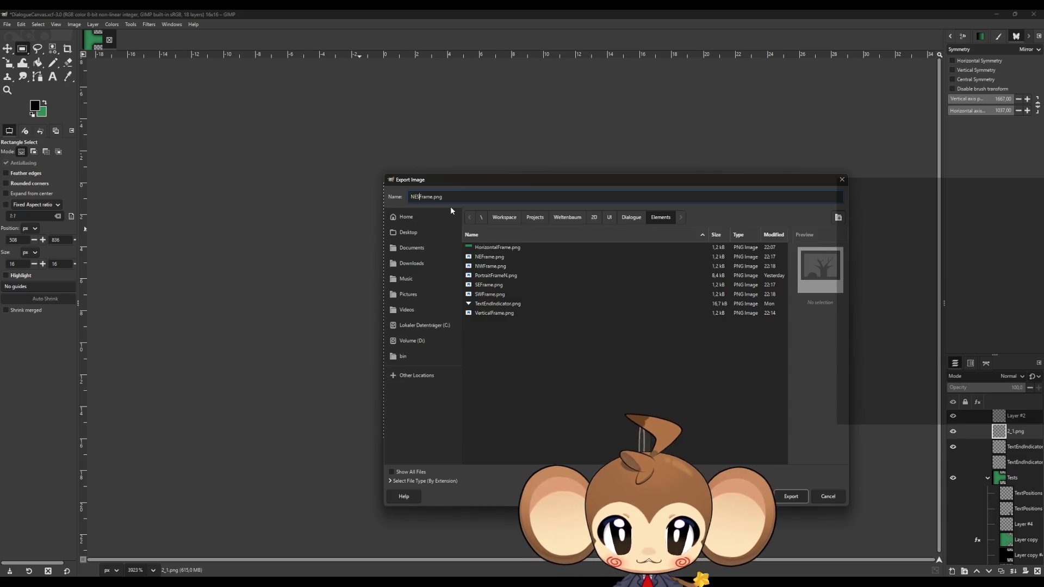
left_click(792, 496)
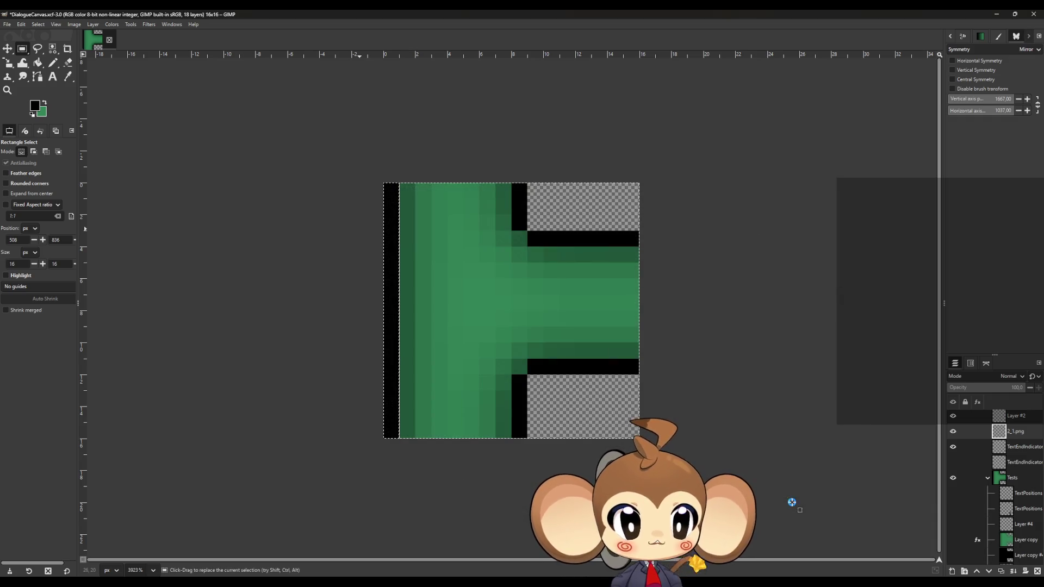
left_click(157, 265)
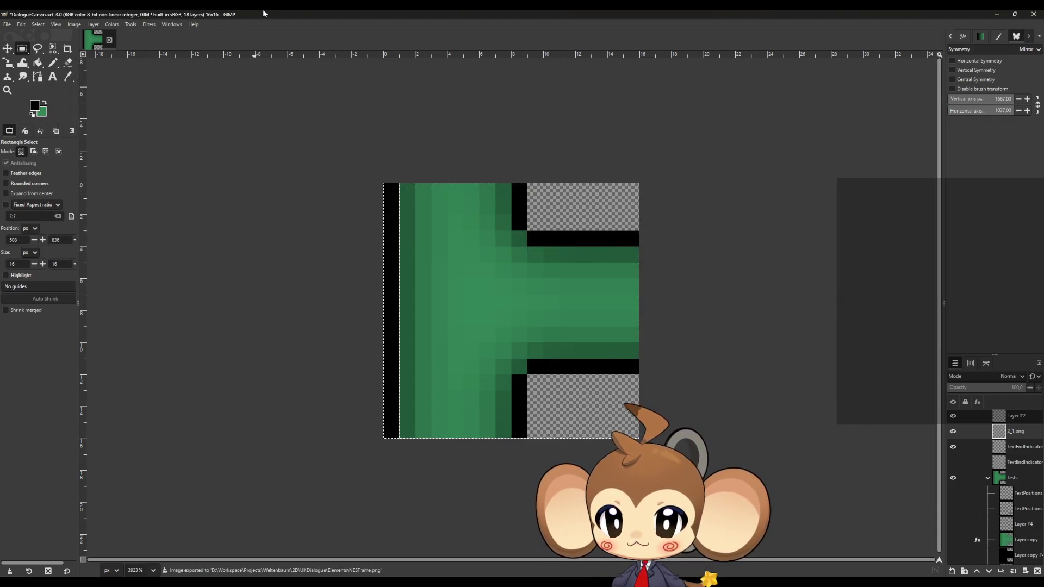
key("ctrl+z")
scroll(303, 226, "down", 15)
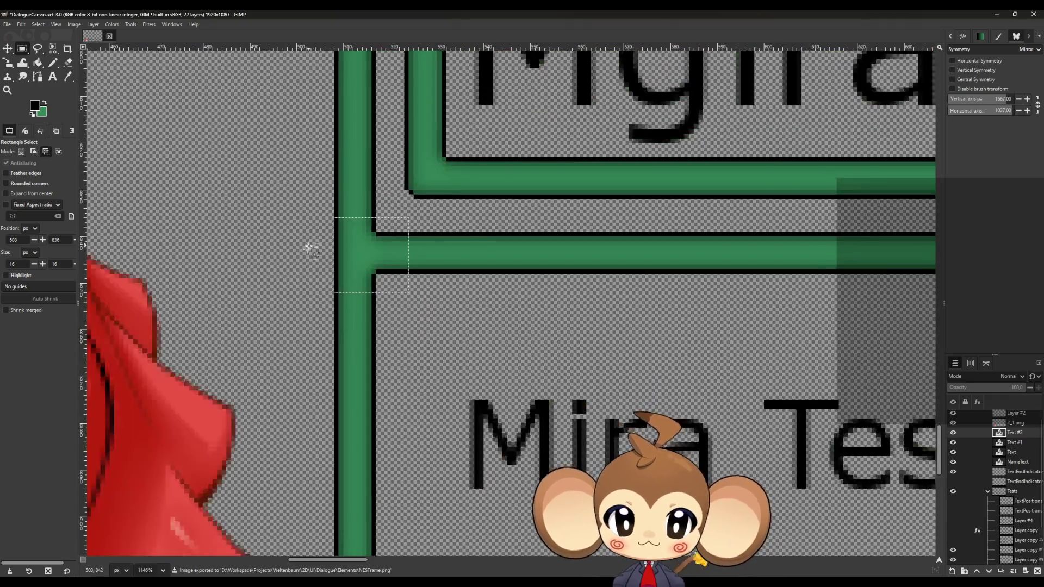
Step: Select the lower T-junction as an exact 16x16 area and crop the canvas to it
scroll(303, 477, "up", 12)
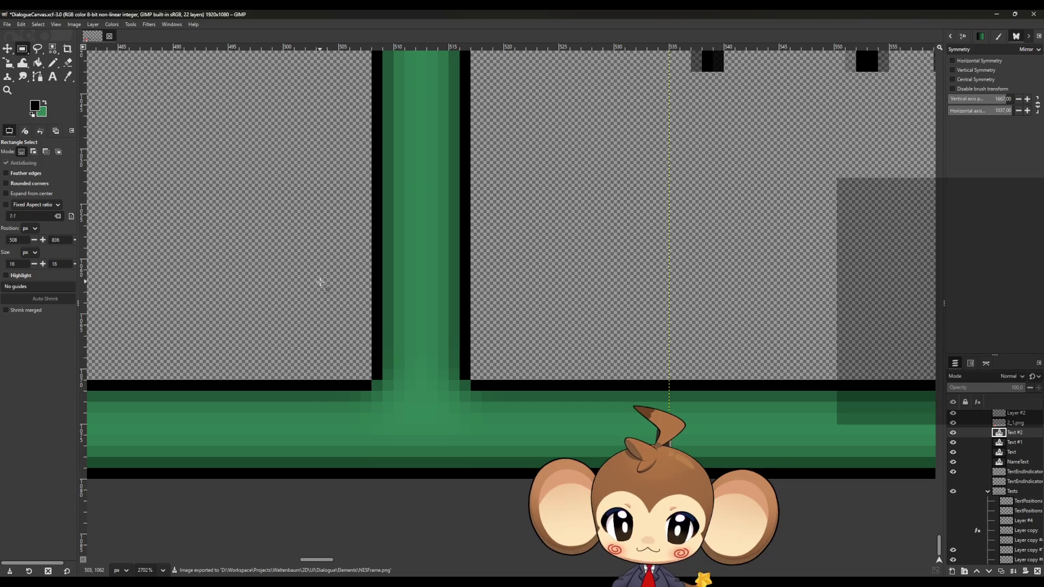
left_click_drag(317, 281, 412, 471)
mouse_move(329, 391)
left_mouse_down()
mouse_move(377, 396)
mouse_move(357, 401)
mouse_move(503, 393)
left_mouse_up()
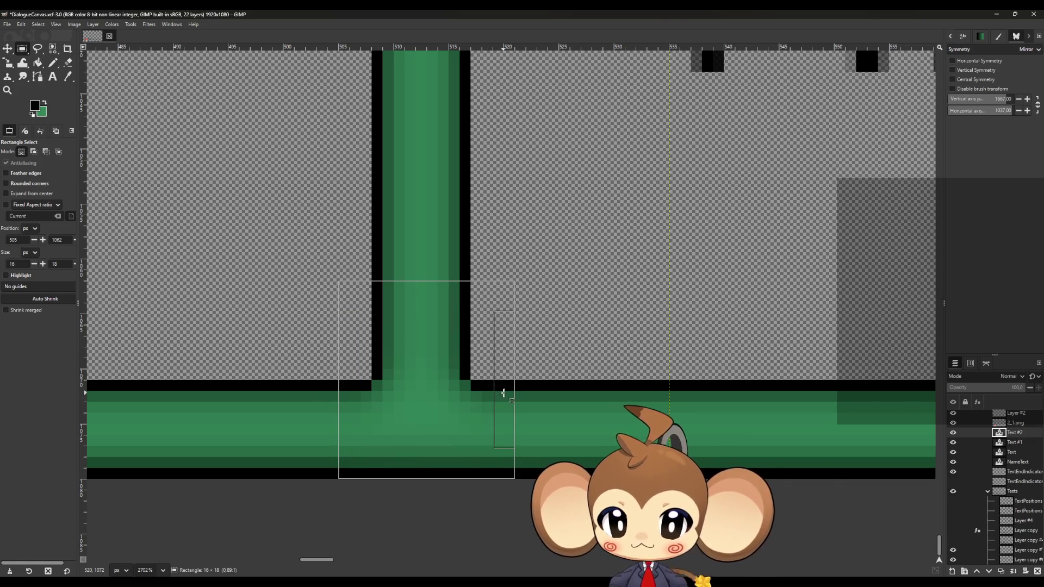
left_click_drag(430, 292, 428, 317)
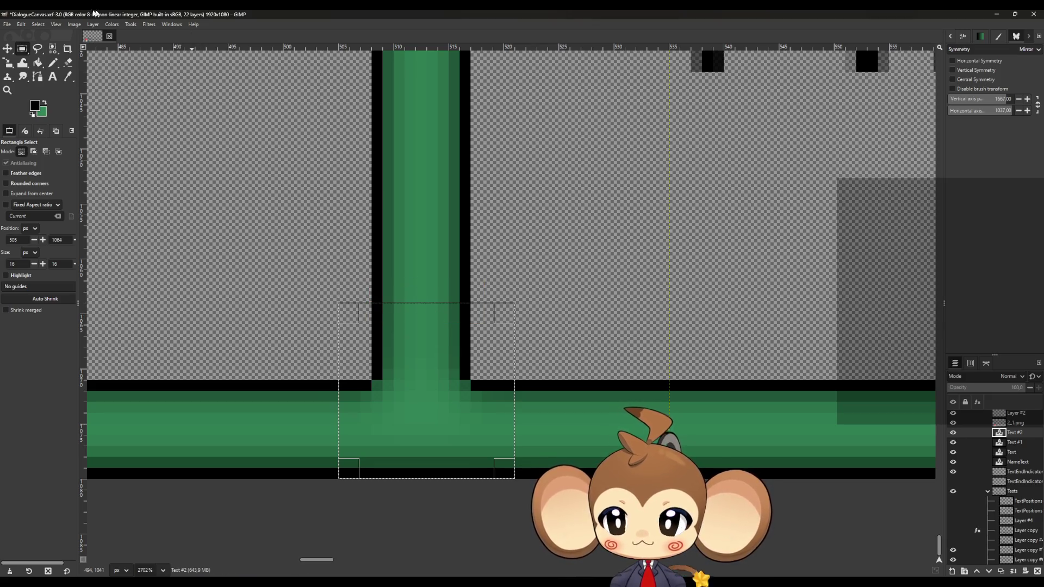
left_click(74, 25)
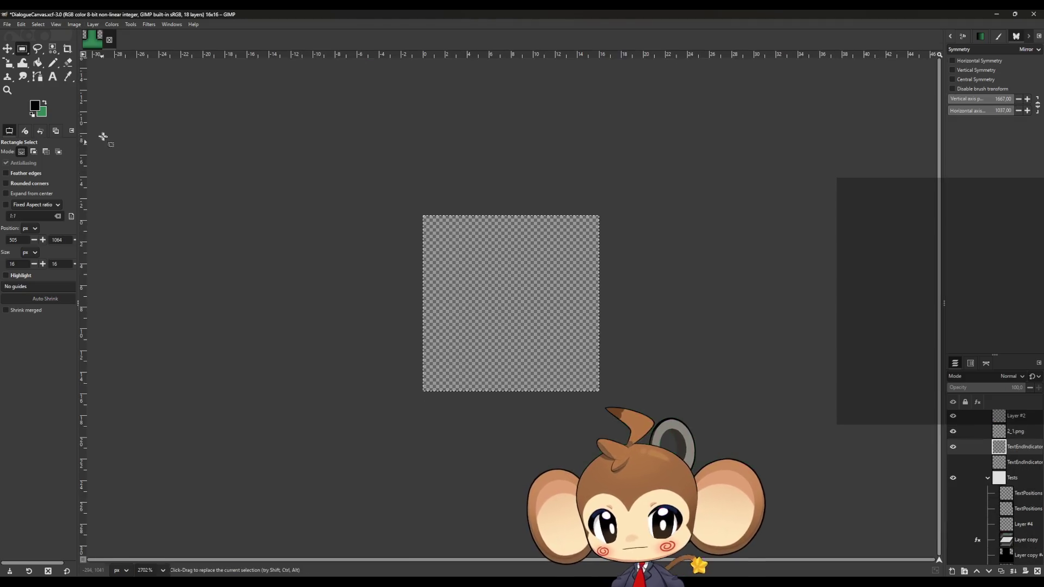
left_click(92, 142)
Step: Export the cropped junction tile as NEWFrame.png with the default PNG options
left_click(7, 25)
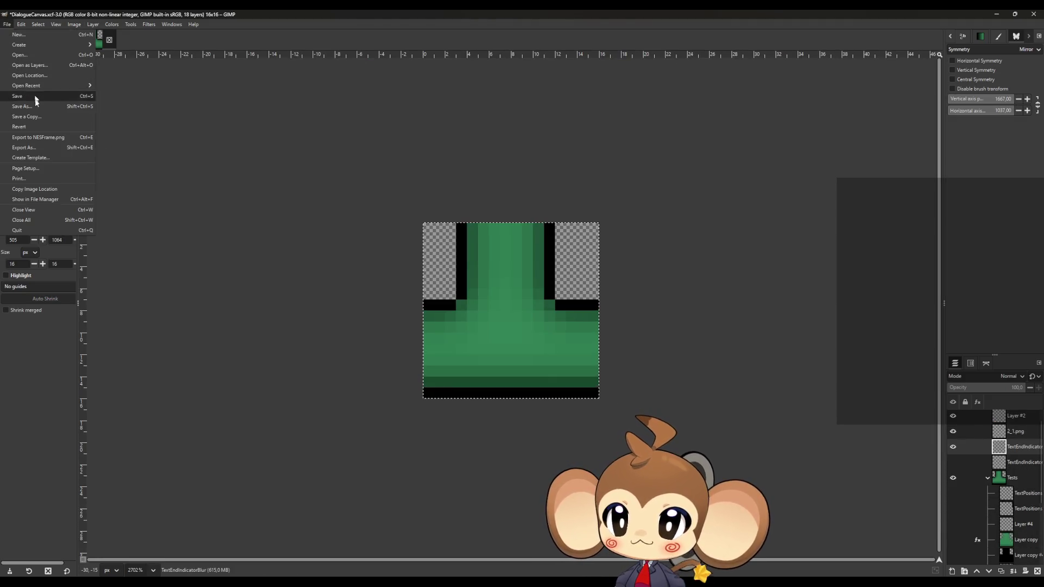
left_click(48, 147)
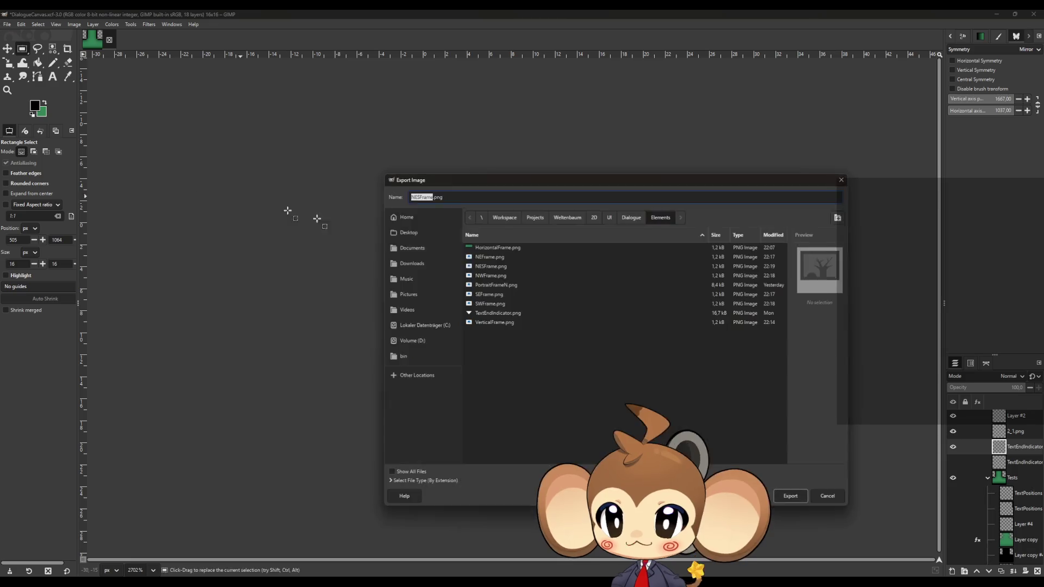
left_click(413, 197)
type("W")
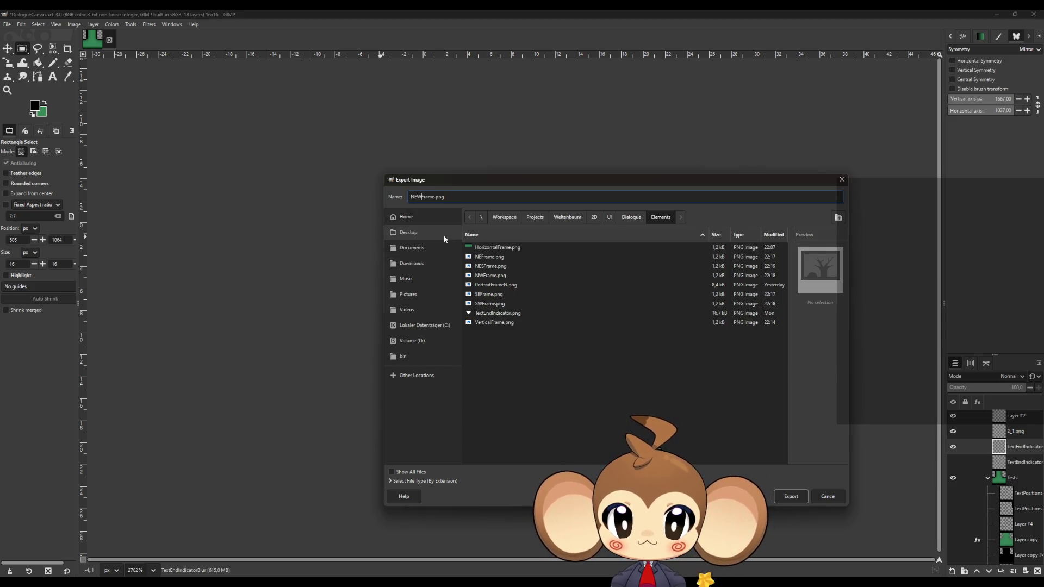
key("BackSpace")
key("Home")
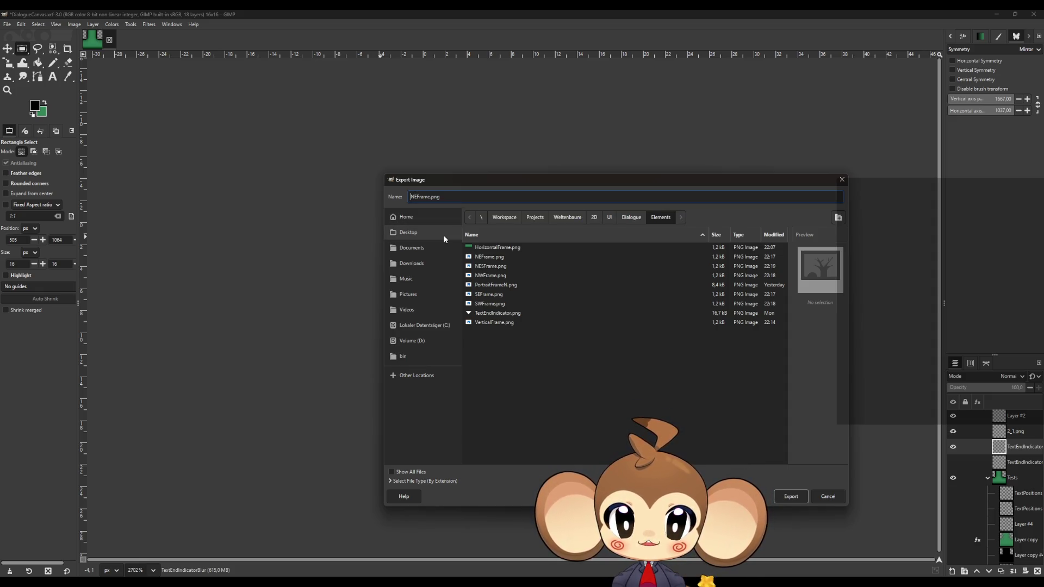
type("W")
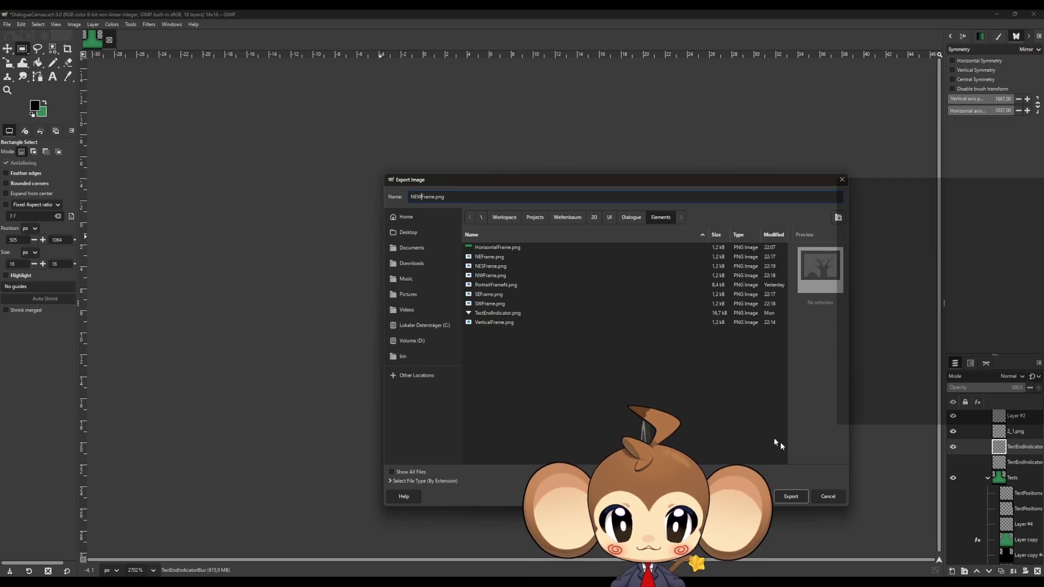
left_click(790, 495)
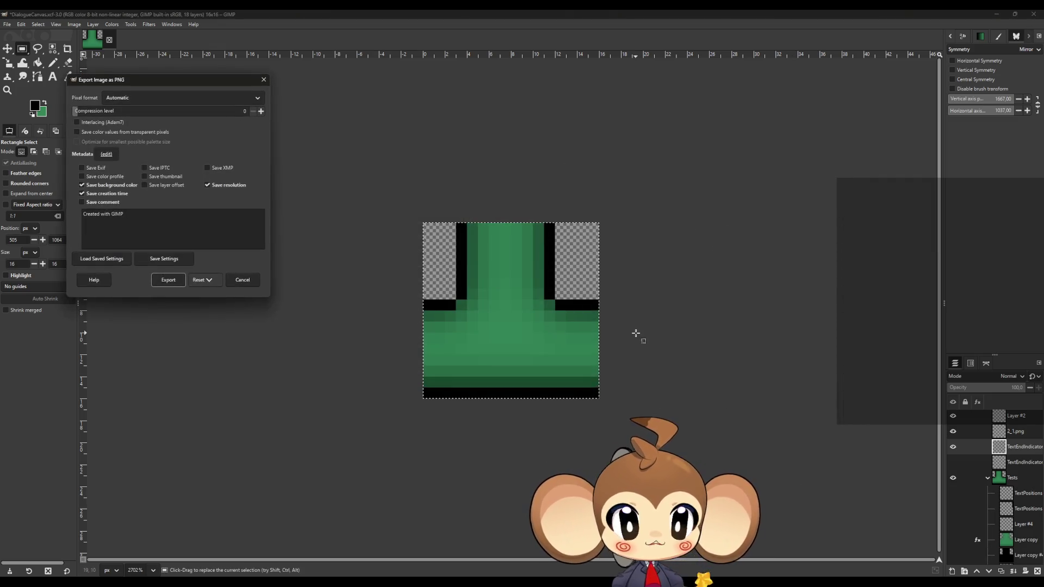
left_click(168, 279)
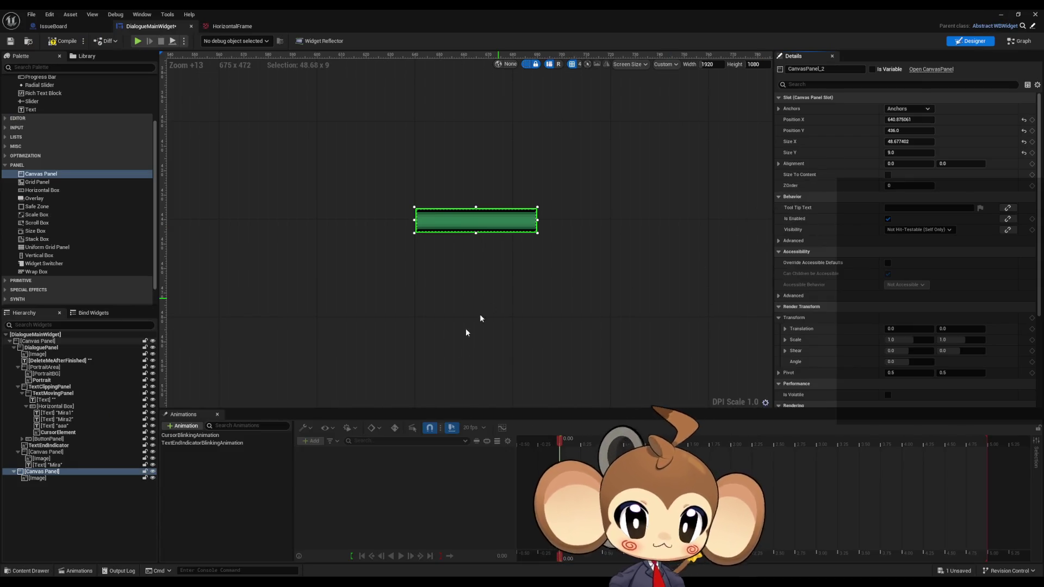
Step: Minimize the widget blueprint editor to get back to the main level editor
left_click(1000, 18)
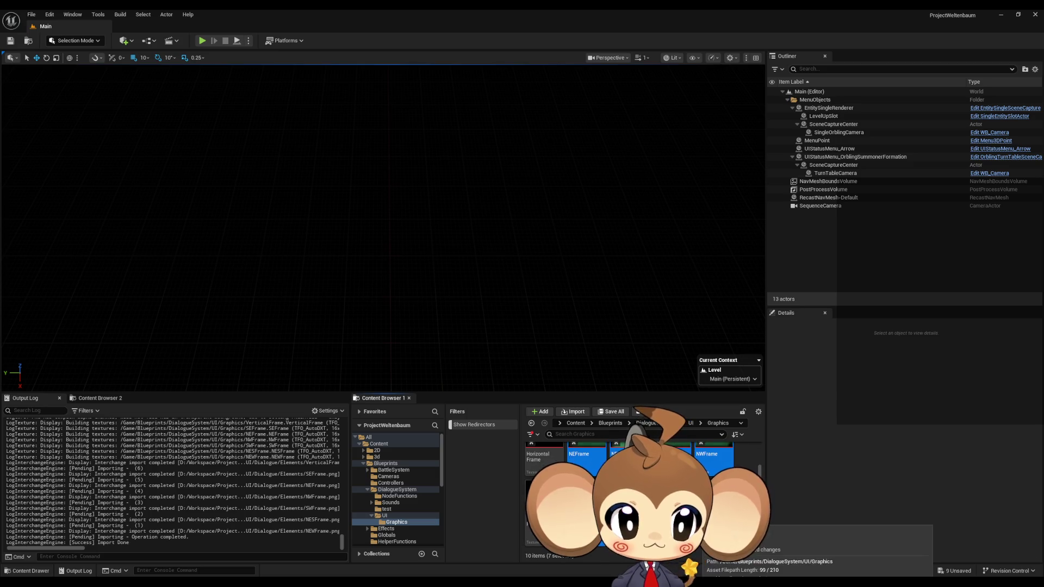
Step: In the Property Matrix, give the seven frame textures NoMipmaps, UserInterface2D (RGBA8) compression and Nearest filtering
right_click(634, 462)
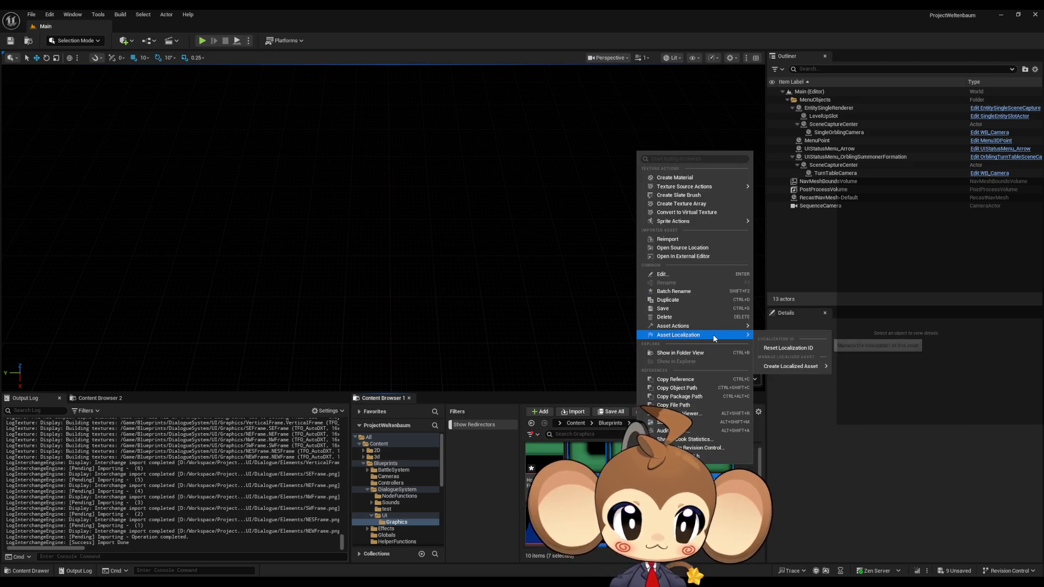
mouse_move(707, 326)
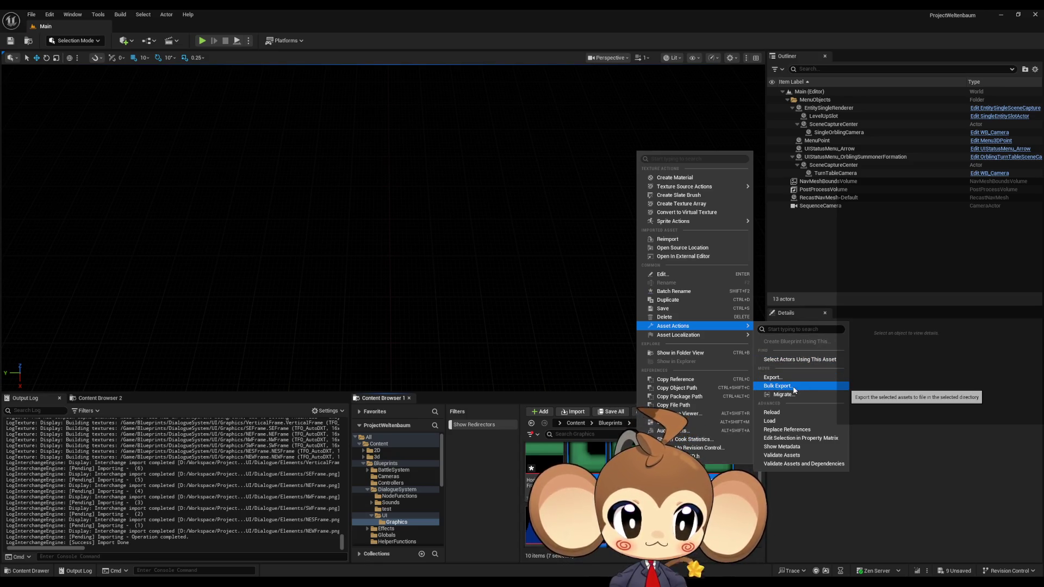
left_click(826, 438)
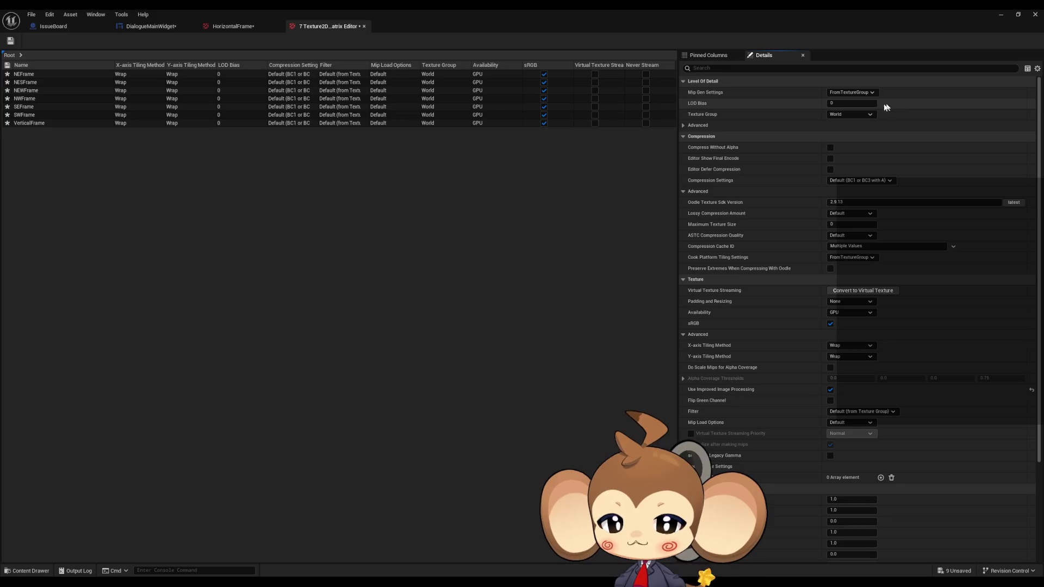
left_click(859, 92)
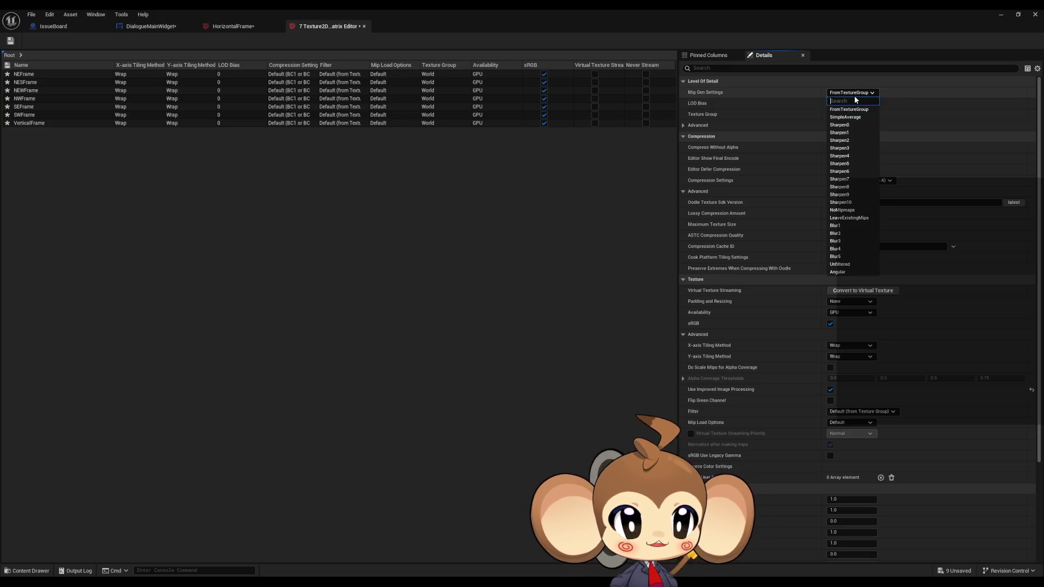
left_click(849, 210)
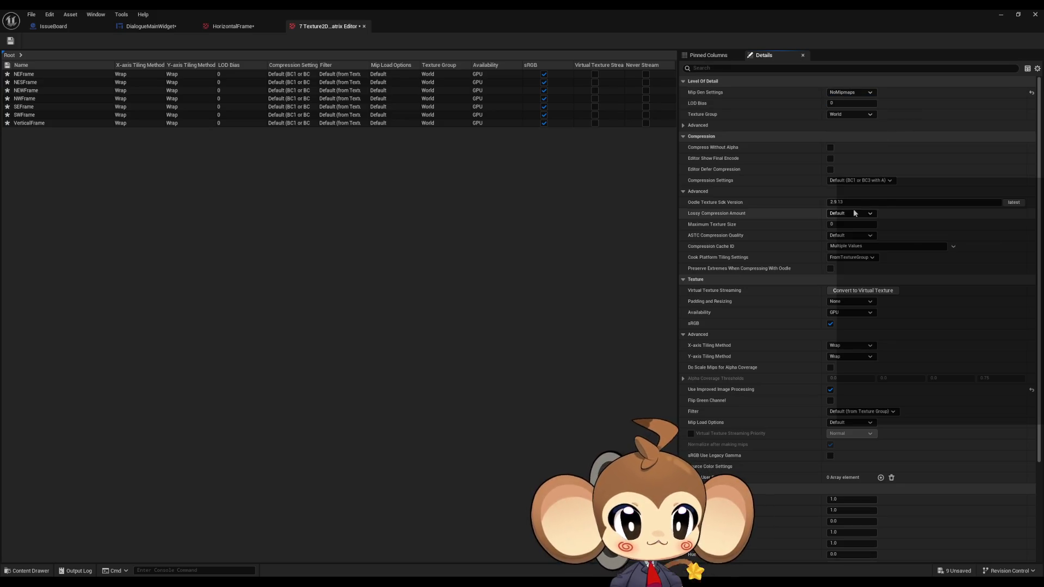
left_click(856, 182)
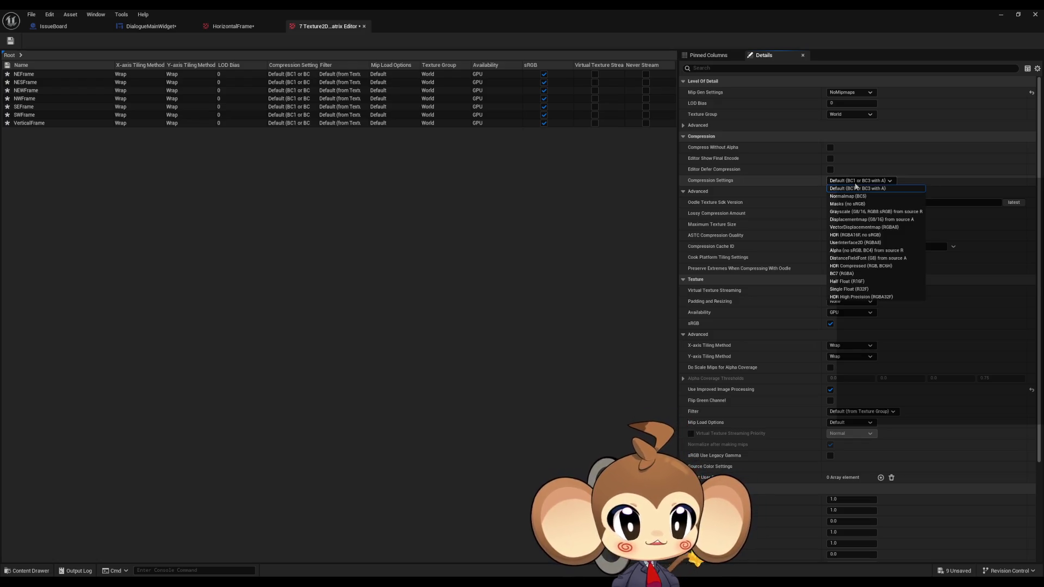
left_click(856, 245)
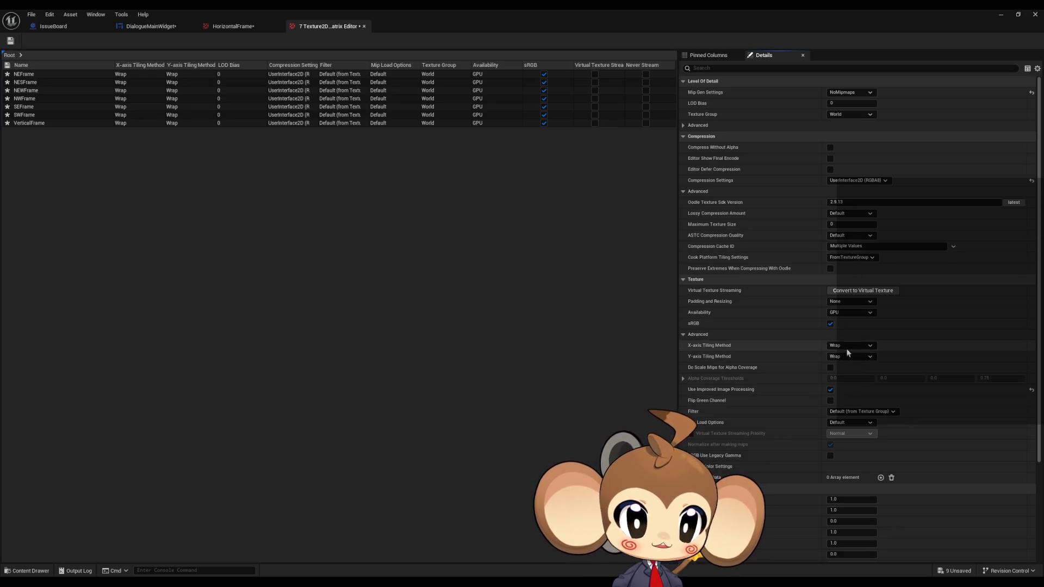
left_click(857, 411)
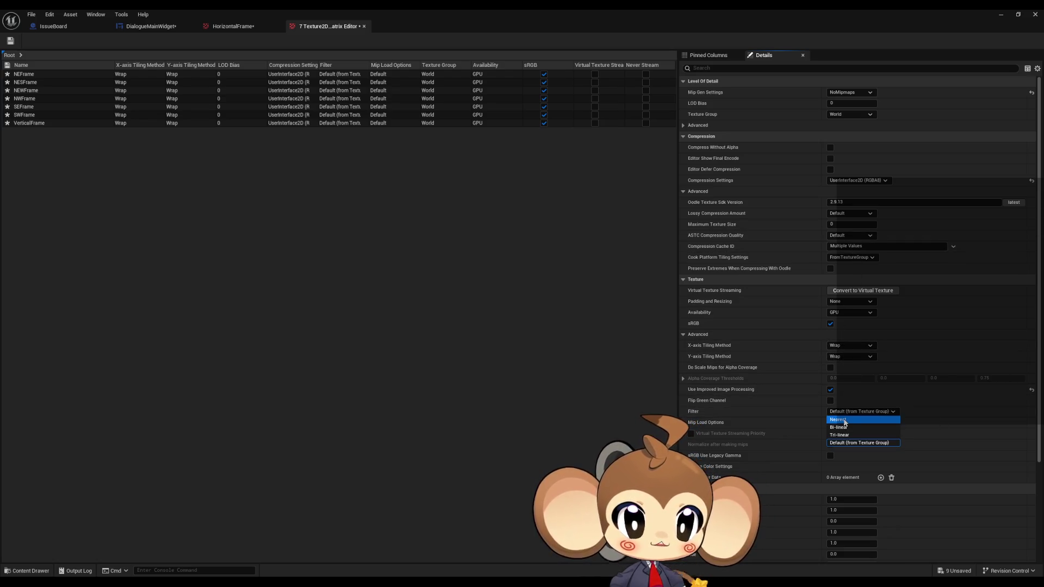
left_click(844, 422)
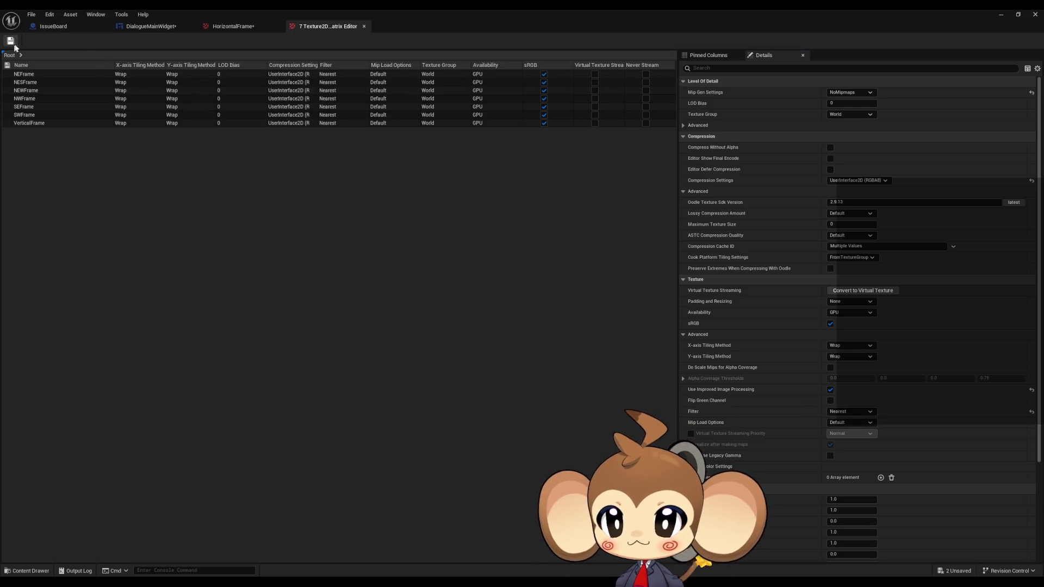
left_click(364, 26)
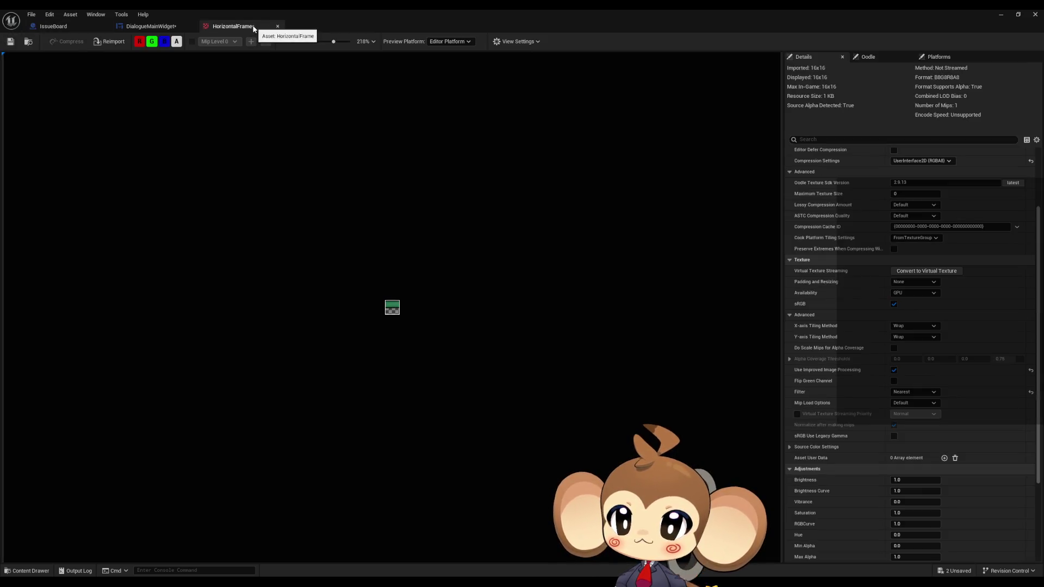
Step: Close the HorizontalFrame texture editor, recentre the green bar, and move the widget editor off the Content Browser
left_click(278, 26)
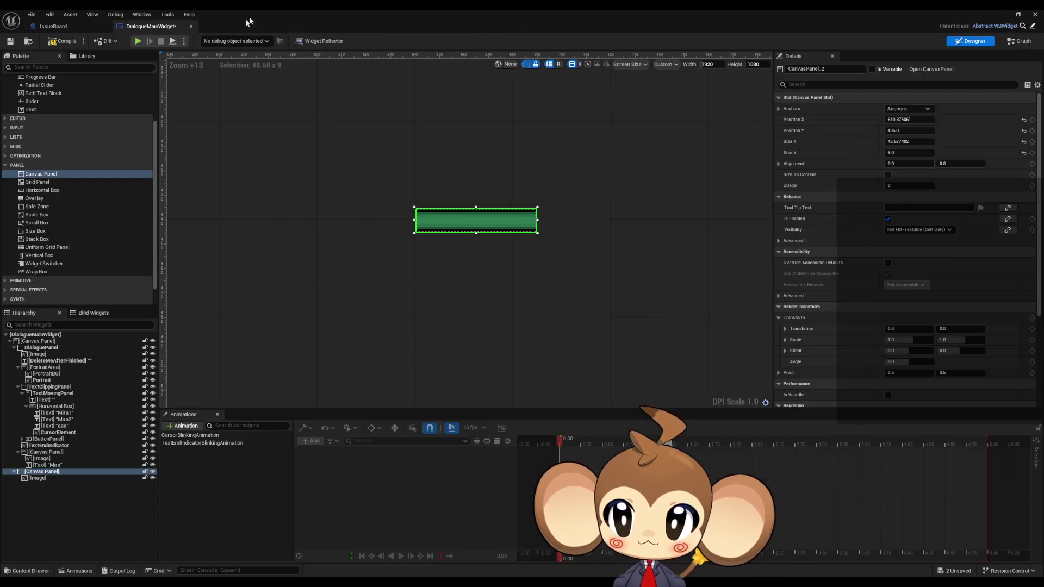
double_click(268, 9)
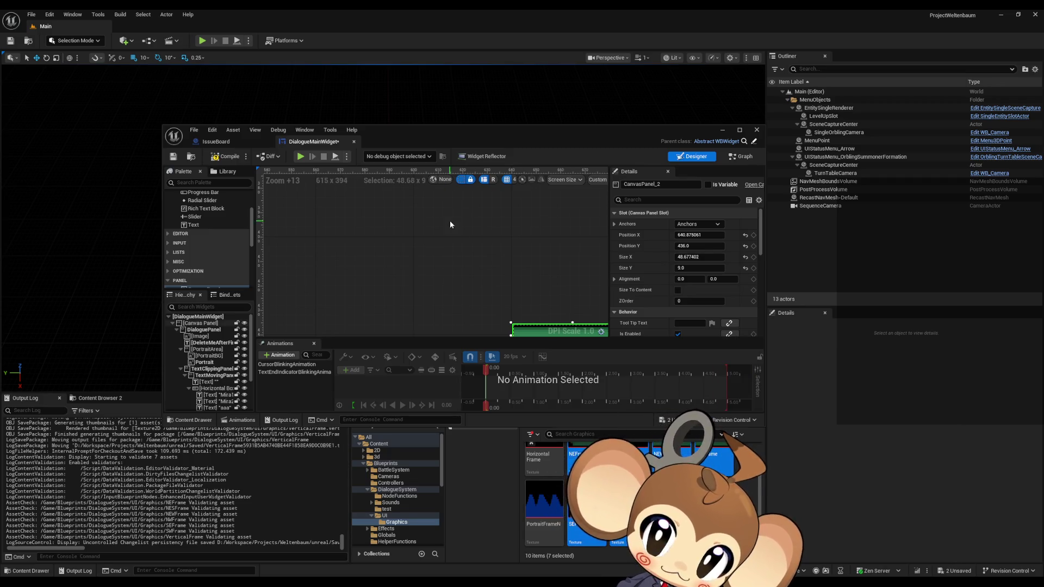
left_click_drag(495, 235, 398, 227)
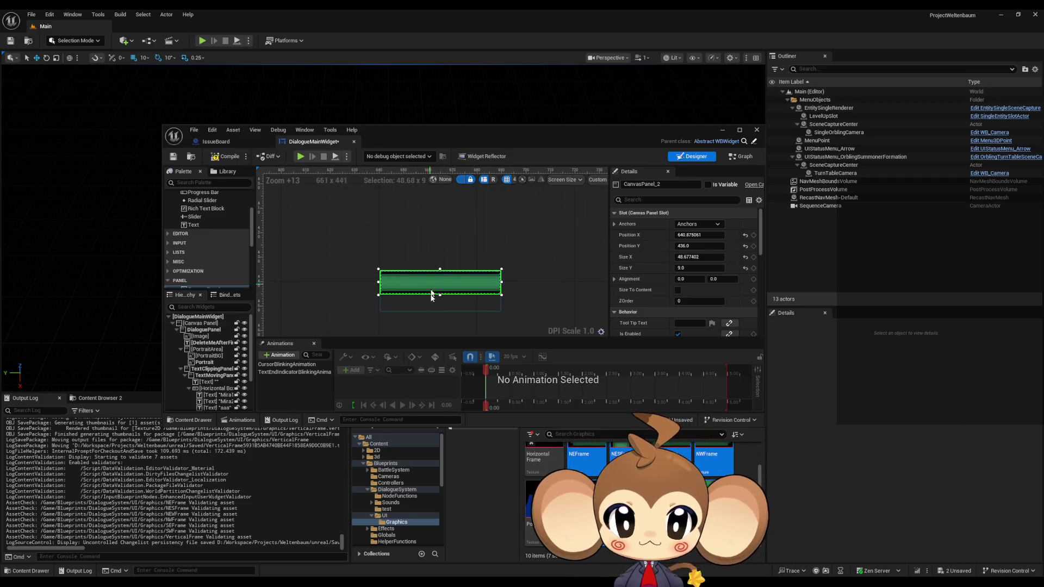
left_click_drag(430, 330, 423, 276)
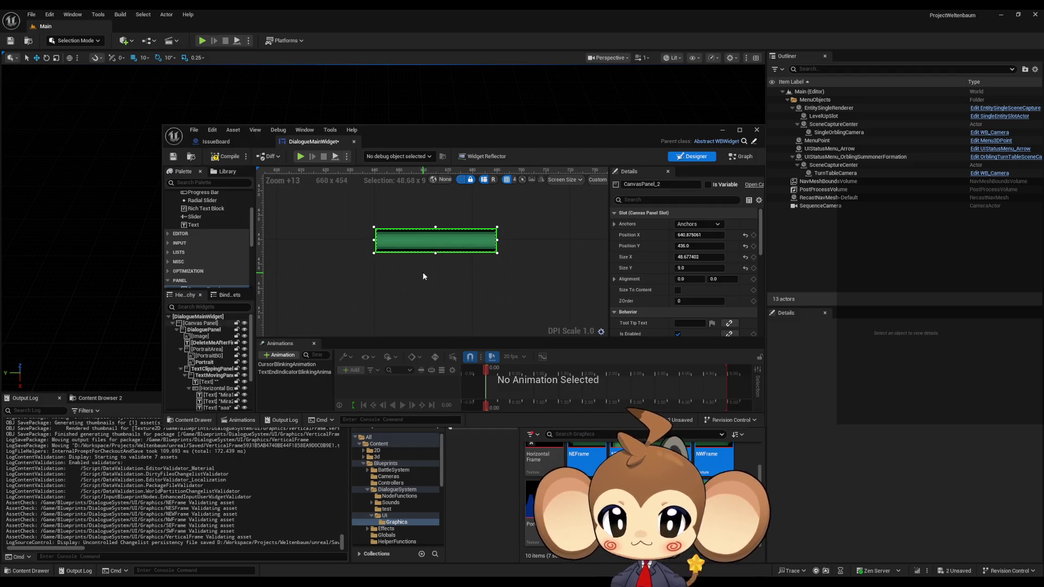
scroll(236, 272, "down", 1)
scroll(216, 355, "down", 3)
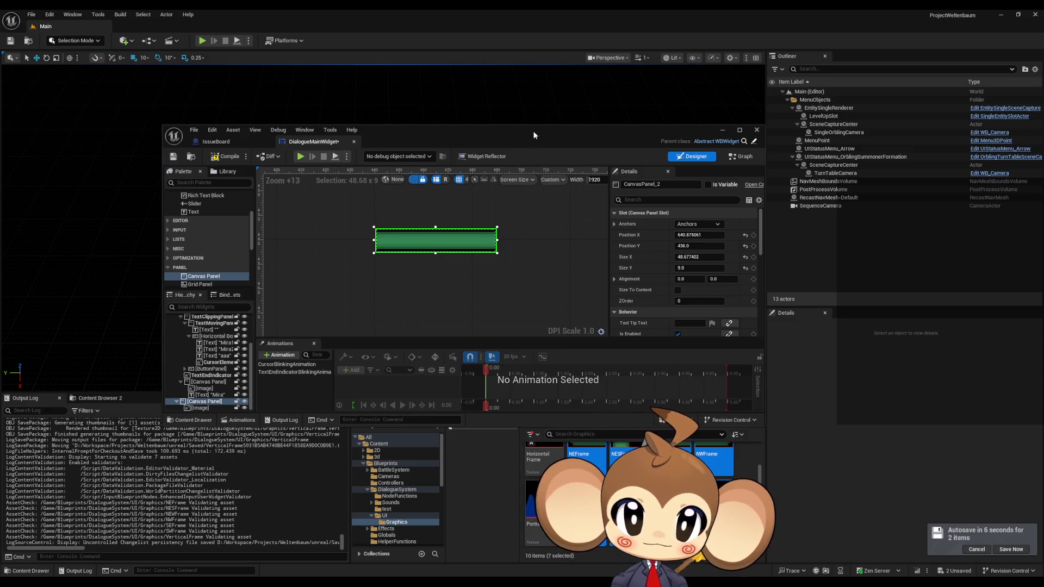
left_click_drag(534, 137, 441, 47)
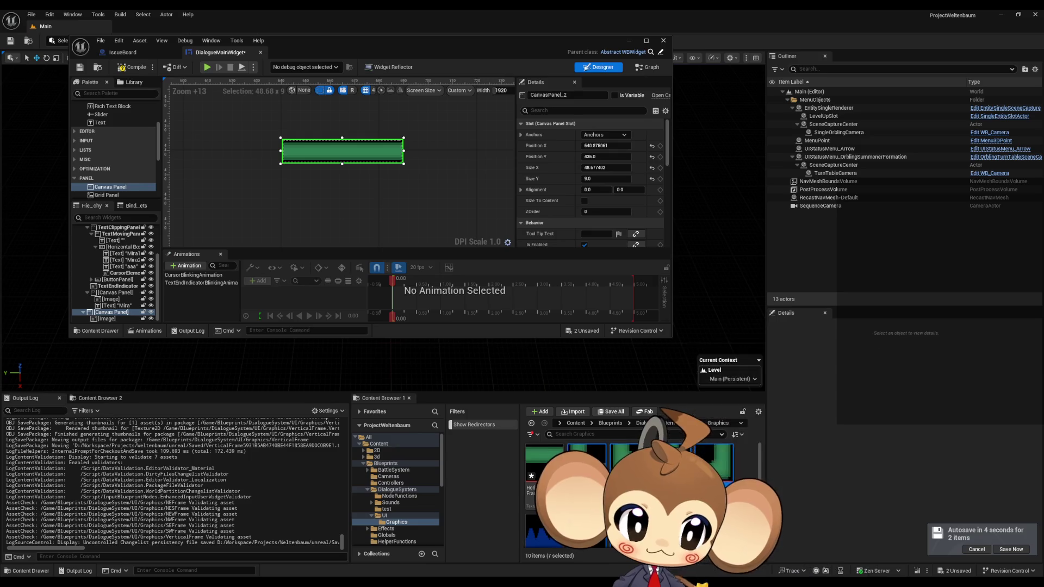
right_click(655, 490)
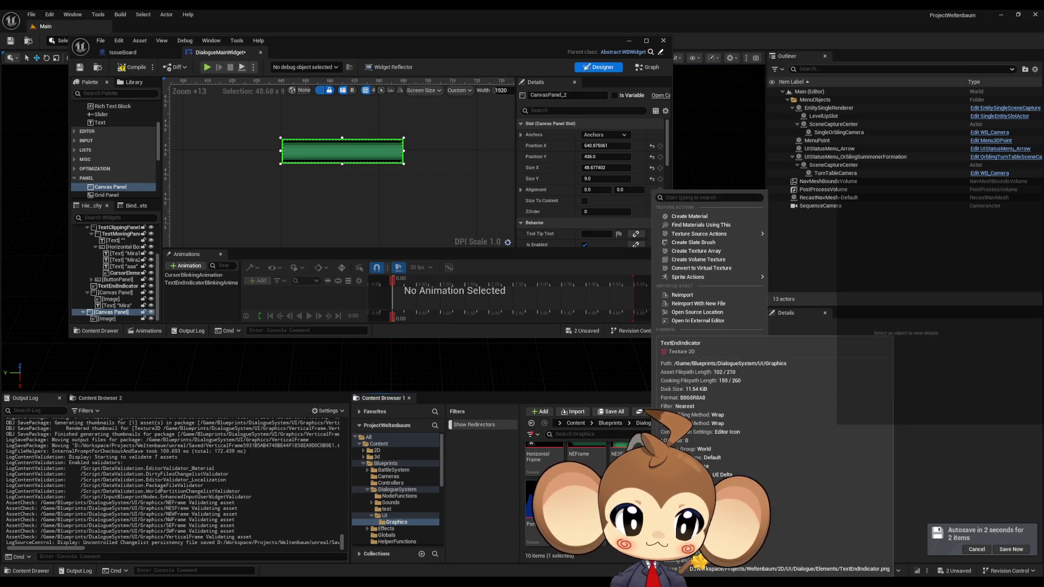
Step: Create a new folder named Widgets inside Graphics and open it
left_click(540, 411)
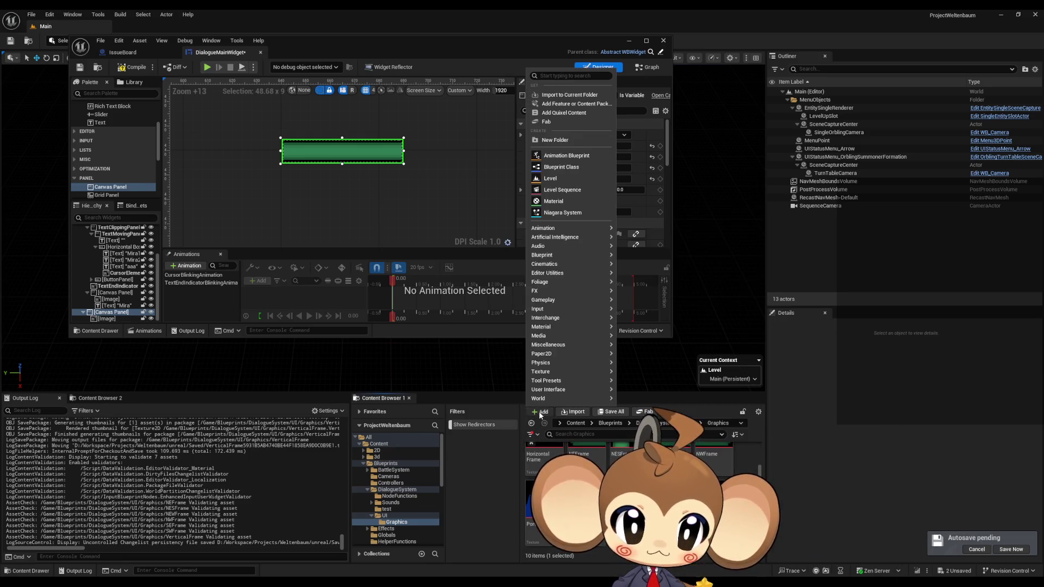
left_click(555, 141)
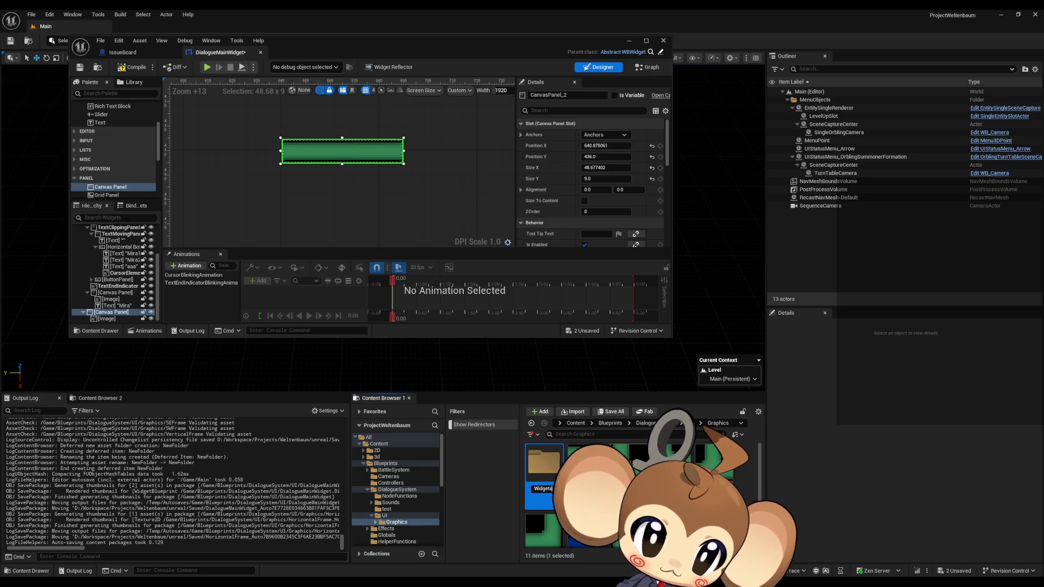
key("Return")
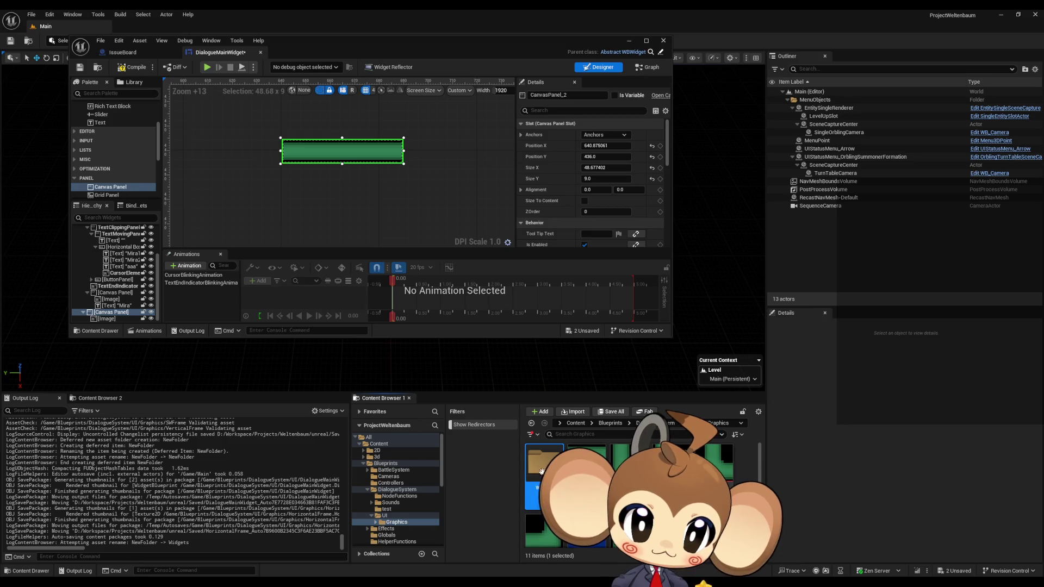
double_click(541, 472)
Step: Add a new Widget Blueprint in Widgets with User Widget as its parent class
right_click(554, 468)
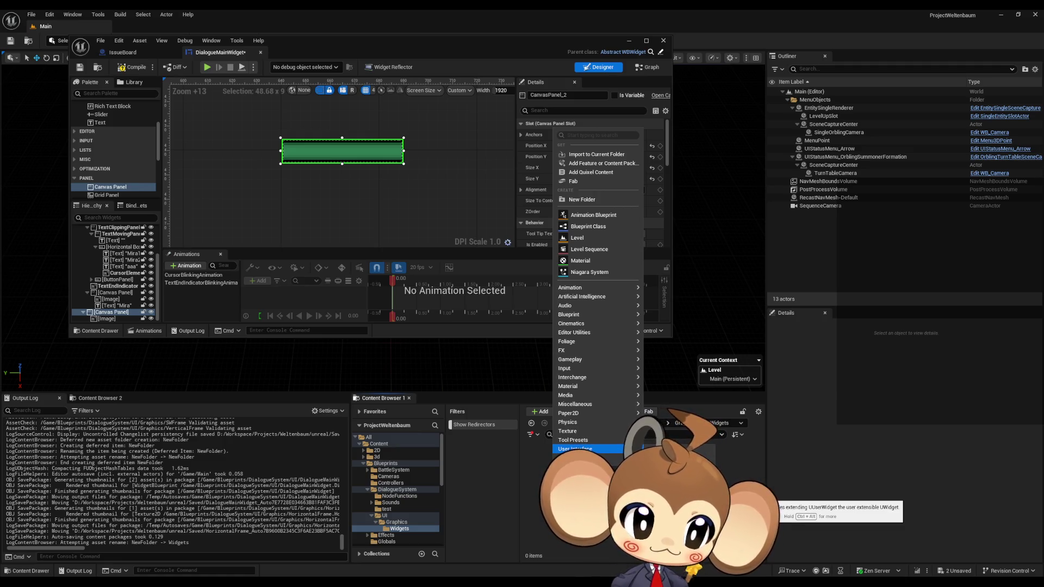
left_click(685, 489)
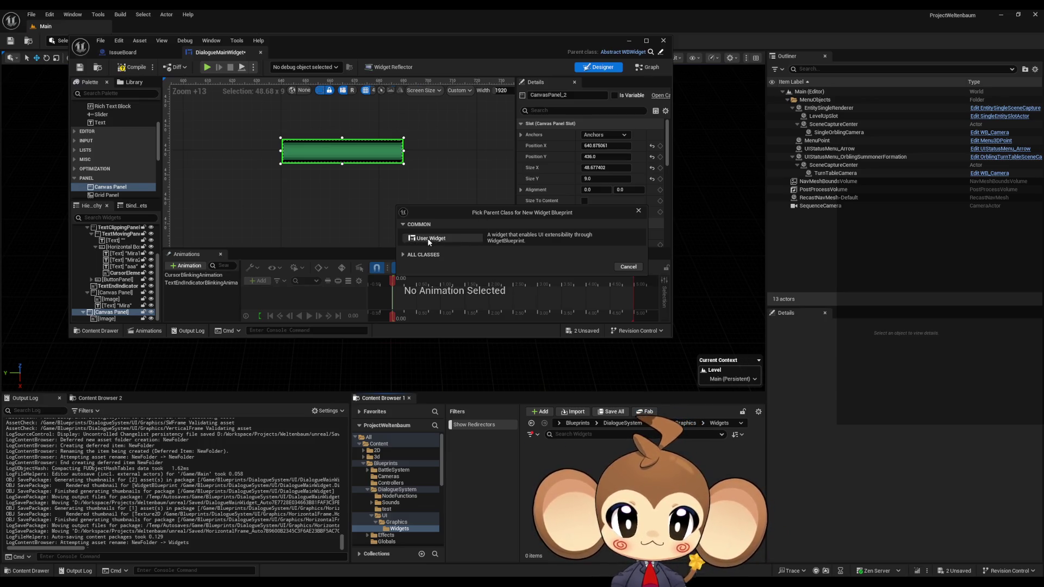
left_click(428, 238)
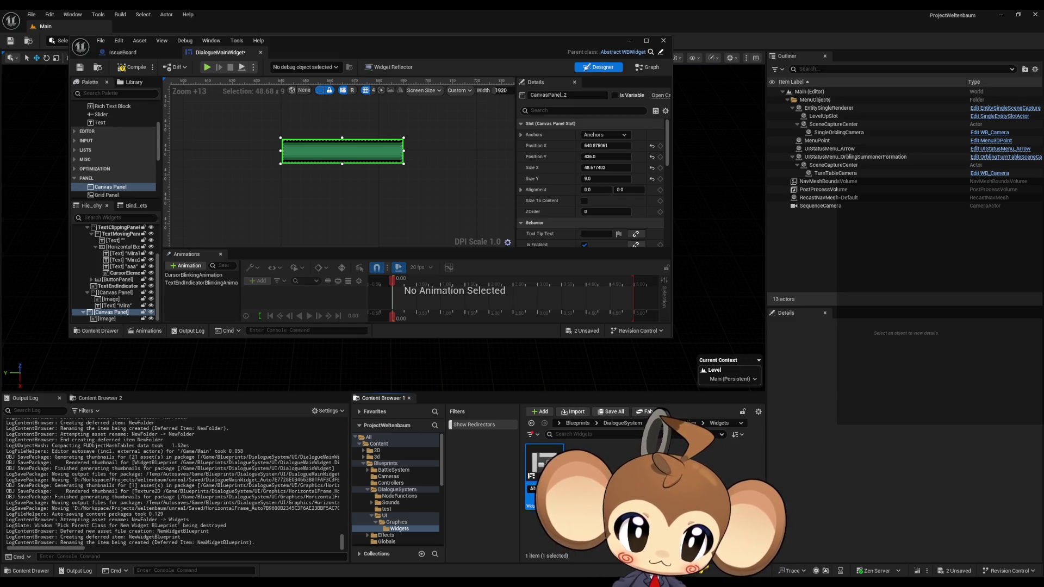
Step: Name the blueprint Abstract_UIFrame and open it for editing
key("Return")
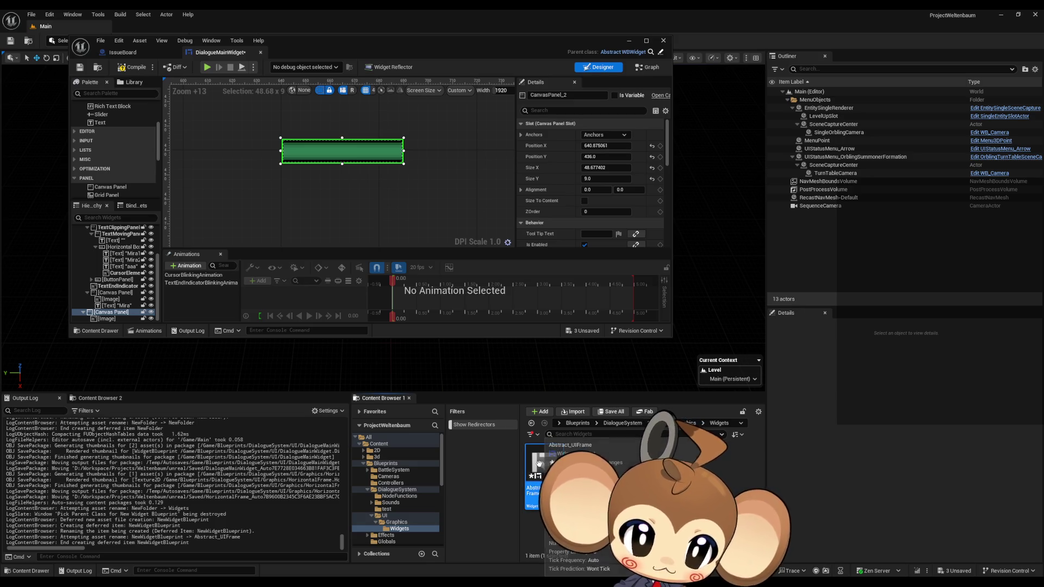
right_click(544, 468)
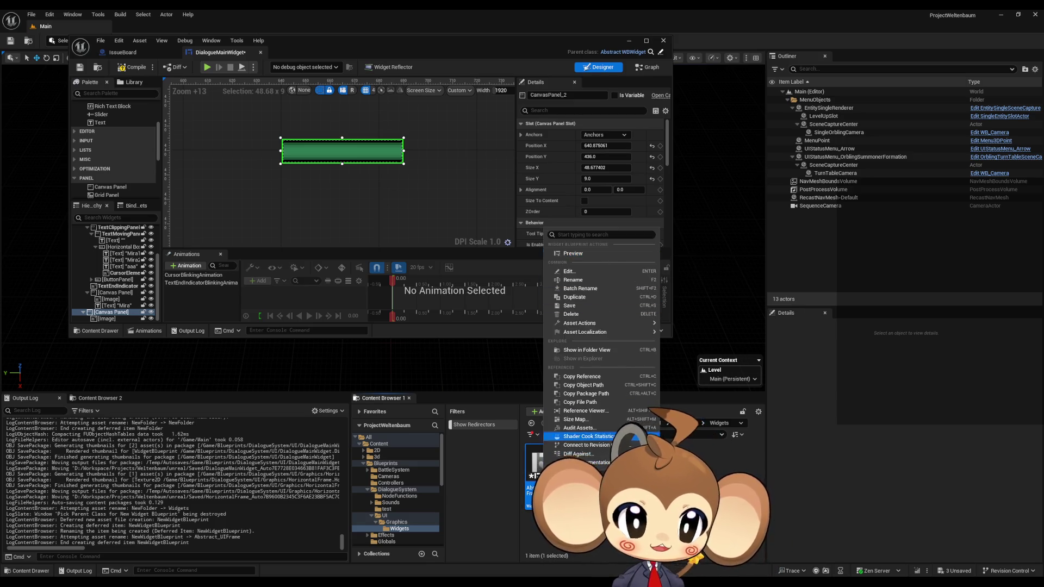
left_click(570, 271)
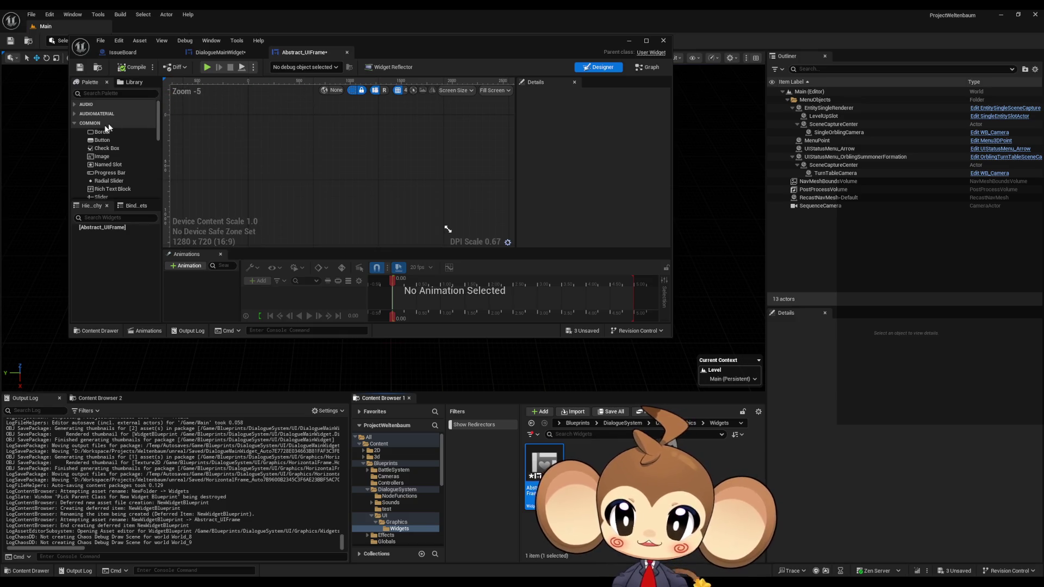
Step: Maximize the Abstract_UIFrame editor window to fill the screen
scroll(119, 160, "down", 3)
scroll(119, 162, "down", 2)
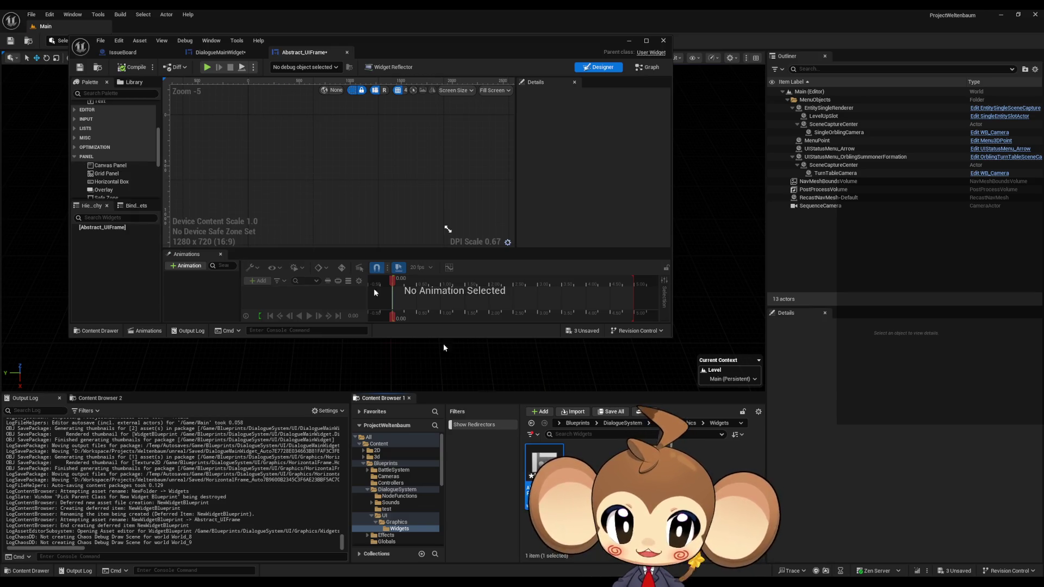
left_click_drag(311, 41, 399, 168)
double_click(398, 168)
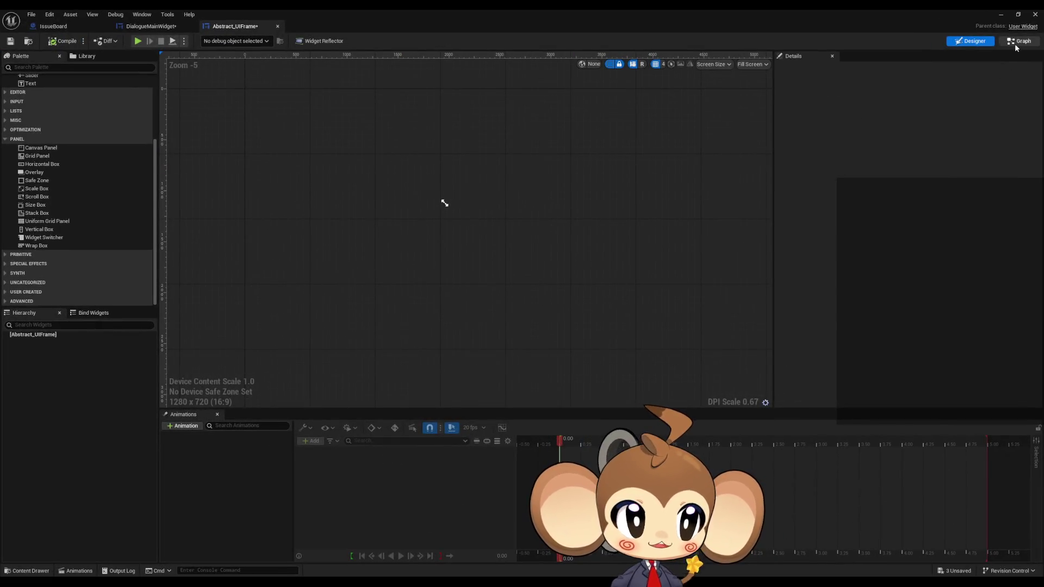
Step: In the Graph view's Class Defaults, set Tick Frequency to Never
left_click(1020, 41)
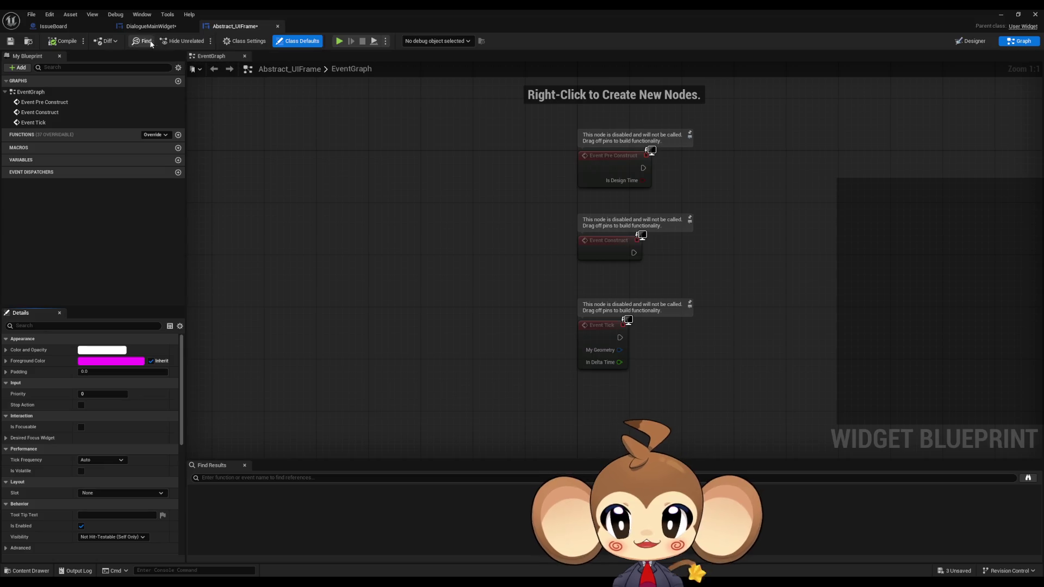
left_click(245, 43)
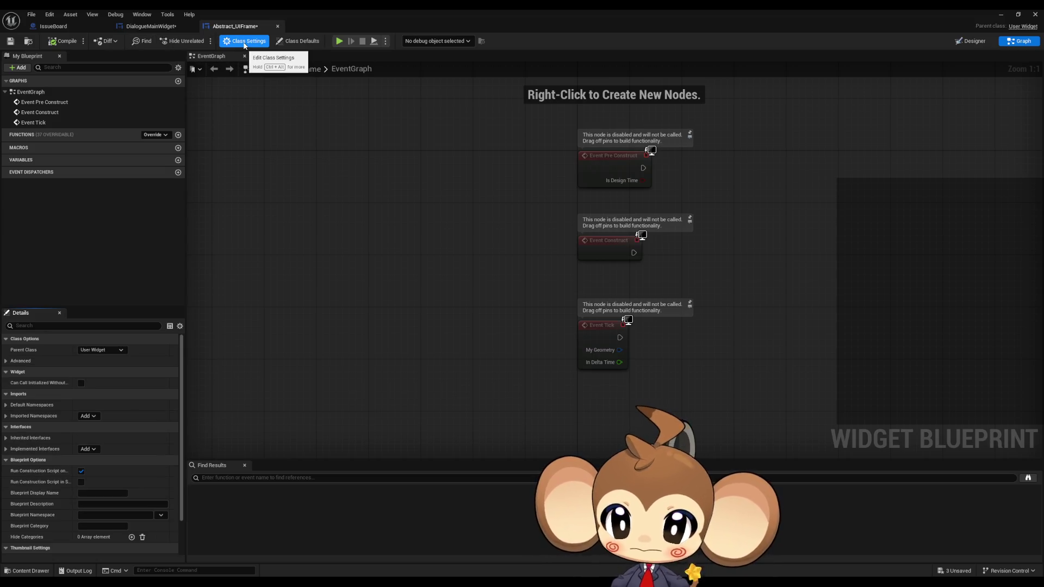
left_click(299, 42)
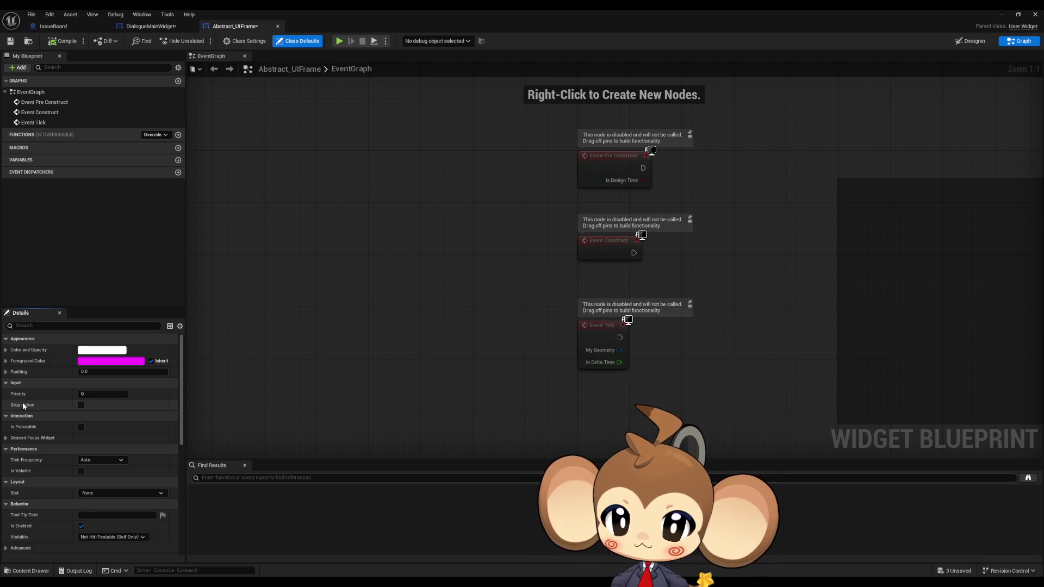
left_click(97, 461)
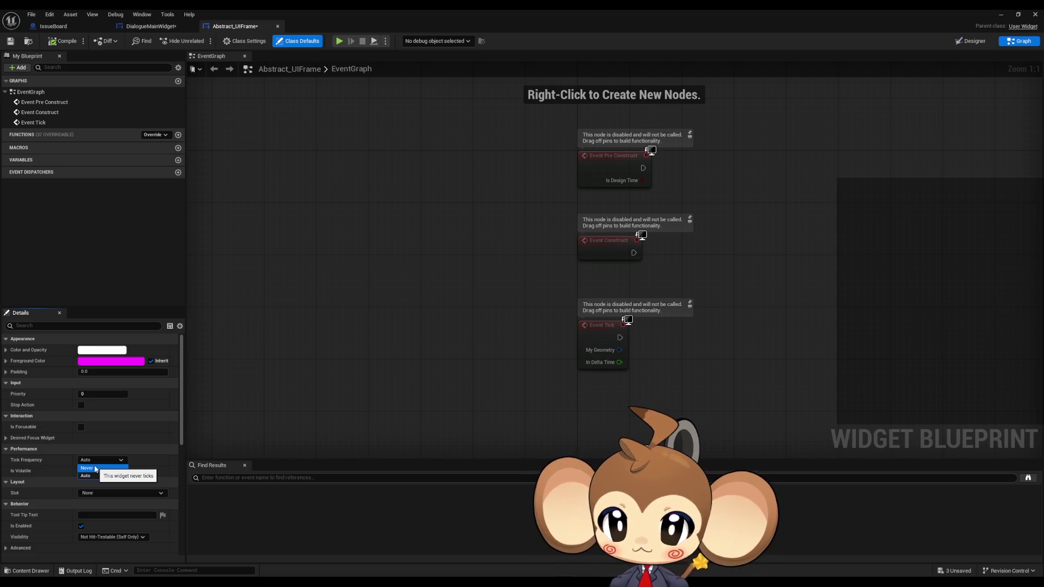
left_click(93, 468)
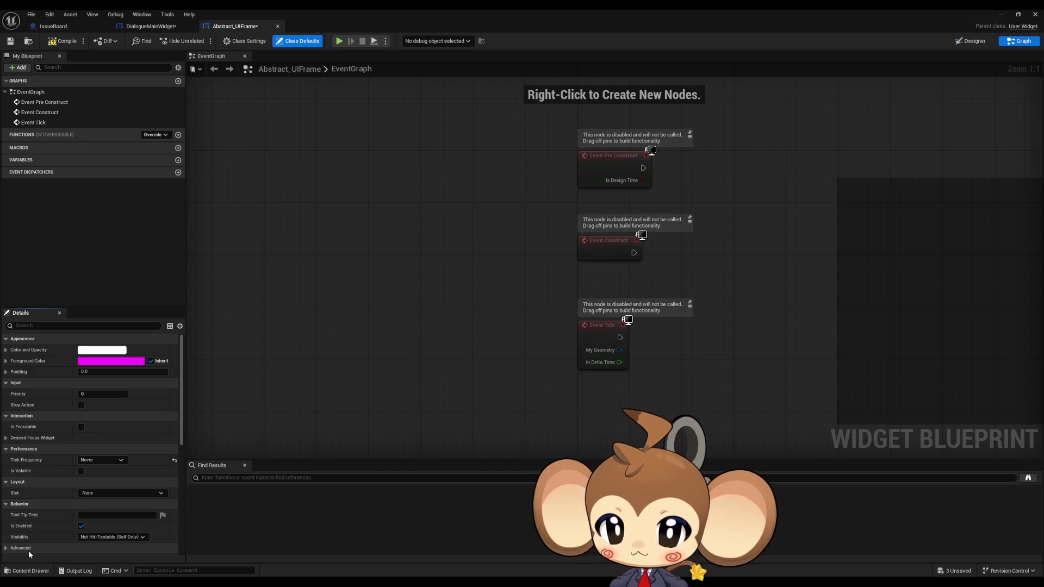
Step: Set Visibility to Not Hit-Testable (Self & All Children) and review the advanced behaviour properties
left_click(131, 539)
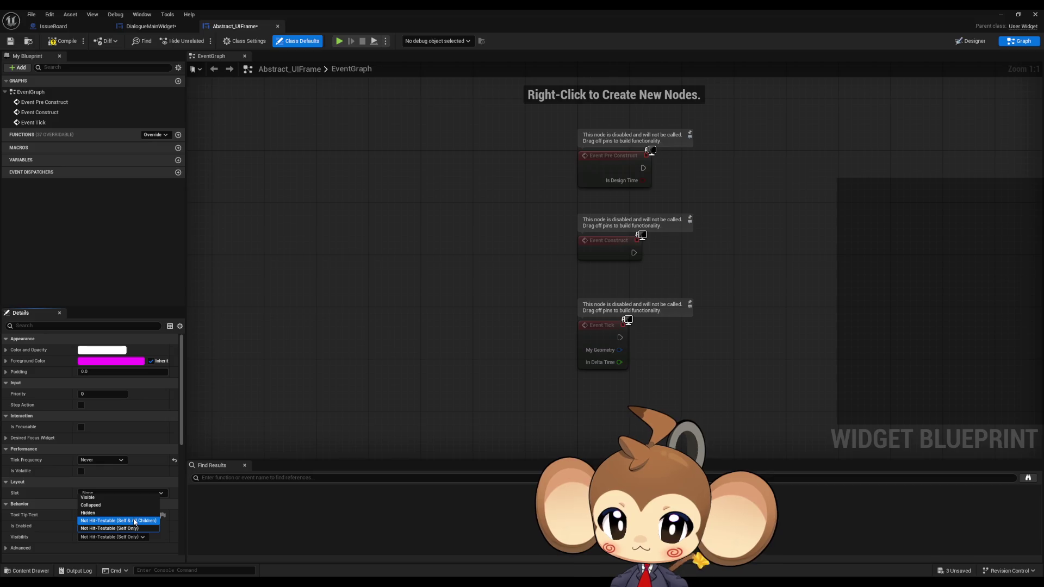
left_click(136, 521)
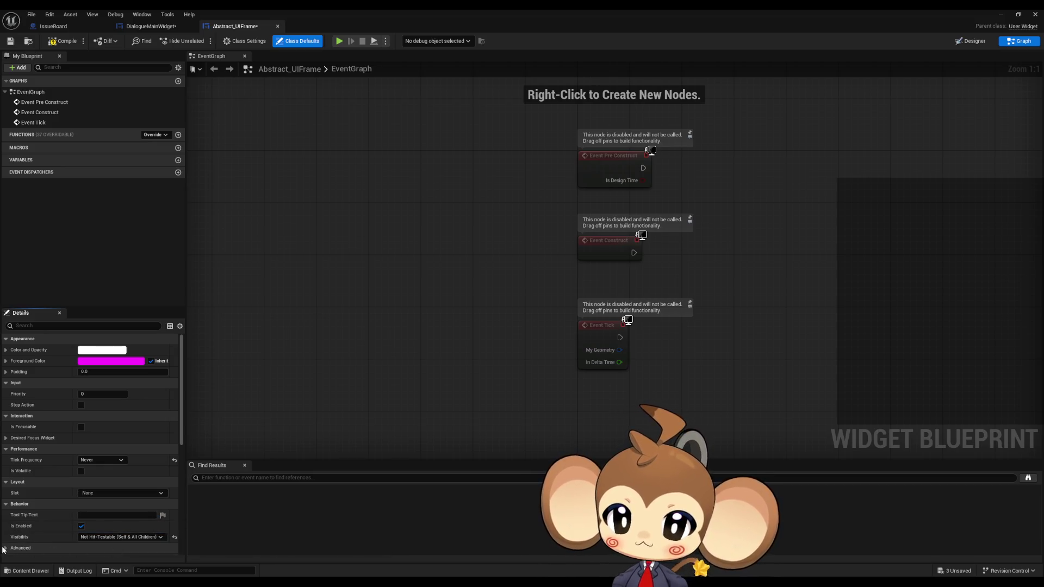
left_click(5, 548)
scroll(75, 544, "down", 1)
scroll(73, 540, "down", 4)
scroll(73, 540, "down", 5)
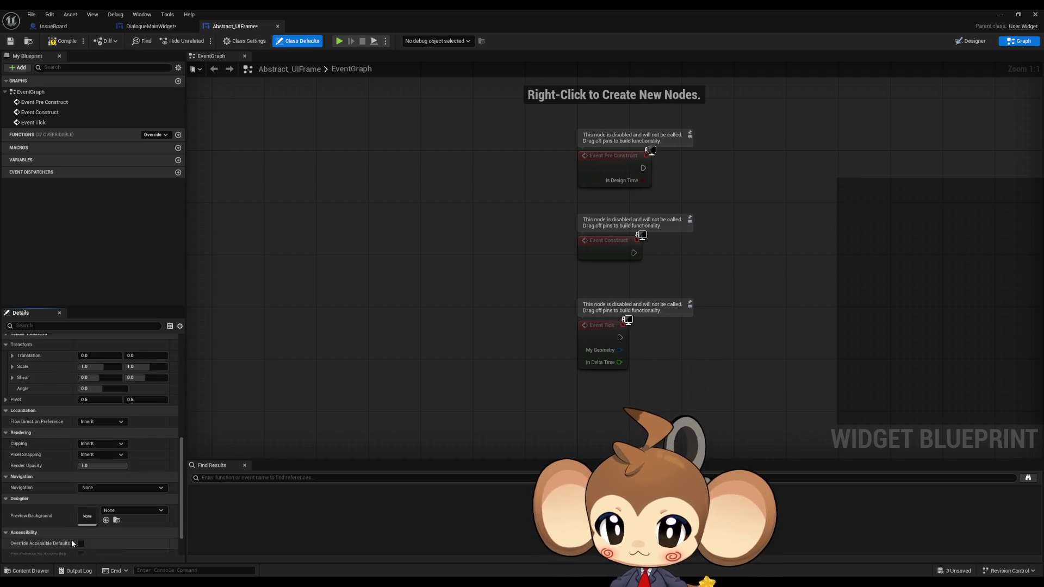
scroll(70, 540, "up", 8)
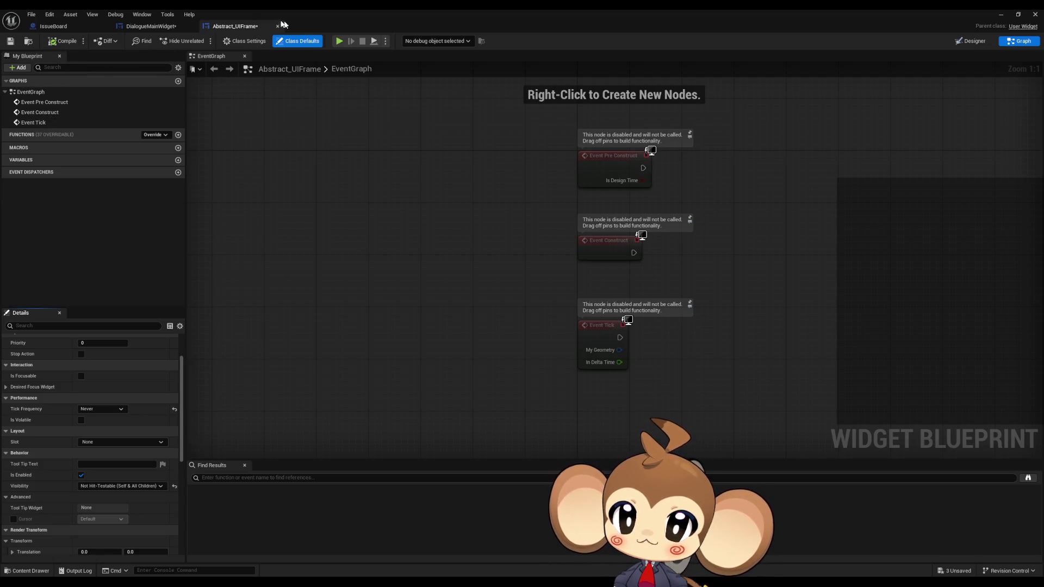
Step: Shrink the editor to a smaller window and bring up the Abstract_UIFrame asset's context menu
double_click(307, 24)
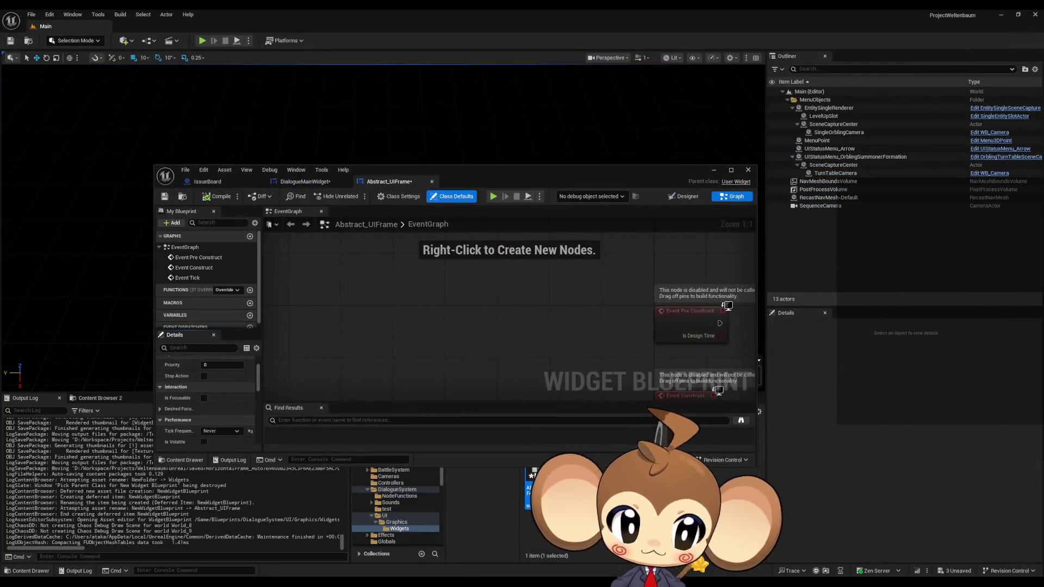
left_click_drag(521, 173, 447, 89)
right_click(544, 473)
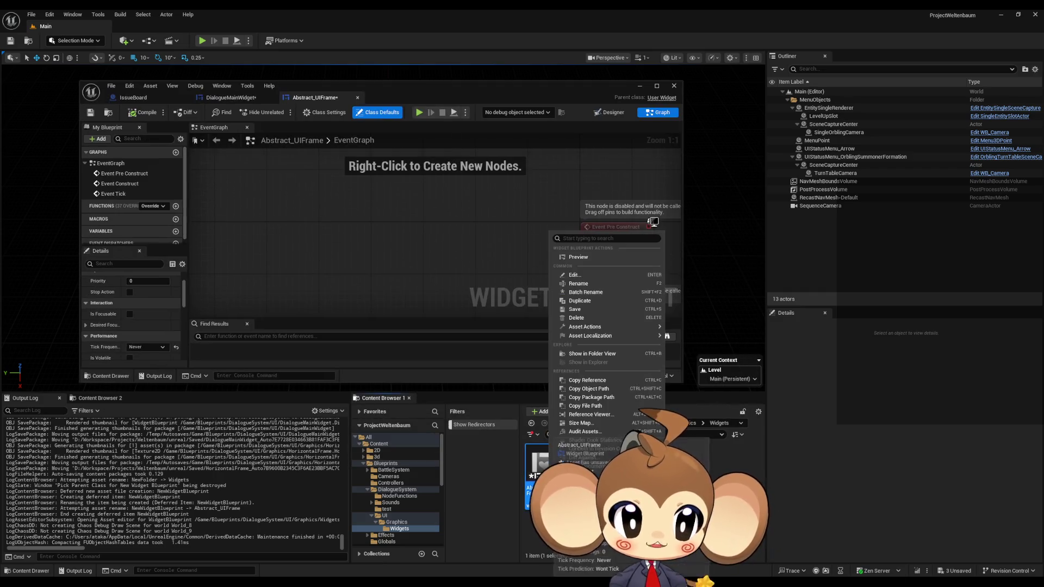
right_click(543, 455)
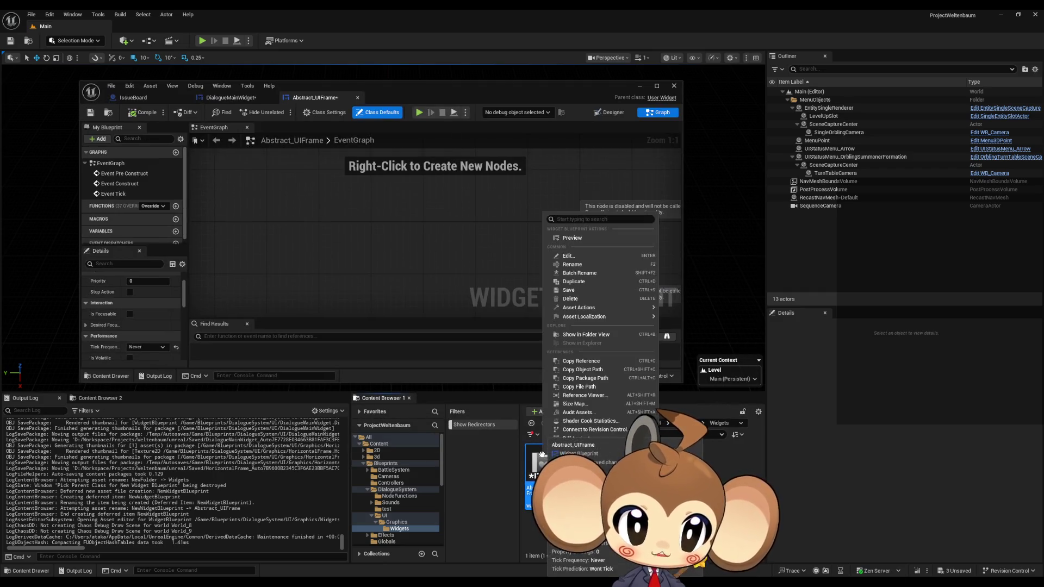